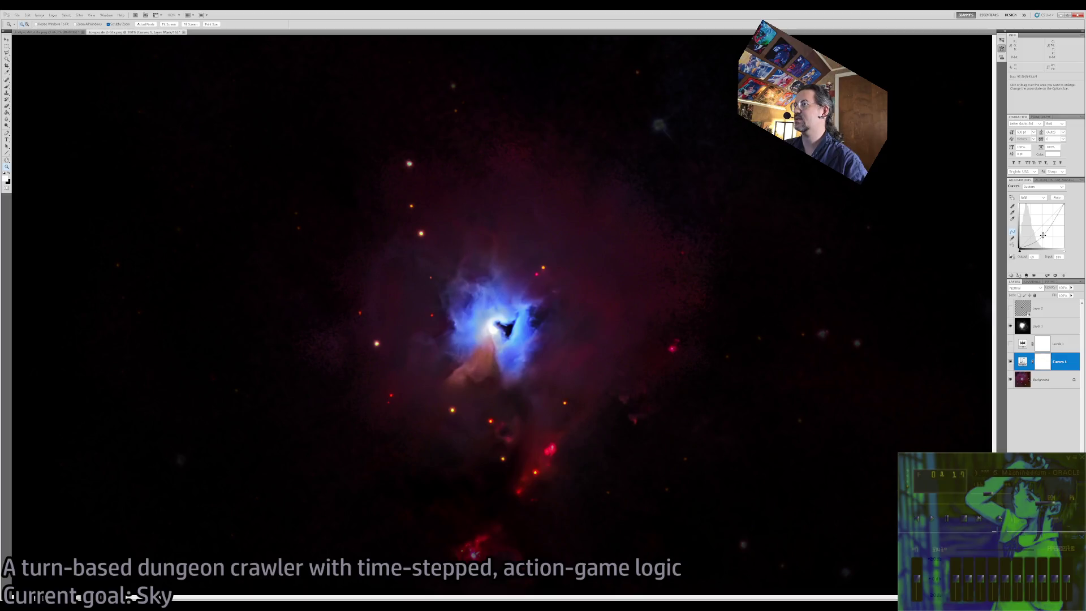
Nudge the Curves point, then compare the nebula with Levels 1 and Layer 2 toggled.
left_click_drag(1039, 235, 1040, 235)
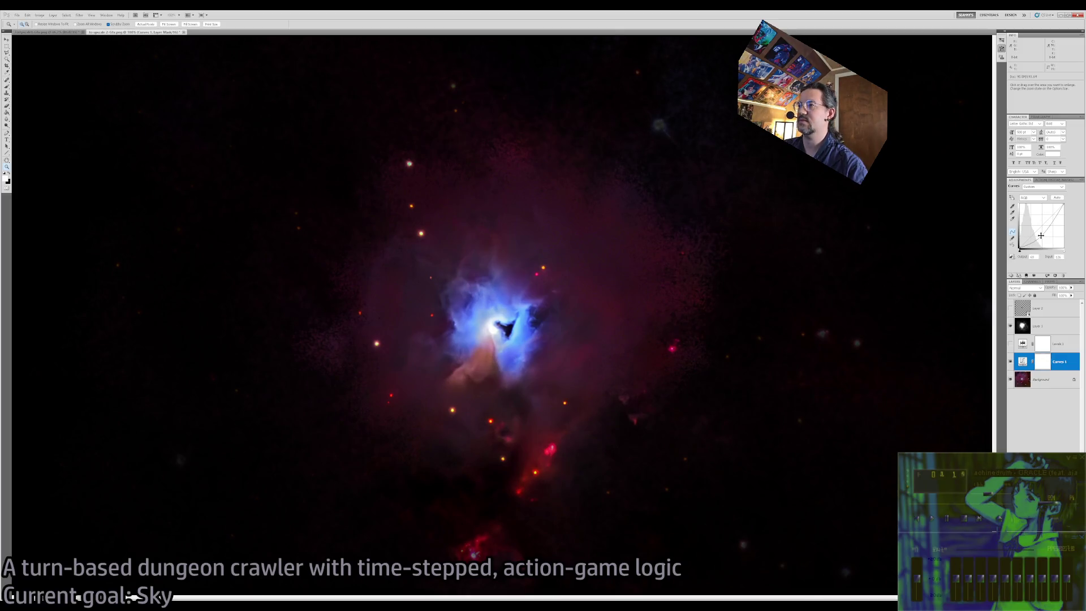
left_click(1010, 344)
left_click(1010, 344)
left_click(1010, 308)
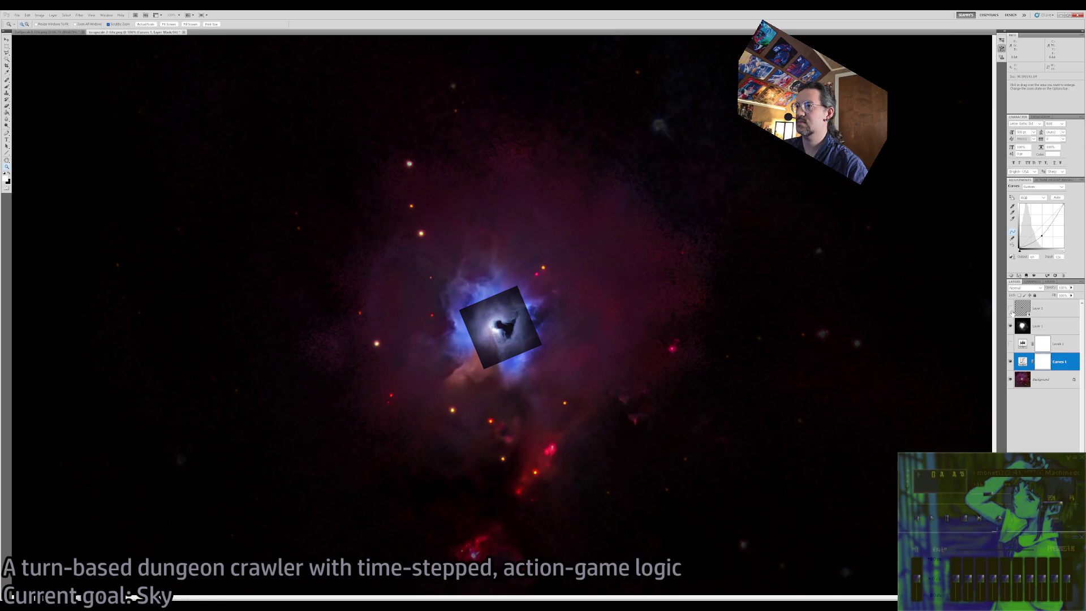
left_click(1010, 309)
left_click(1010, 309)
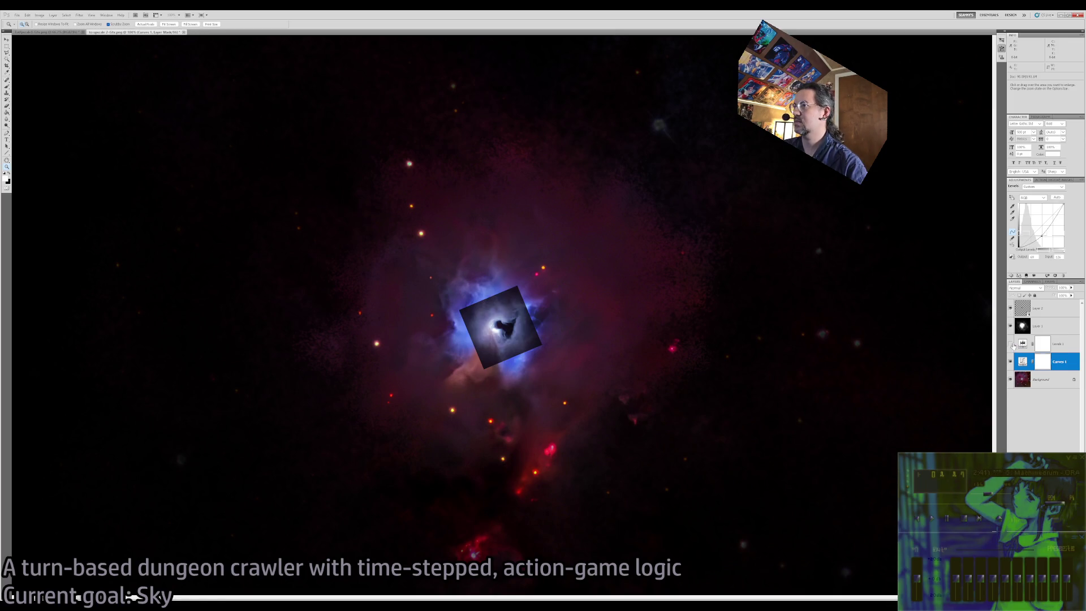
Target the Levels 1 settings, then add a Hue/Saturation adjustment above Layer 1.
left_click(1012, 345)
left_click(1010, 344)
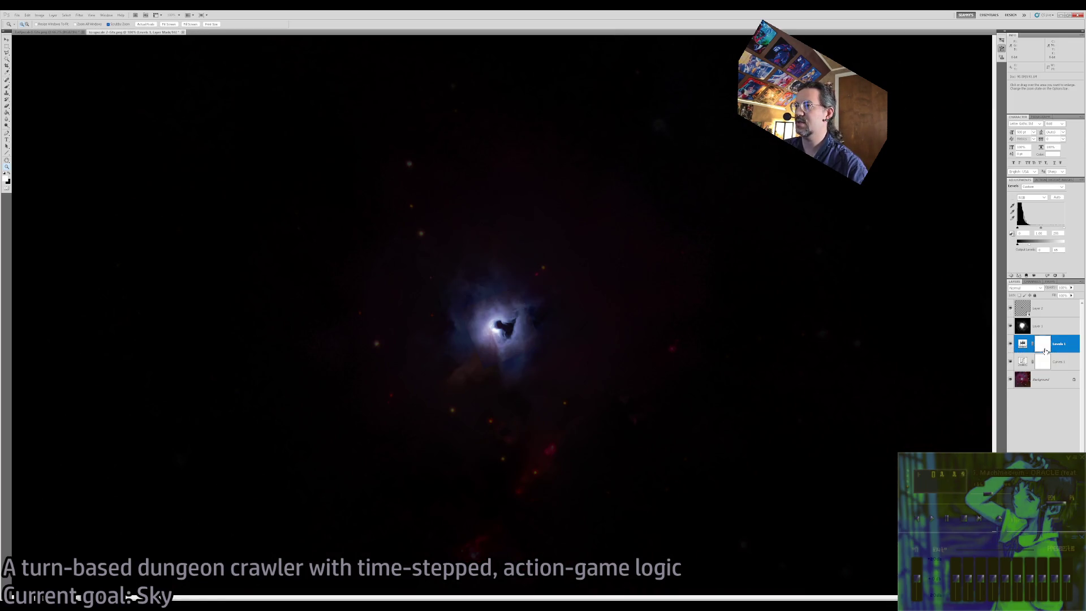
left_click(1022, 343)
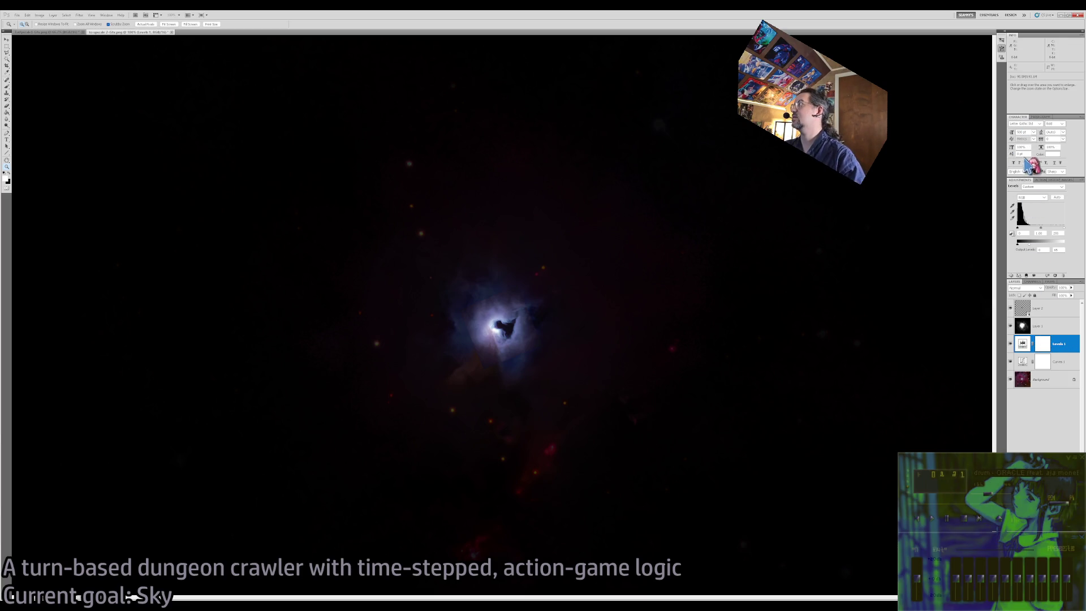
left_click(1041, 327)
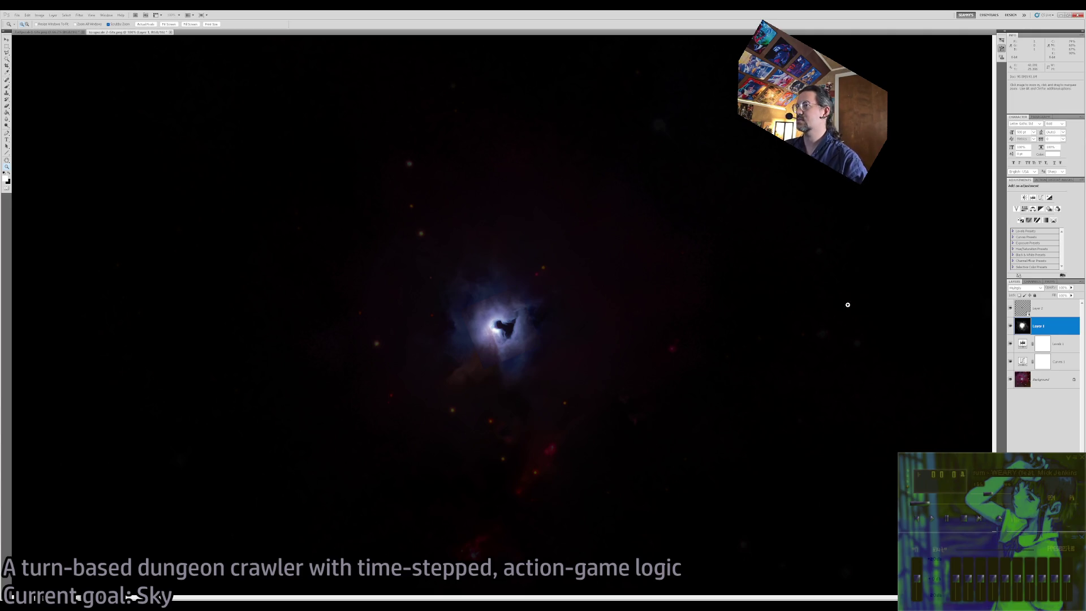
left_click(1025, 210)
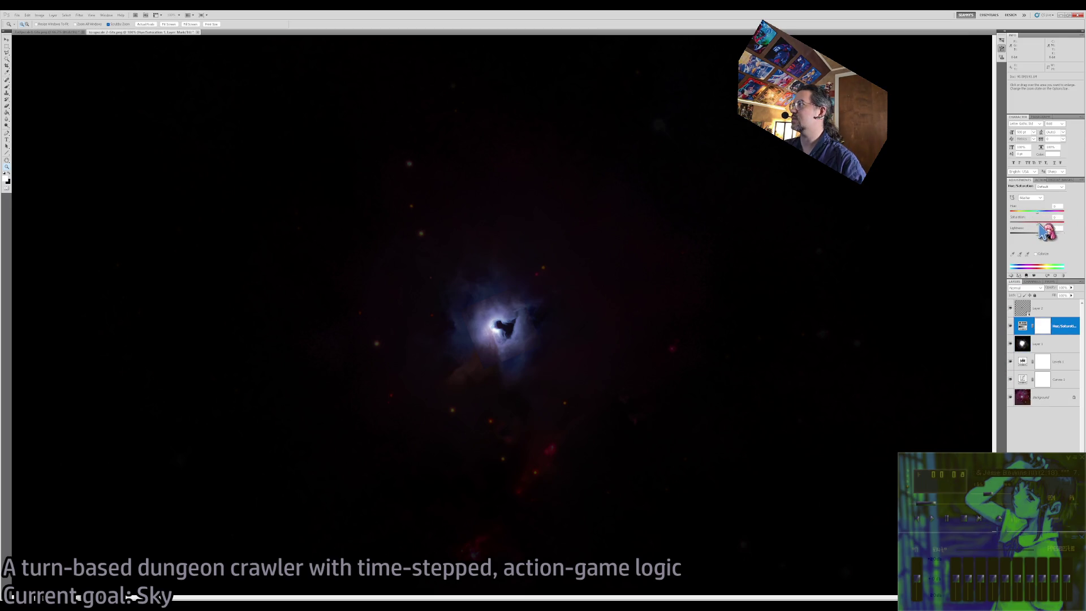
Lower saturation to -25 and shift hue to +16, comparing with Curves 1 toggled.
left_click_drag(1030, 224, 1031, 226)
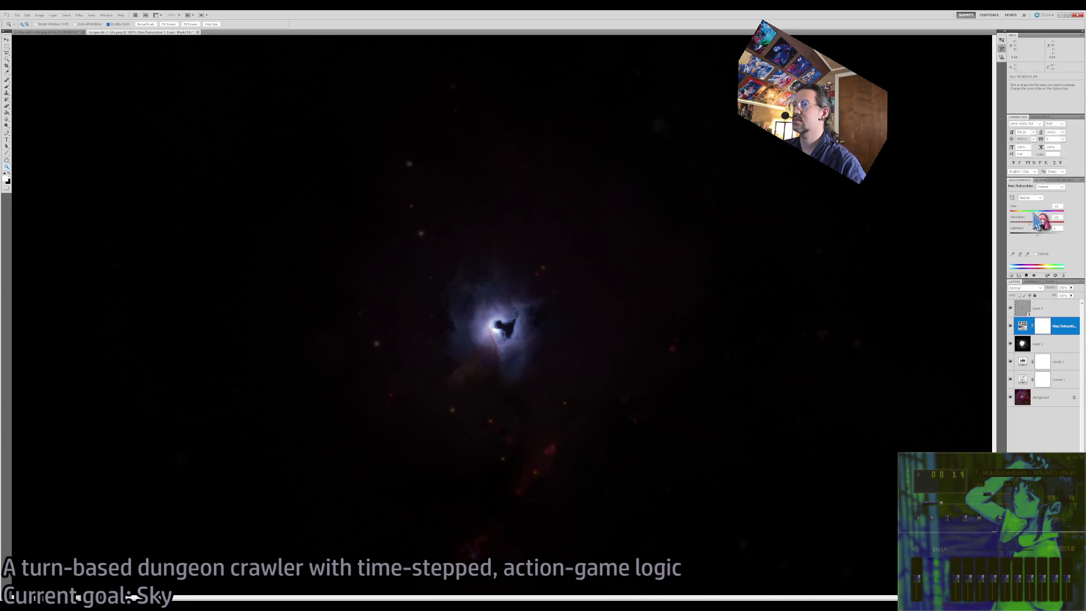
left_click_drag(1037, 213, 1041, 214)
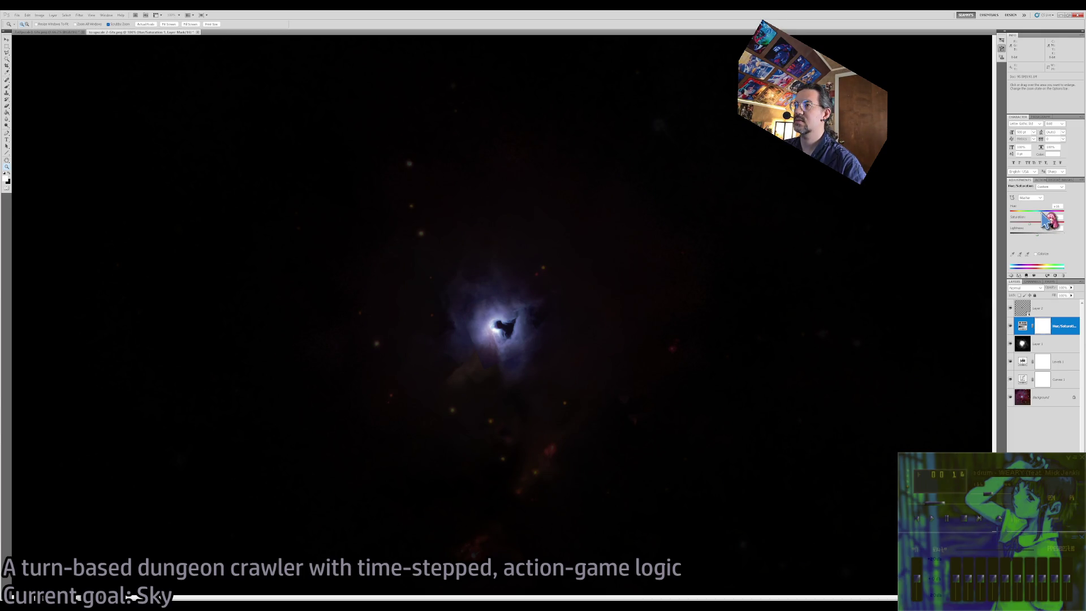
left_click(1011, 366)
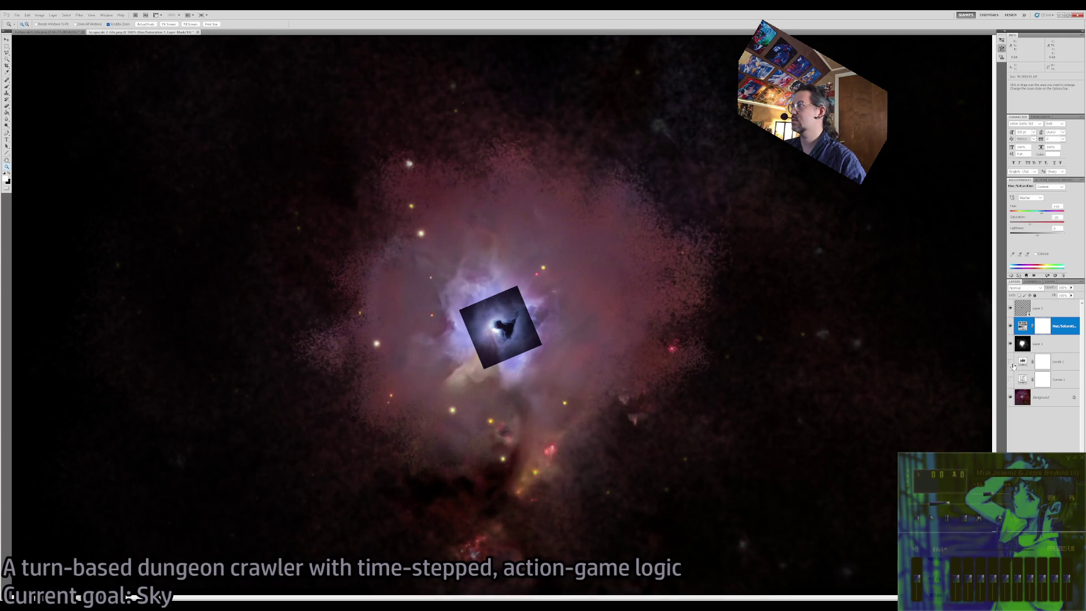
left_click(1011, 380)
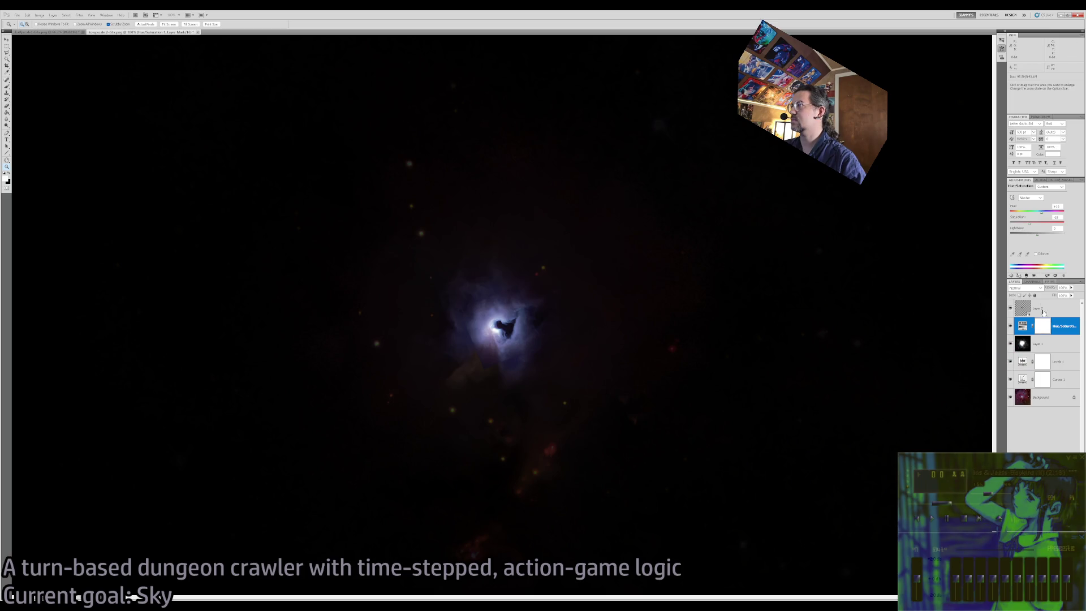
Push the hue further to +24 and hide the Curves 1 darkening.
left_click(1056, 206)
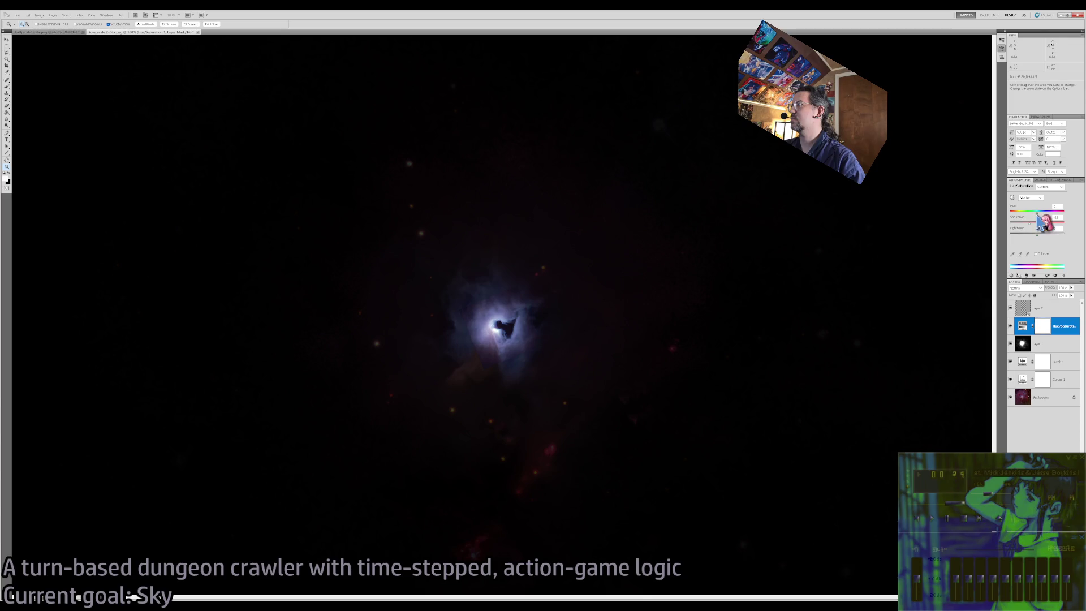
left_click_drag(1038, 213, 1042, 214)
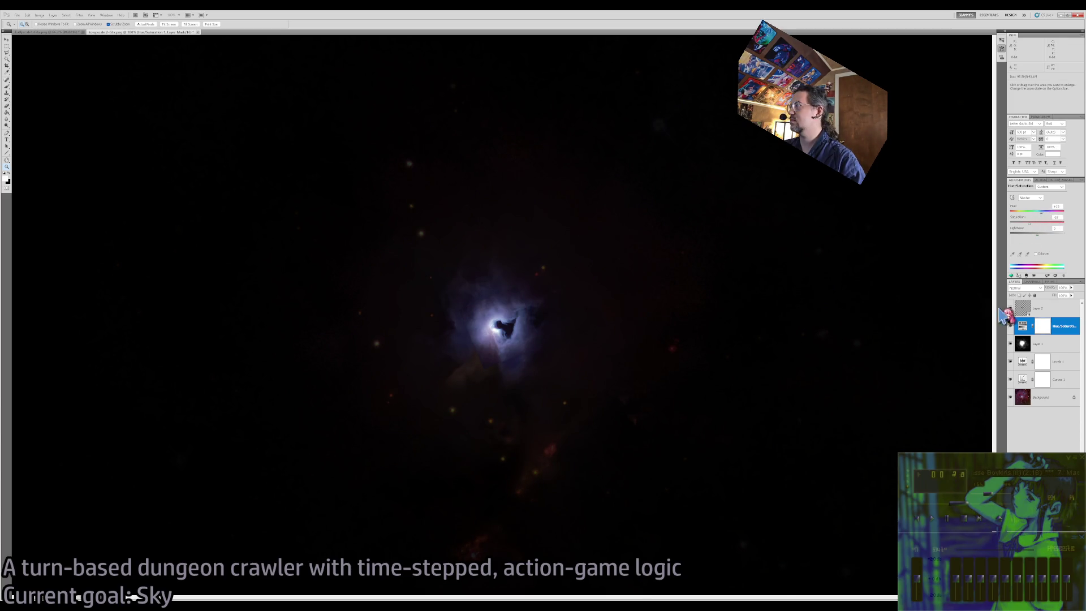
left_click(1010, 380)
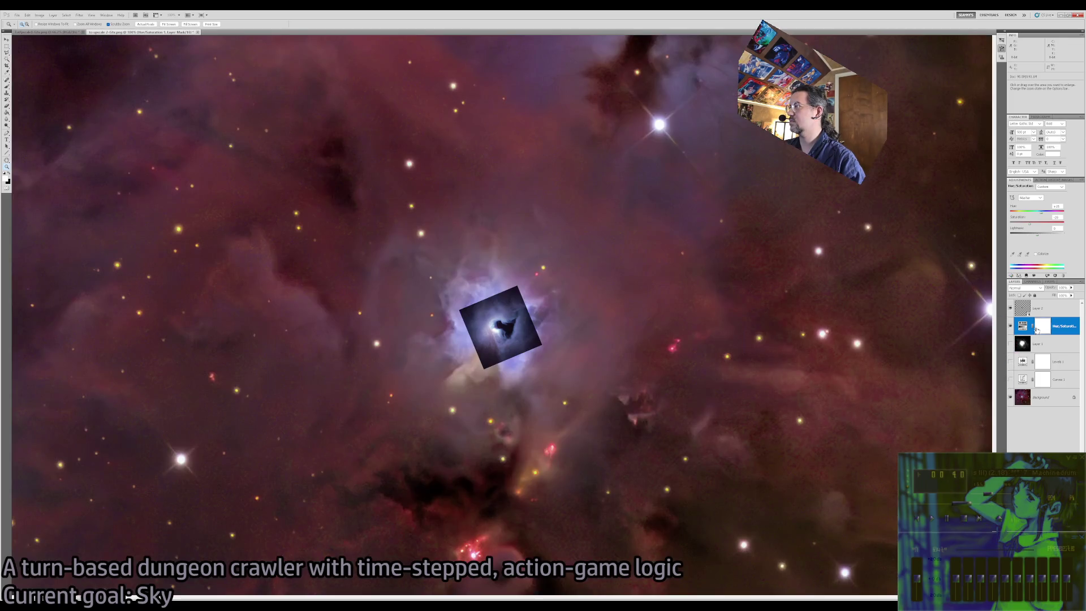
Hide Layer 2, invert the Hue/Saturation mask to black, and switch to the Brush tool.
left_click(1010, 309)
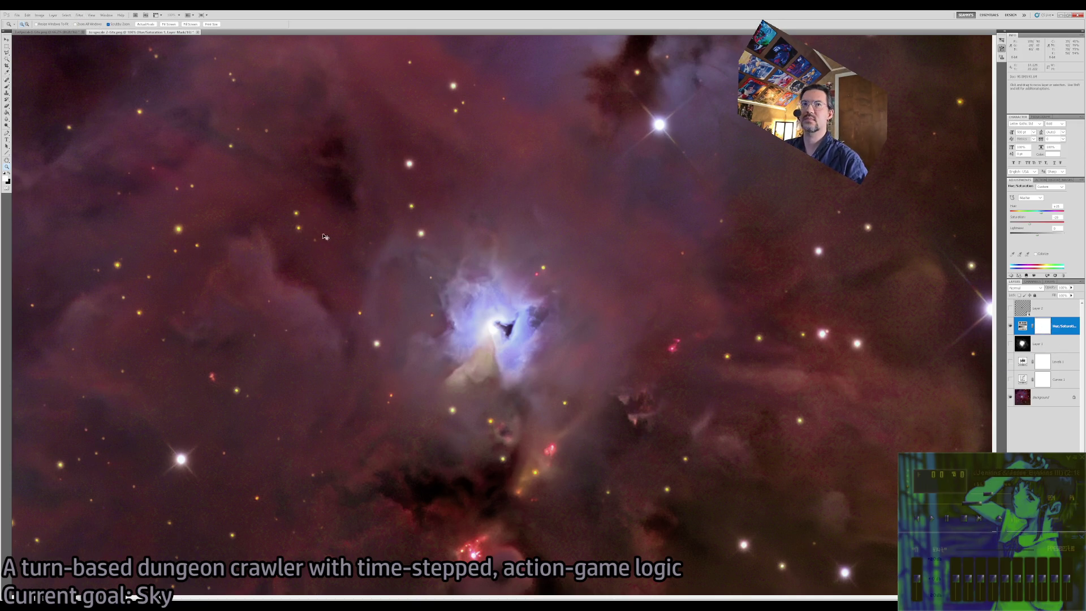
key("ctrl+i")
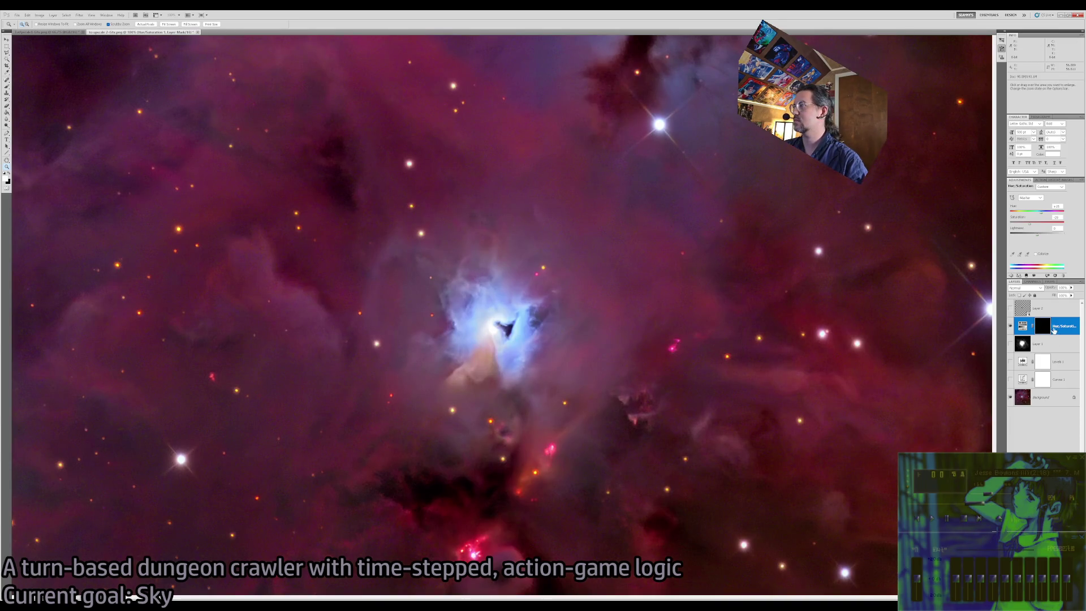
key("b")
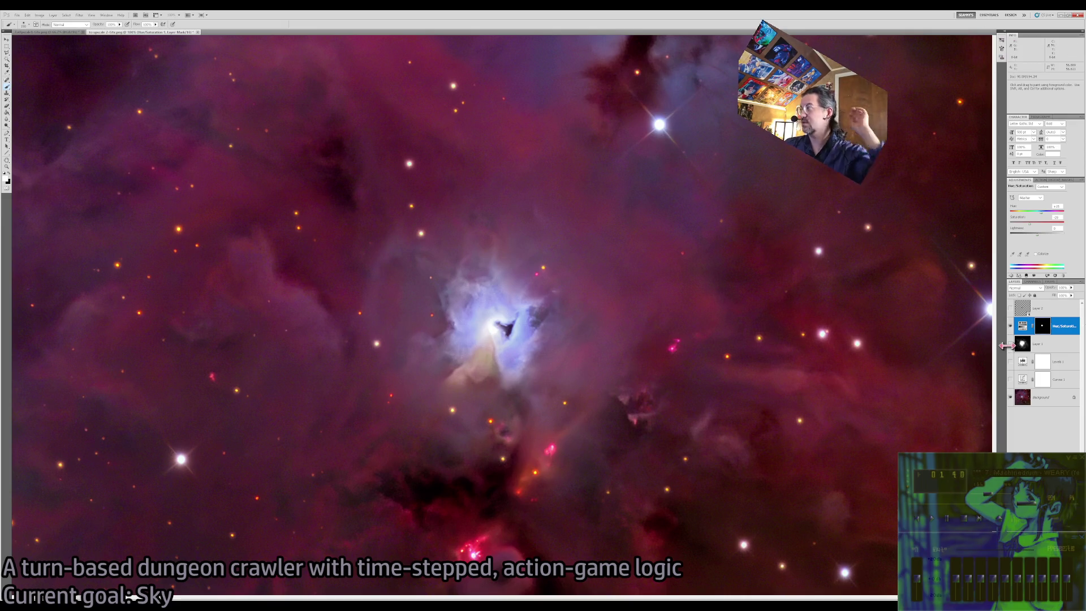
left_click(1011, 308)
Compare the square overlay, turn Curves 1 back on, and zoom the canvas to 50%.
left_click(1010, 308)
left_click(1010, 308)
left_click(1010, 309)
left_click(1011, 308)
left_click(1010, 379)
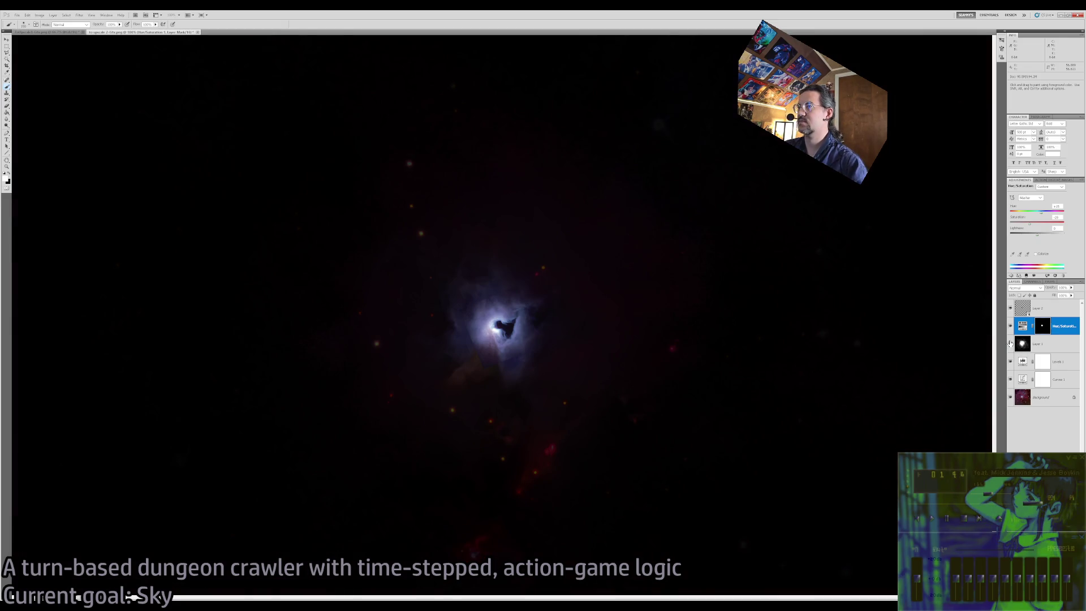
key("z")
left_click(632, 351, "alt")
left_click(632, 351, "alt")
left_click(632, 351)
left_click(631, 352)
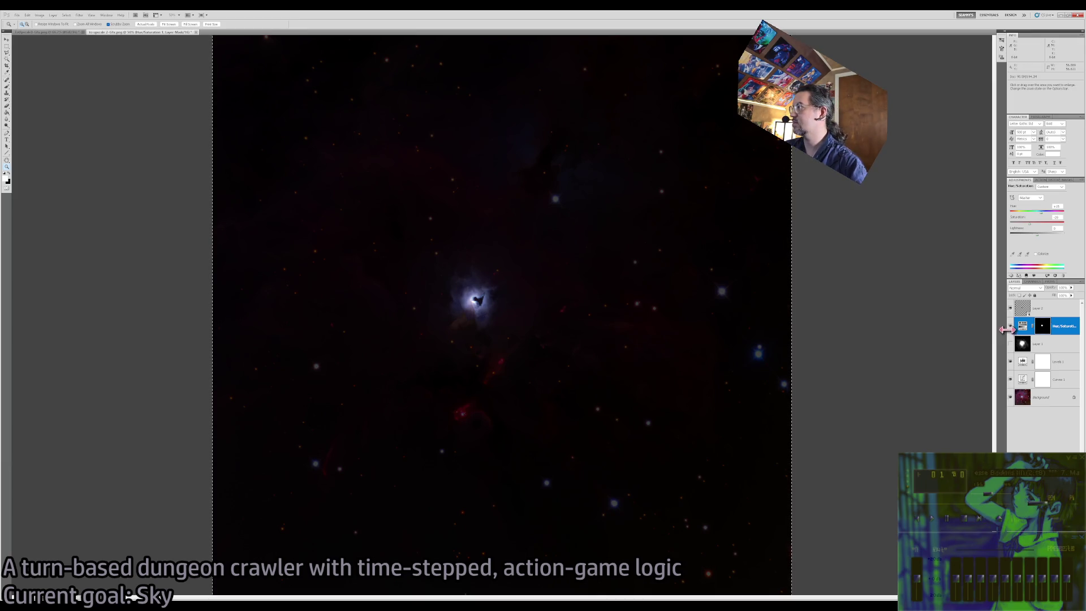
Hide the Layer 1 stars, toggle Levels 1, and reselect Layer 1 for brushing.
left_click(1010, 344)
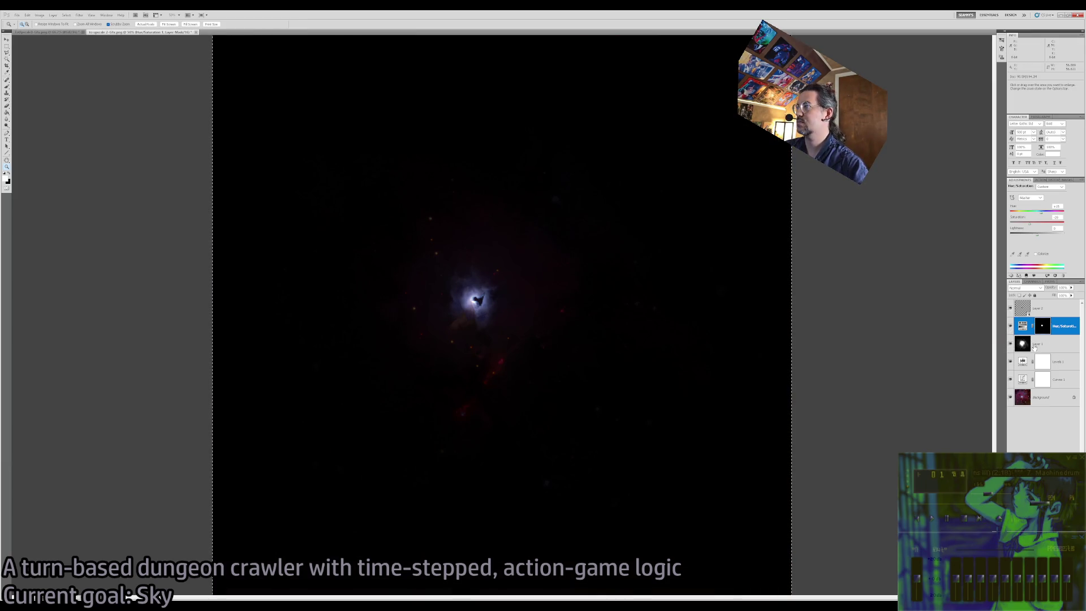
left_click(1050, 349)
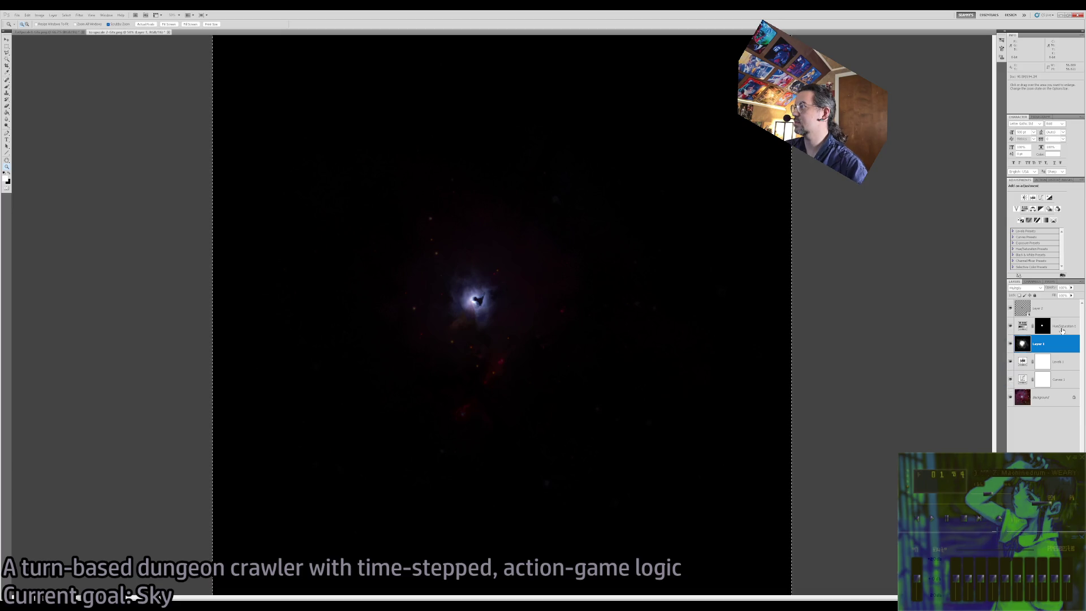
left_click(1011, 364)
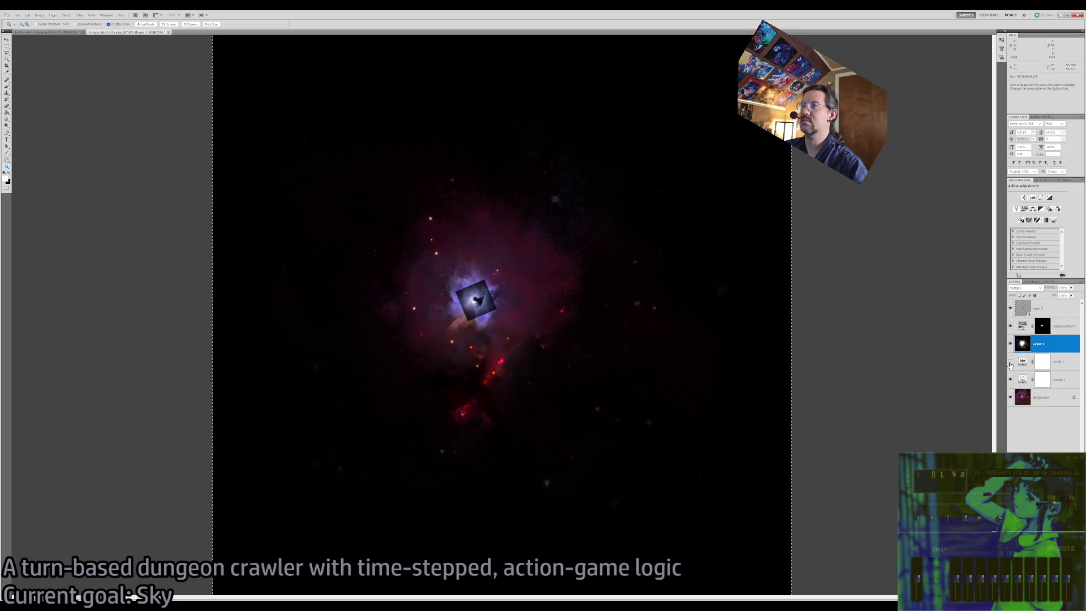
left_click(1046, 308)
key("b")
left_click(1015, 346)
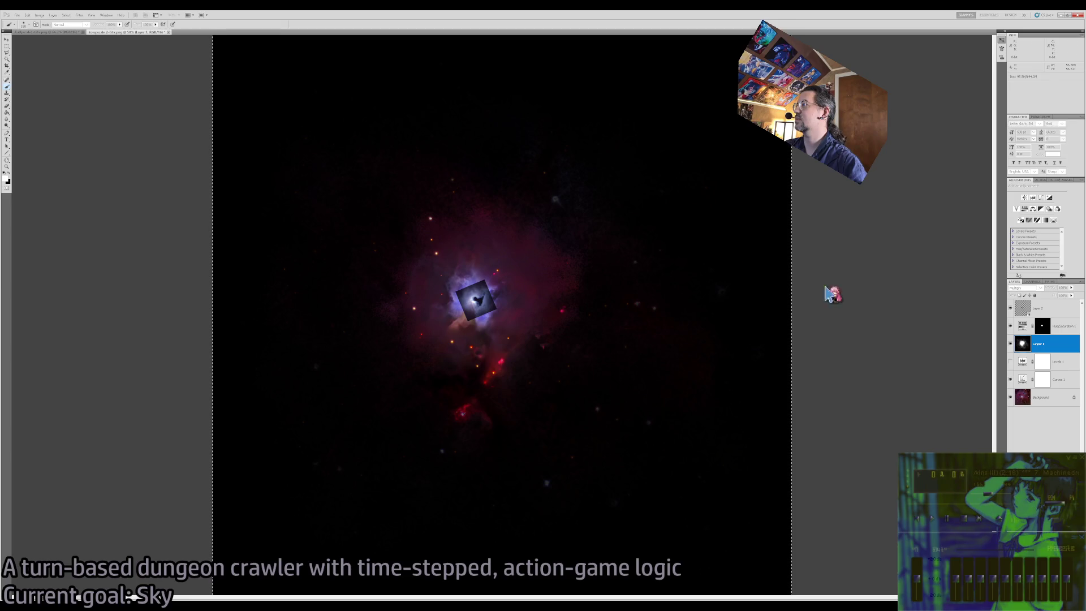
left_click(959, 283)
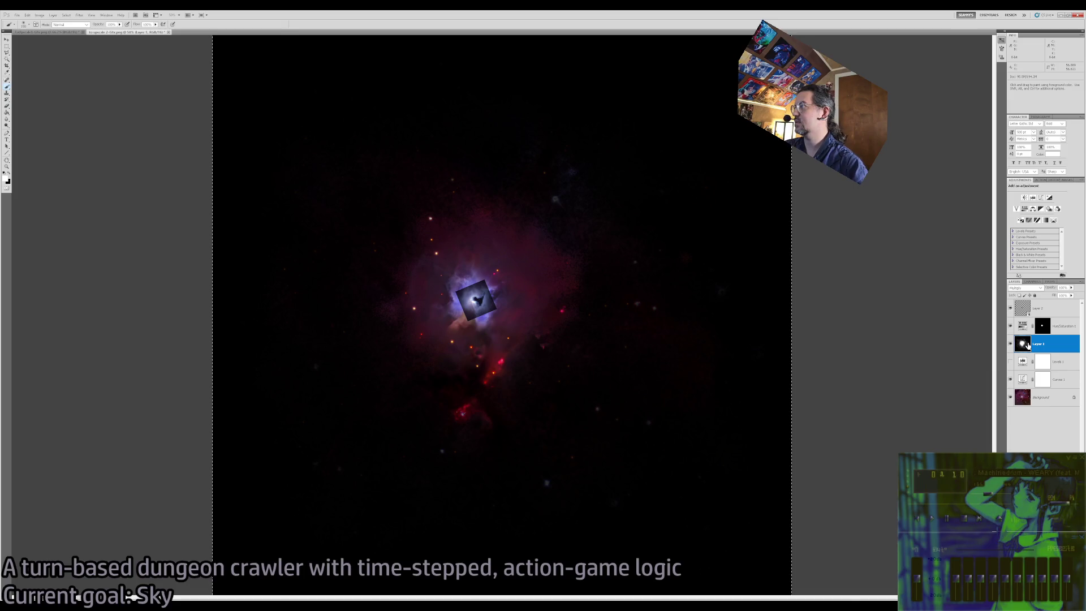
Test a black 120 px brush dab on the nebula, then undo it.
key("x")
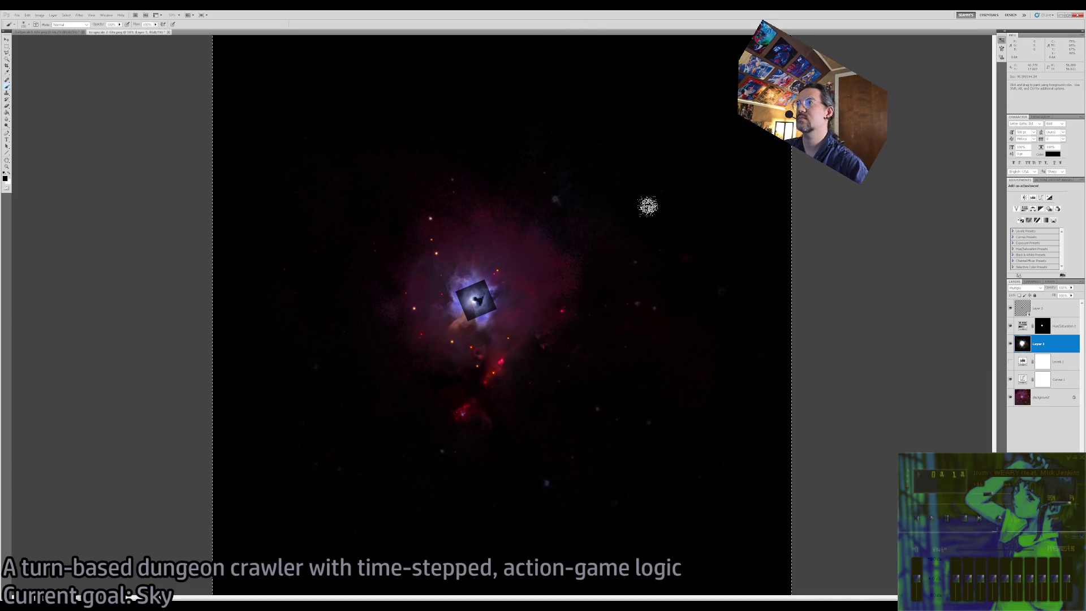
key("bracketright")
key("bracketright")
key("bracketright")
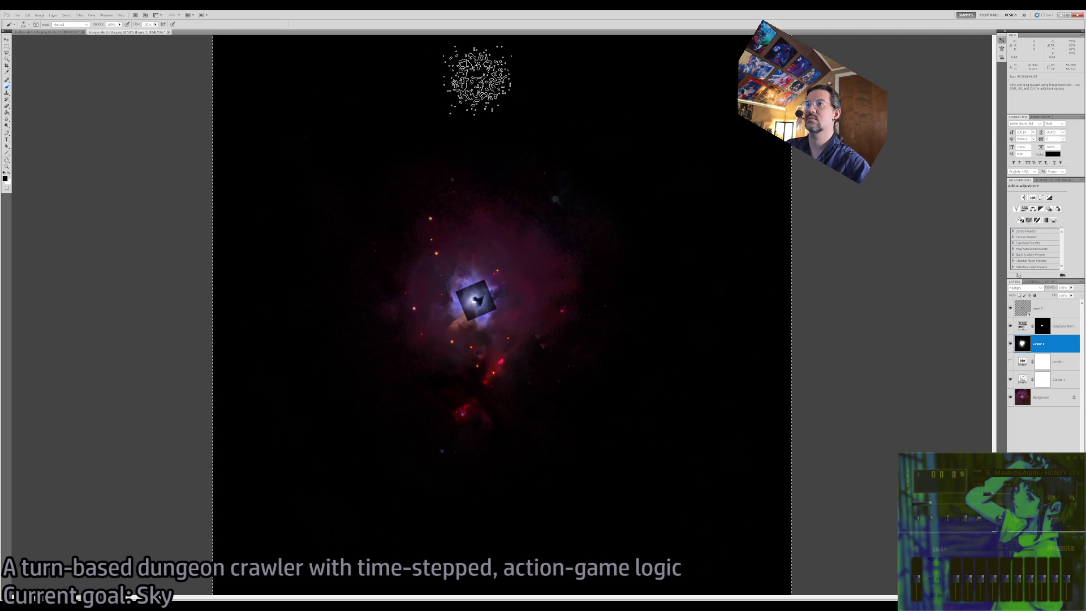
left_click(489, 226)
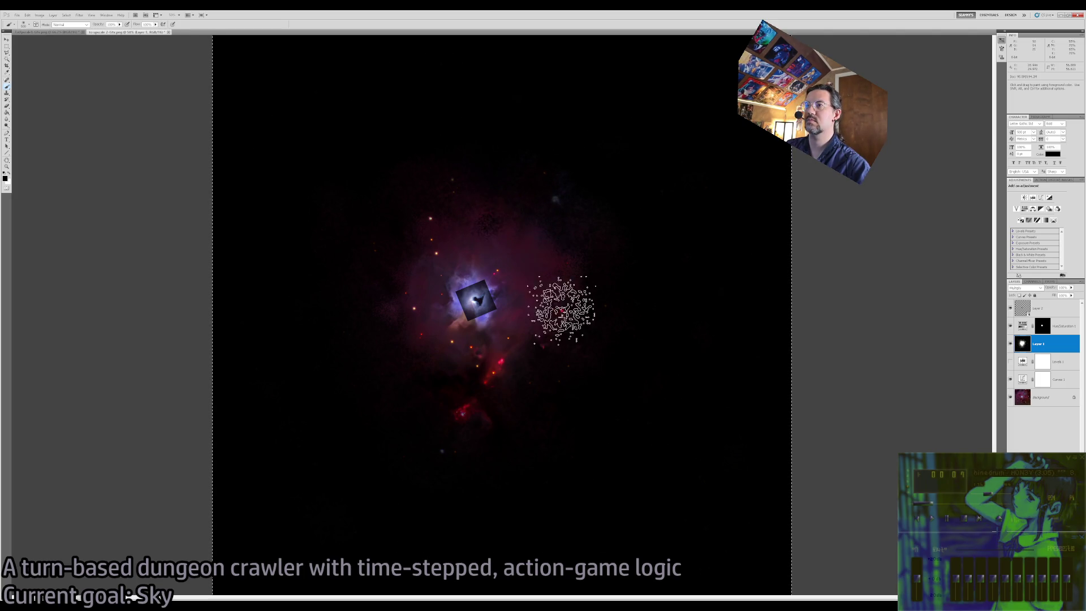
key("v")
key("ctrl+z")
key("b")
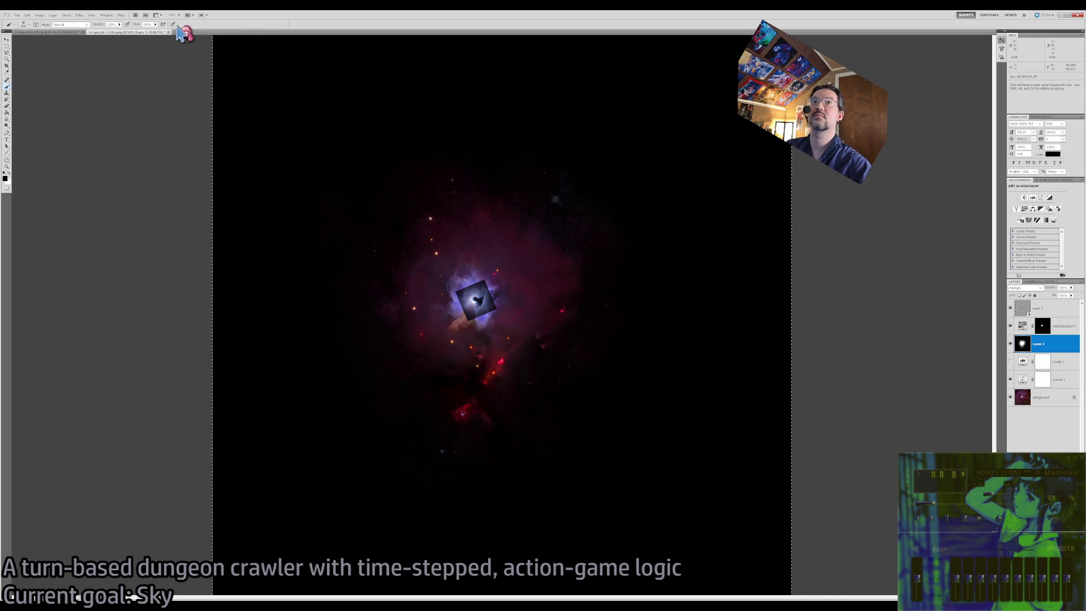
Set the brush flow to 5% and zoom the canvas to 100%.
left_click_drag(156, 25, 135, 37)
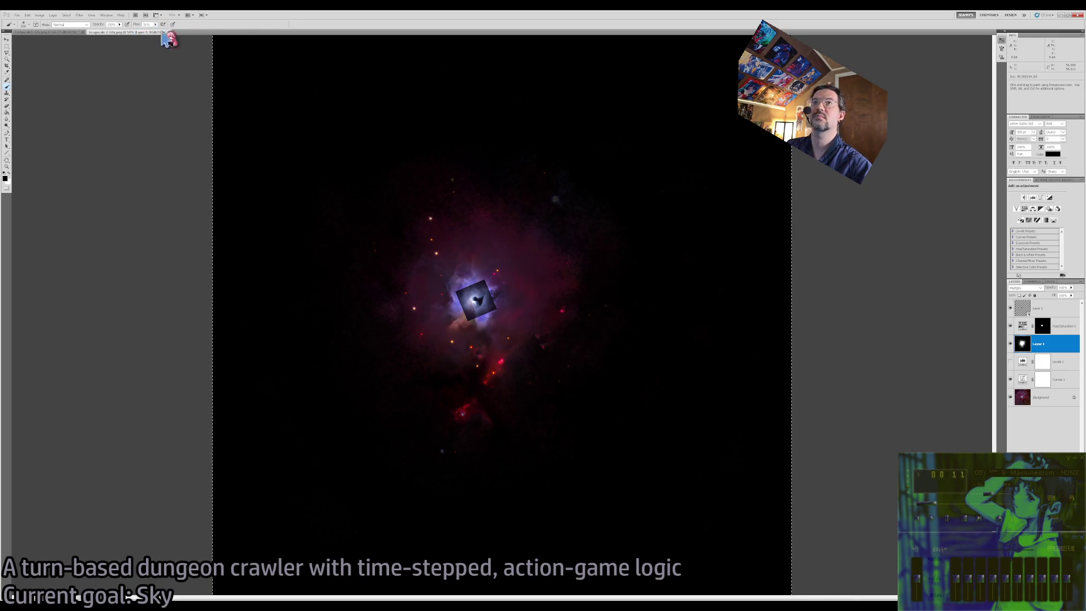
key("v")
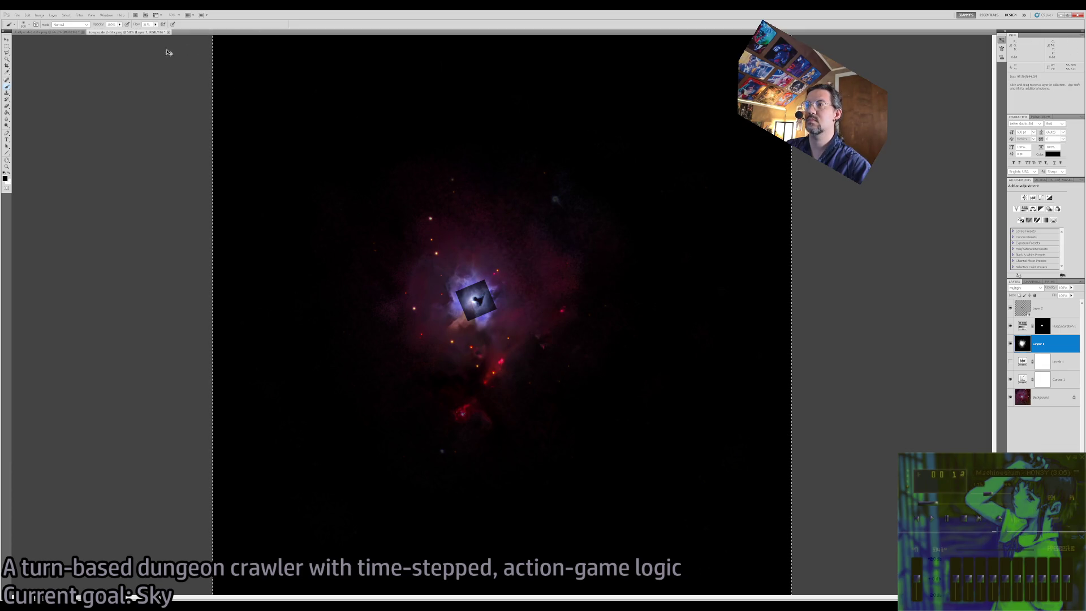
left_click(147, 25)
type("5")
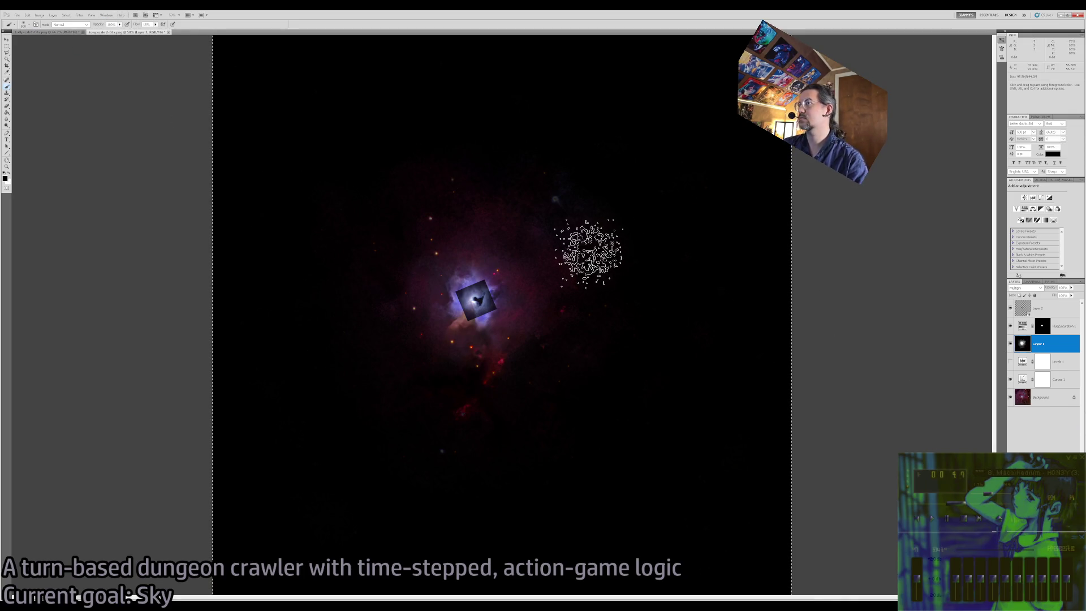
key("z")
left_click(472, 203)
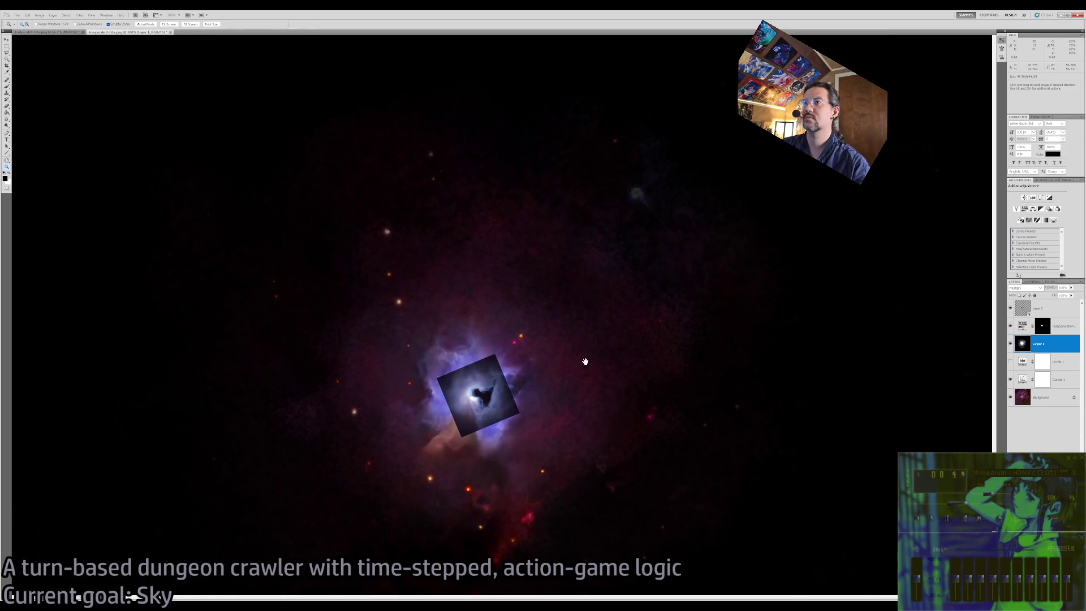
Pan toward the nebula core and switch to a white brush.
left_click_drag(585, 362, 554, 296)
left_click(487, 353, "alt")
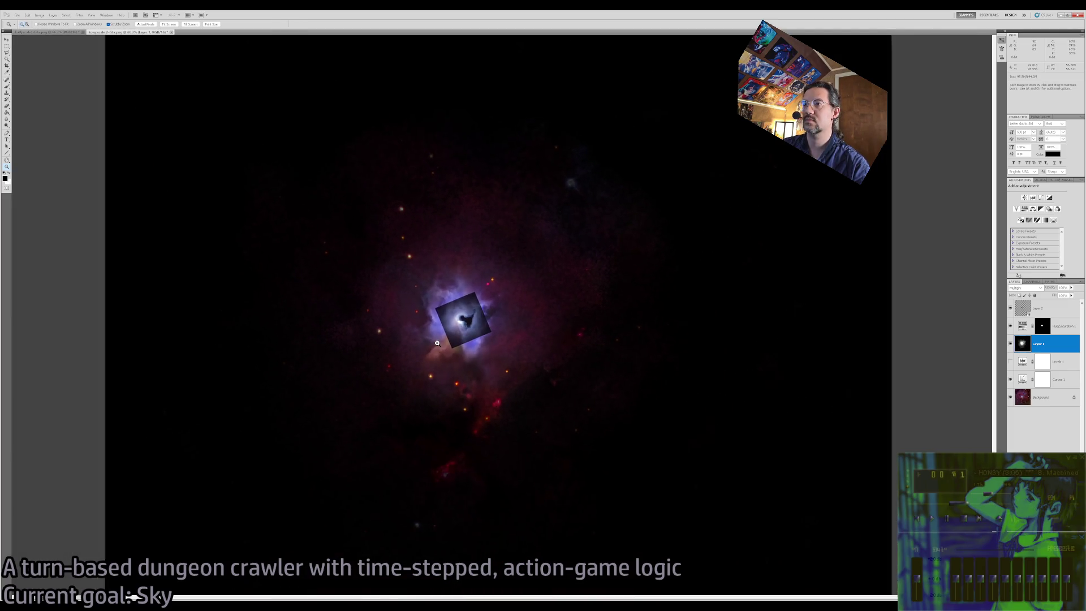
left_click(461, 340)
key("b")
key("x")
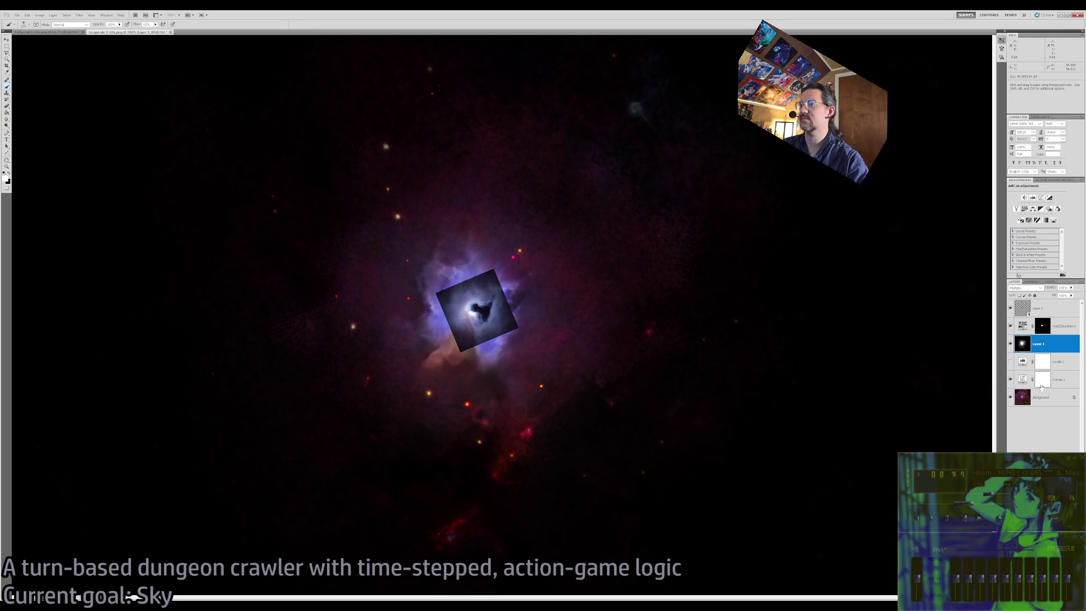
Zoom in on the rotated square, darken with Levels 1, and inspect the core closely.
key("z")
left_click_drag(491, 315, 491, 315)
left_click(486, 315)
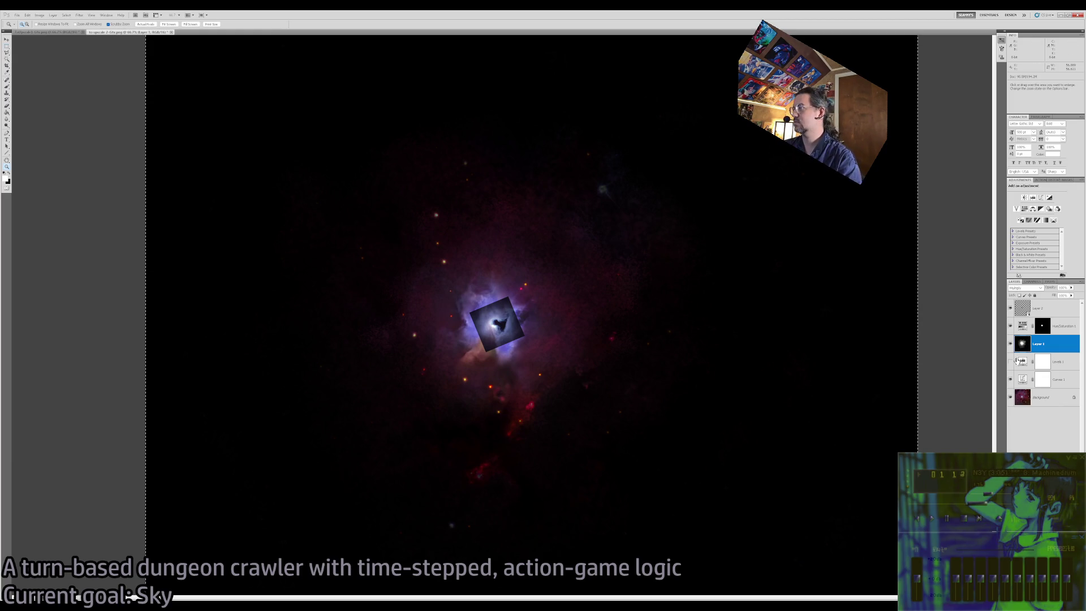
left_click(1010, 362)
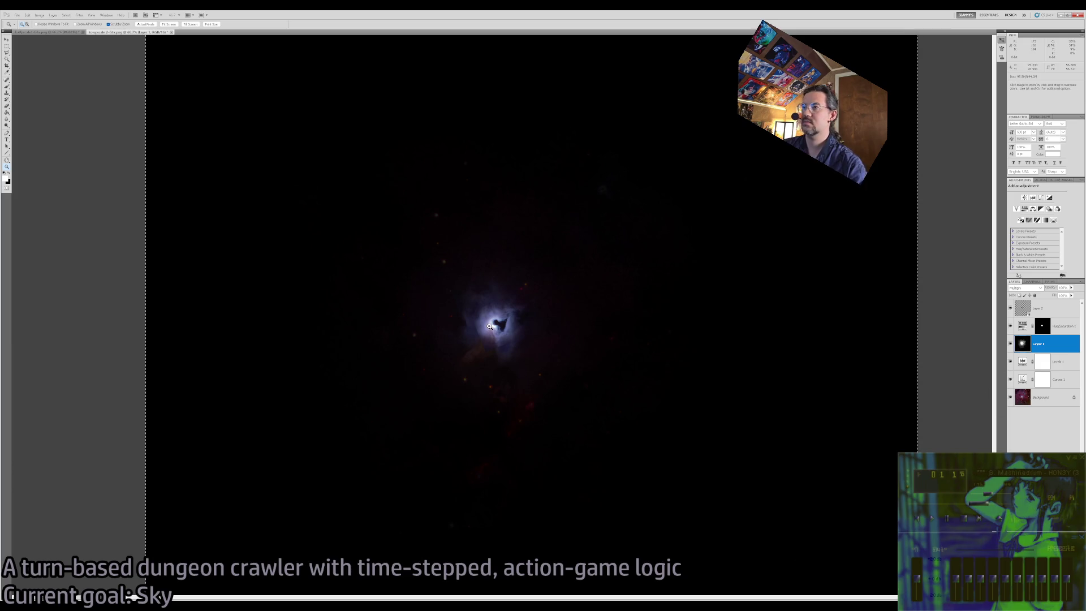
left_click(497, 313)
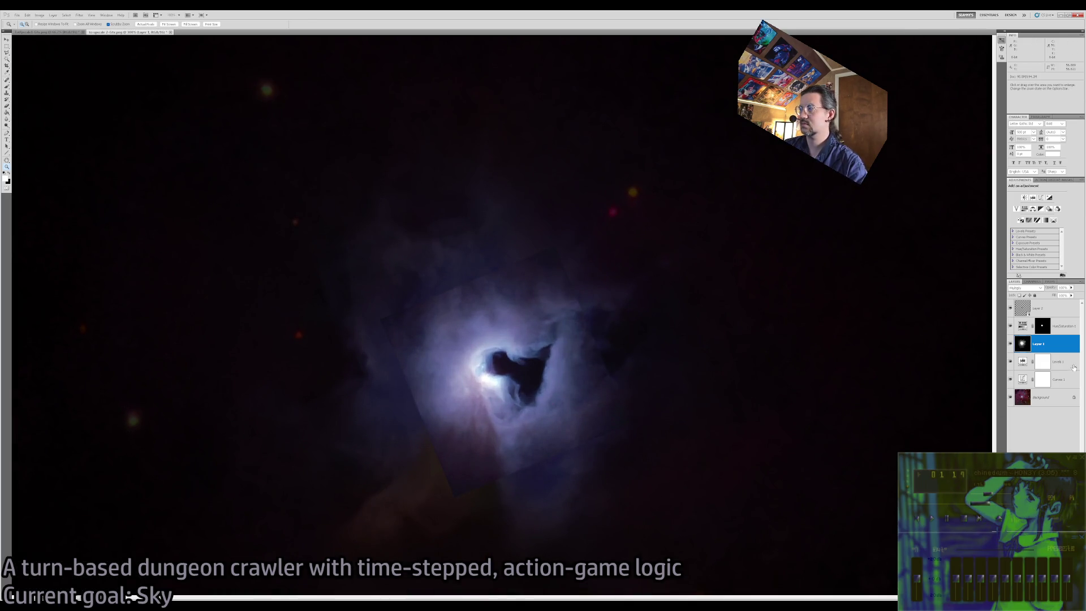
Select Layer 2 and compare the nebula with and without it visible.
key("b")
left_click(1071, 361)
left_click(1060, 326)
left_click(1043, 308)
left_click(1010, 309)
left_click(1011, 310)
left_click(1010, 309)
left_click(1010, 310)
left_click(1011, 309)
left_click(1011, 309)
left_click(1010, 309)
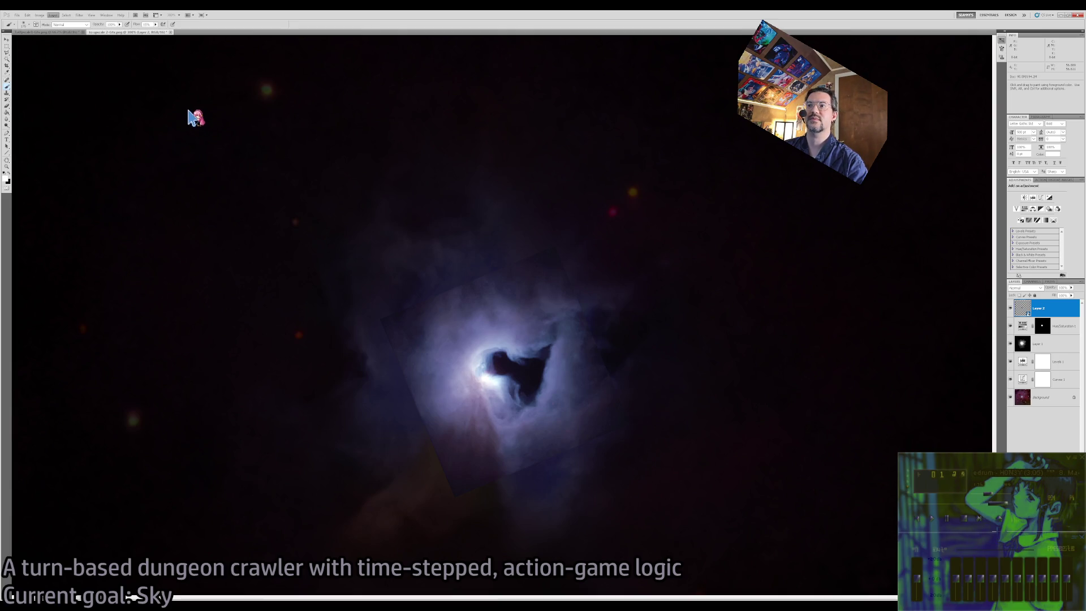
Add a mask to Layer 2 and paint black speckles near the core, undoing a stray stroke.
key("ctrl+shift+m")
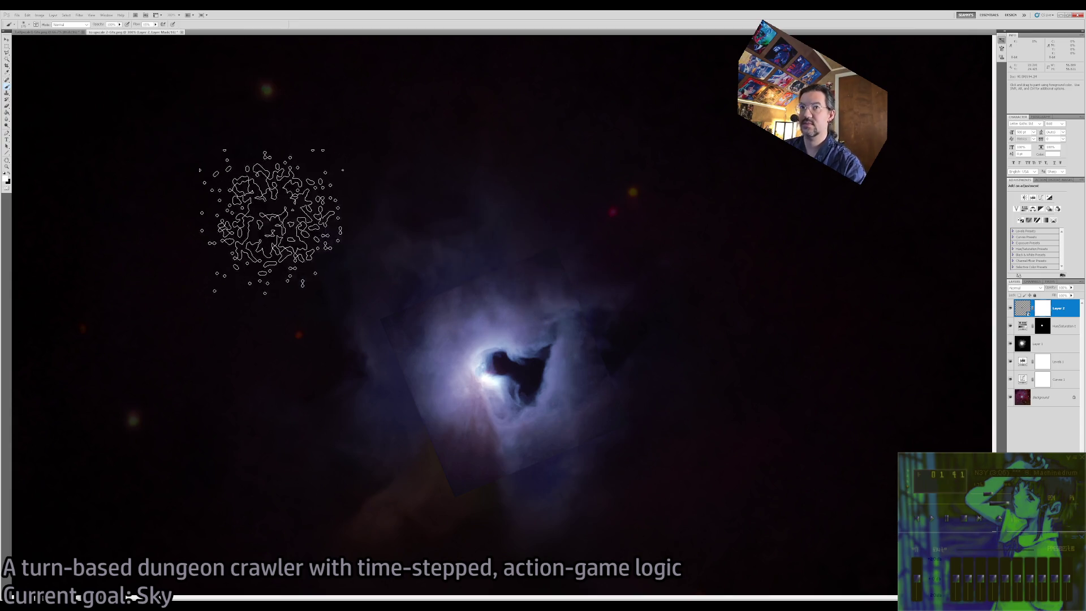
key("bracketleft")
key("bracketleft")
key("bracketleft")
key("bracketleft")
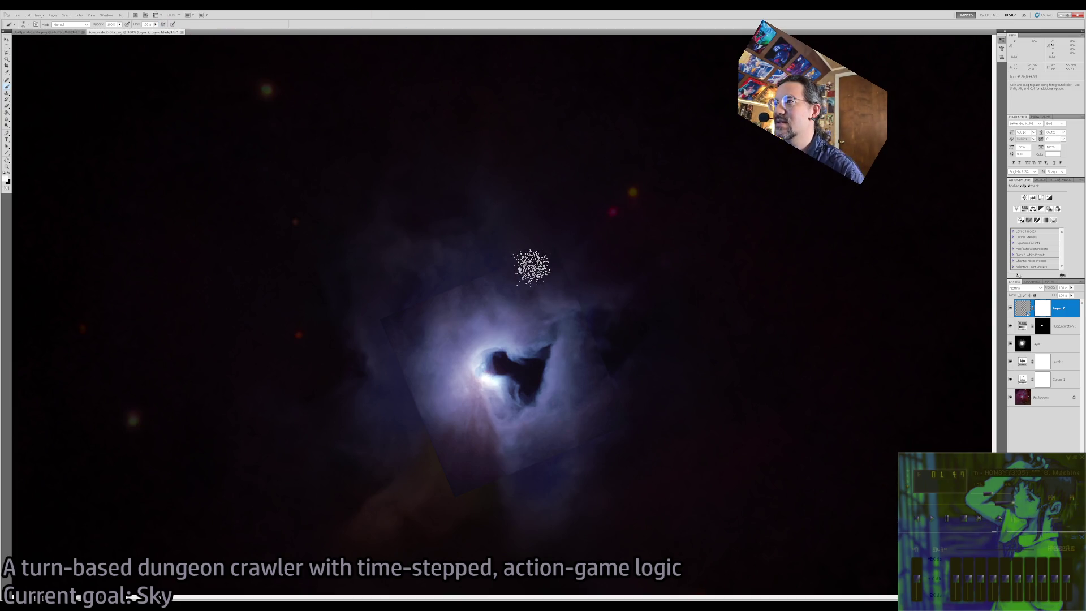
key("x")
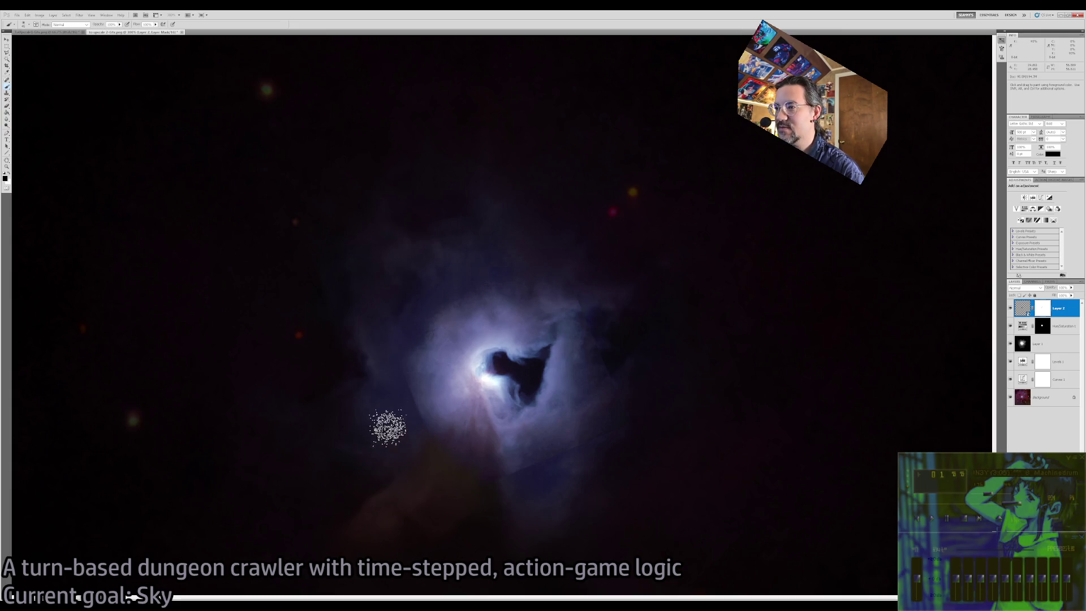
left_click(430, 379)
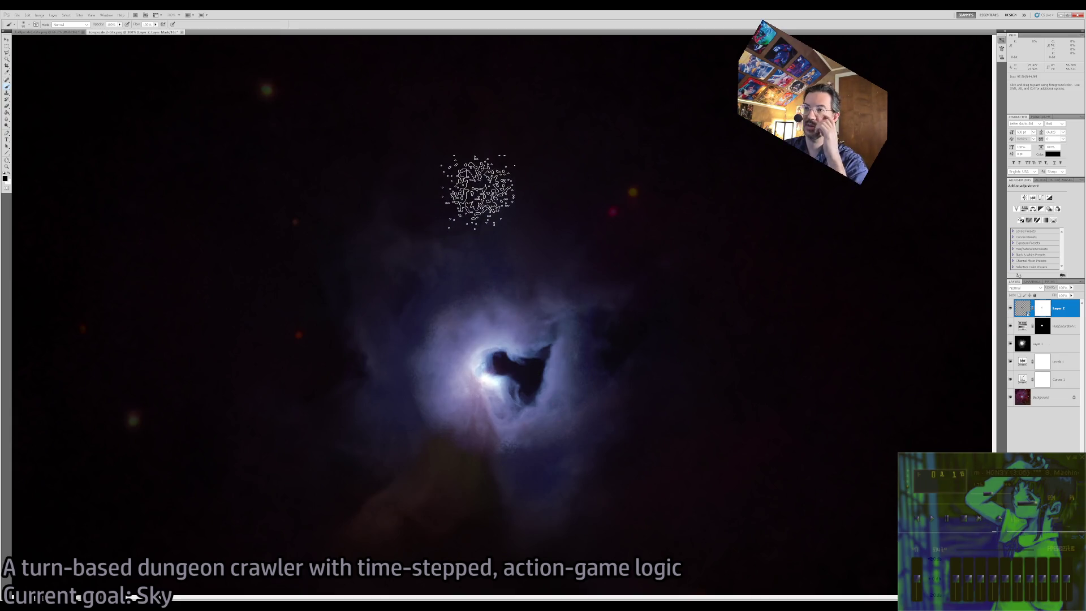
left_click(1022, 364)
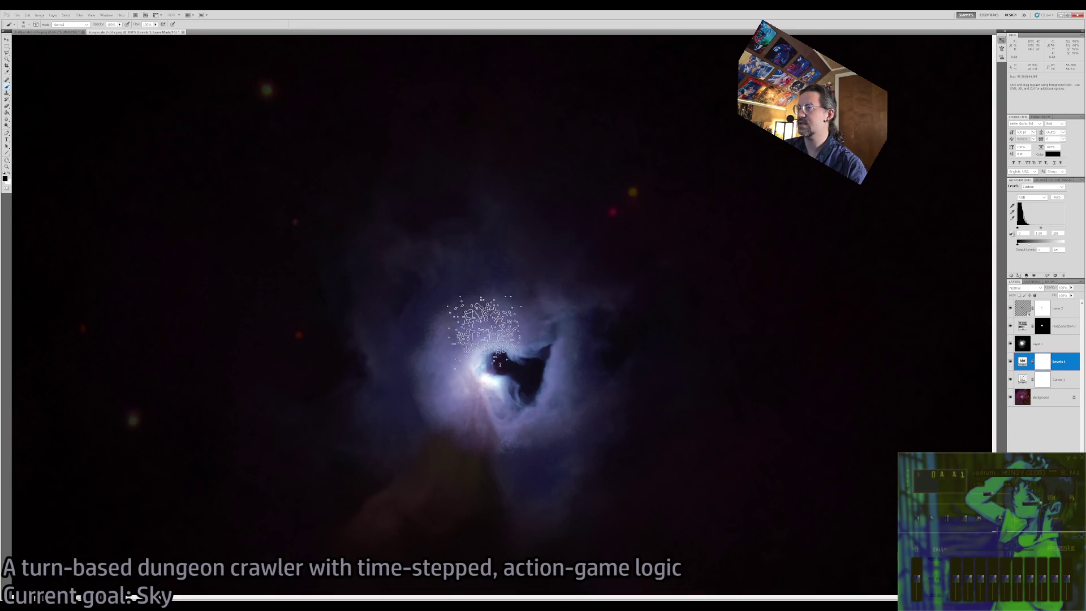
left_click_drag(393, 399, 422, 333)
mouse_move(444, 288)
left_mouse_down()
mouse_move(396, 430)
mouse_move(517, 466)
left_mouse_up()
key("ctrl+alt+z")
key("ctrl+alt+z")
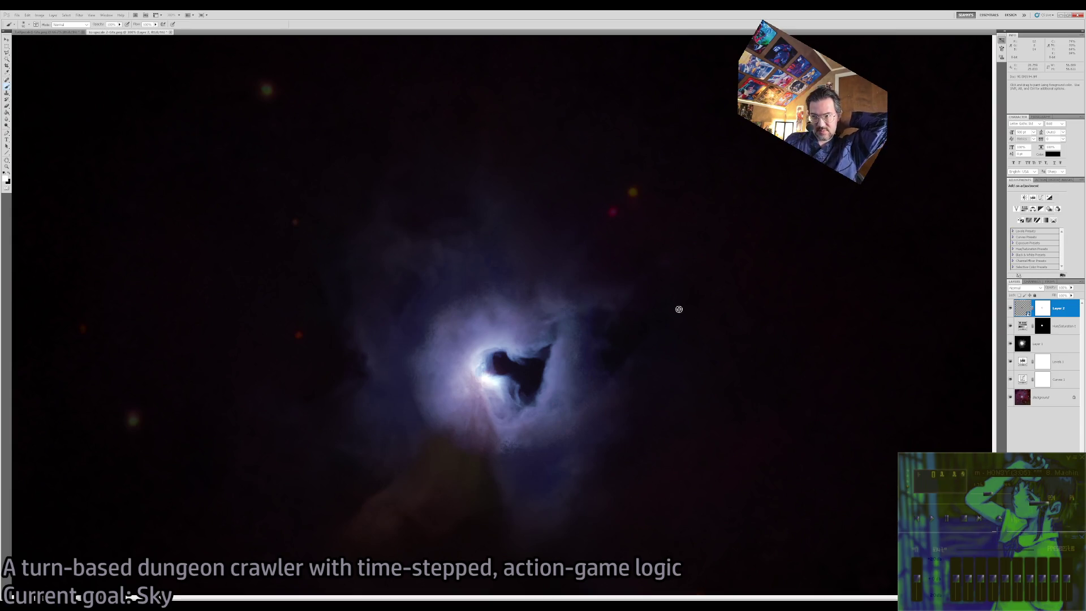
Zoom around the core and try speckle dabs on the adjustment masks and Layer 2, undoing them.
key("z")
mouse_move(541, 367)
left_mouse_down()
mouse_move(475, 301)
mouse_move(486, 283)
left_mouse_up()
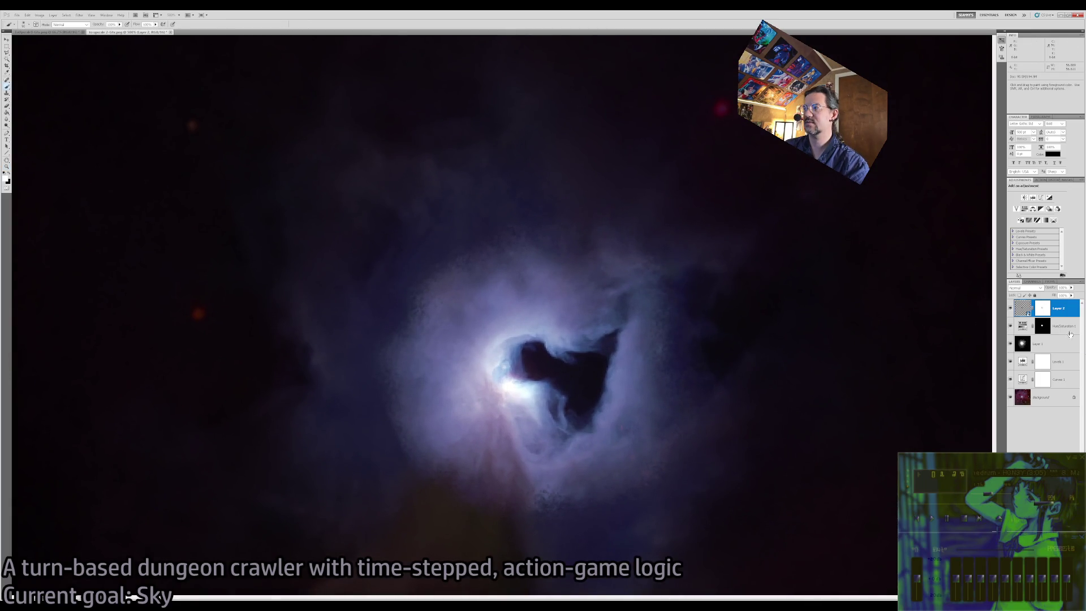
left_click(1041, 325)
left_click(1045, 358)
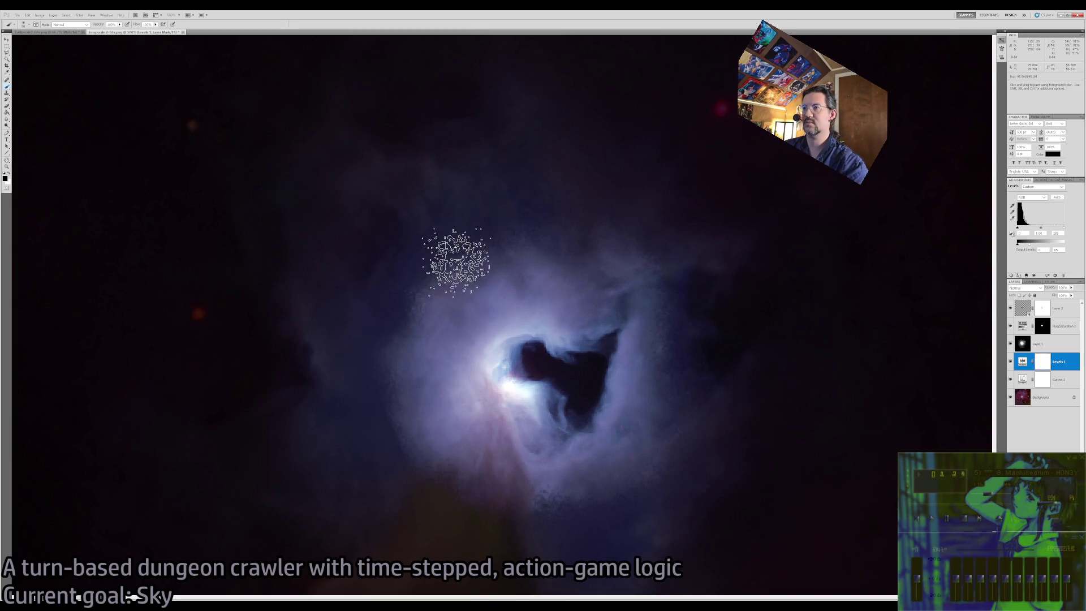
left_click_drag(391, 269, 399, 279)
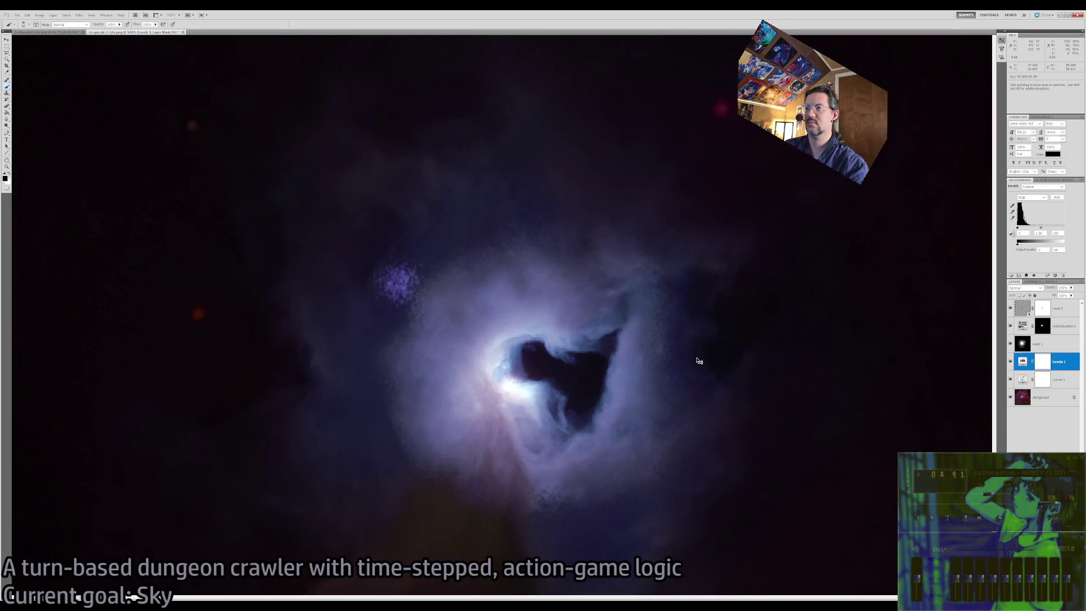
key("ctrl+z")
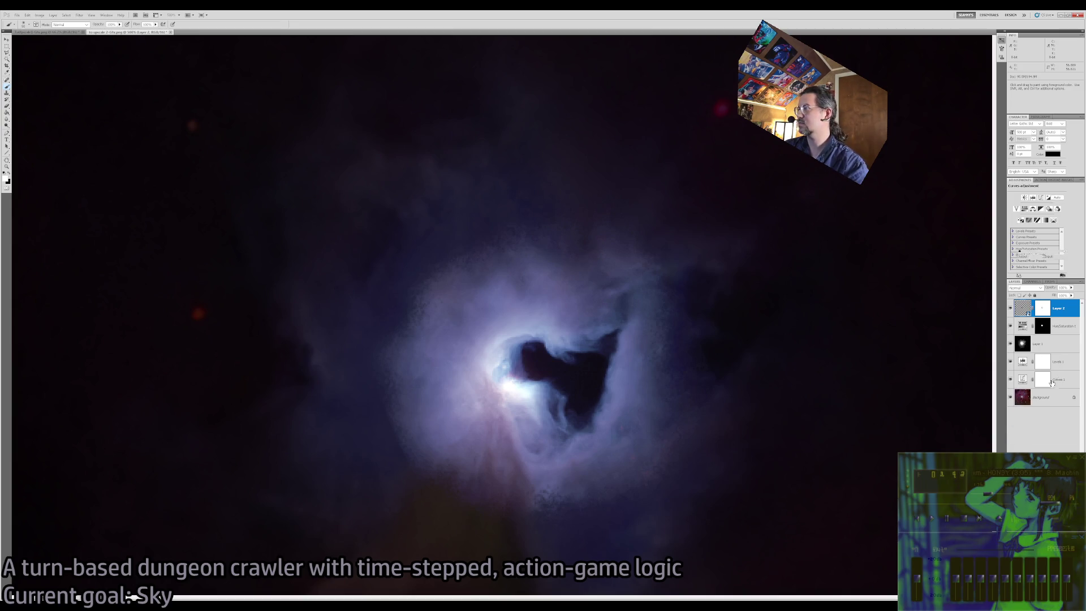
left_click(1049, 382)
left_click(1039, 316)
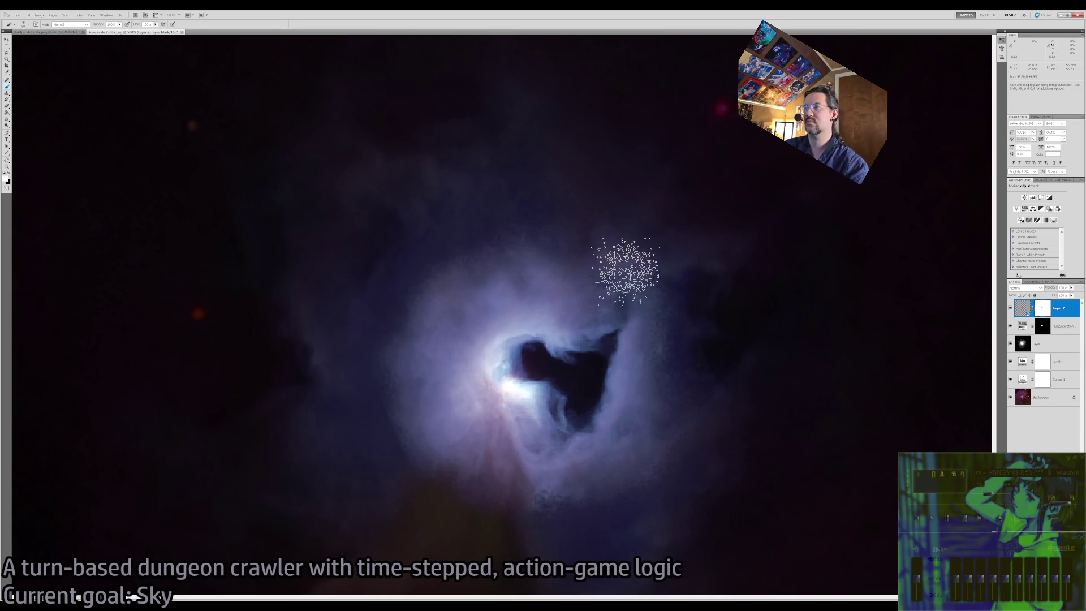
key("x")
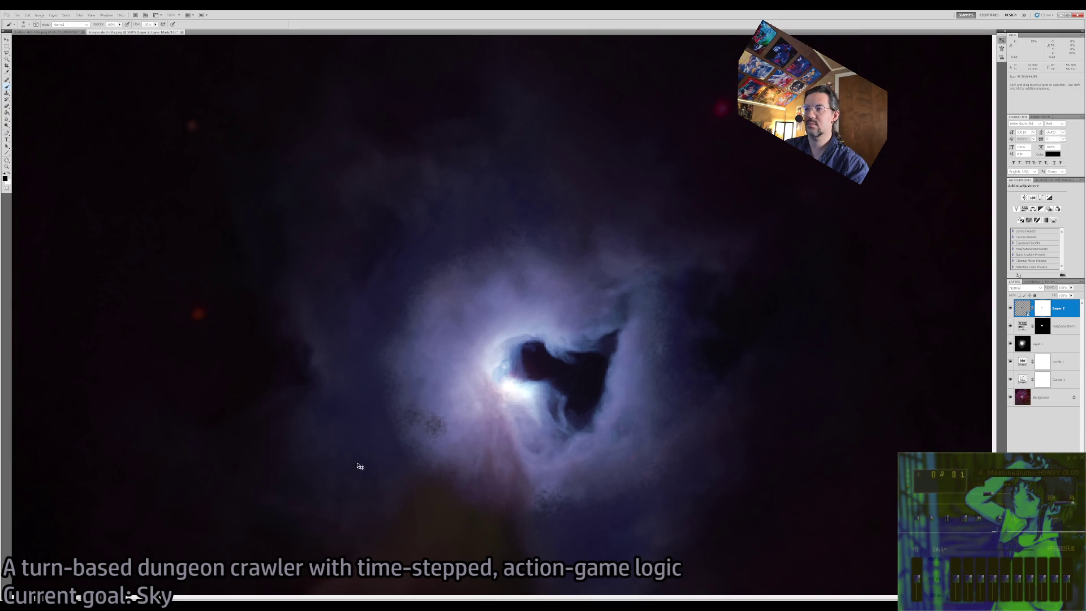
left_click(432, 441)
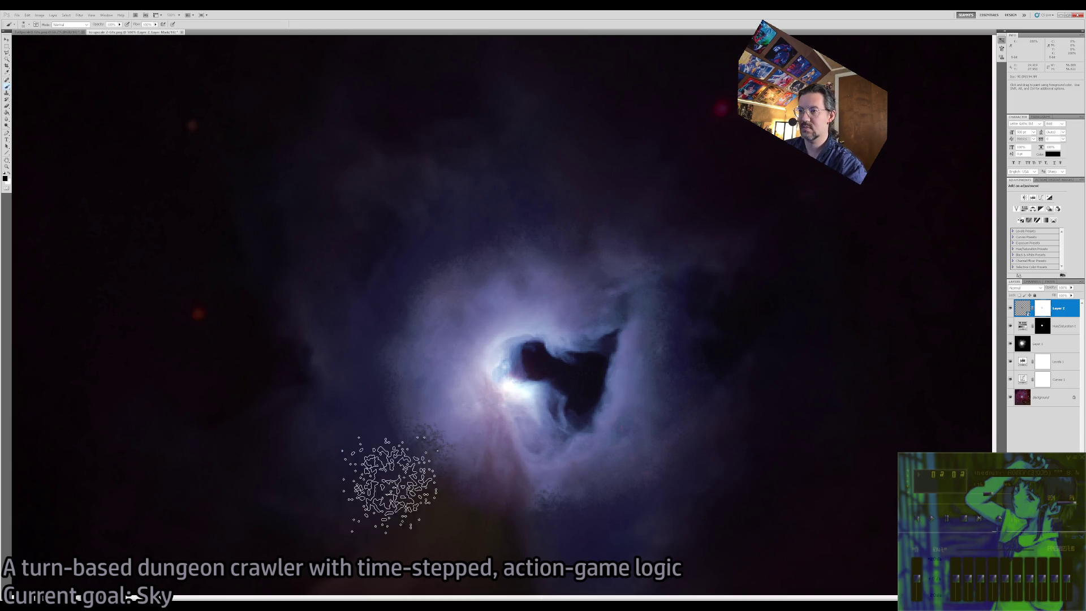
key("ctrl+z")
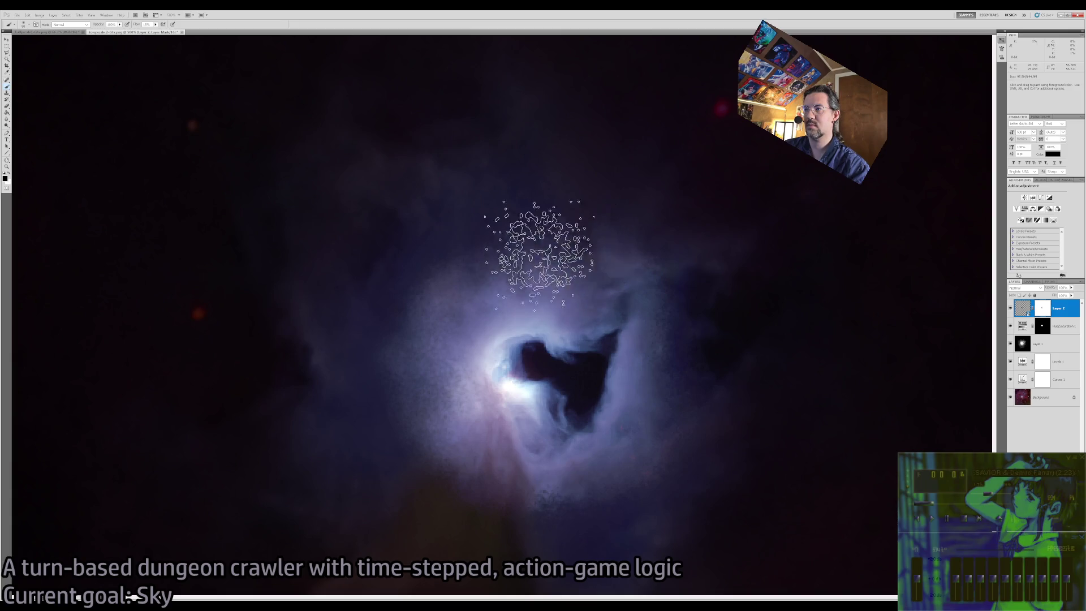
Fit the whole image in the window and select the entire canvas.
key("z")
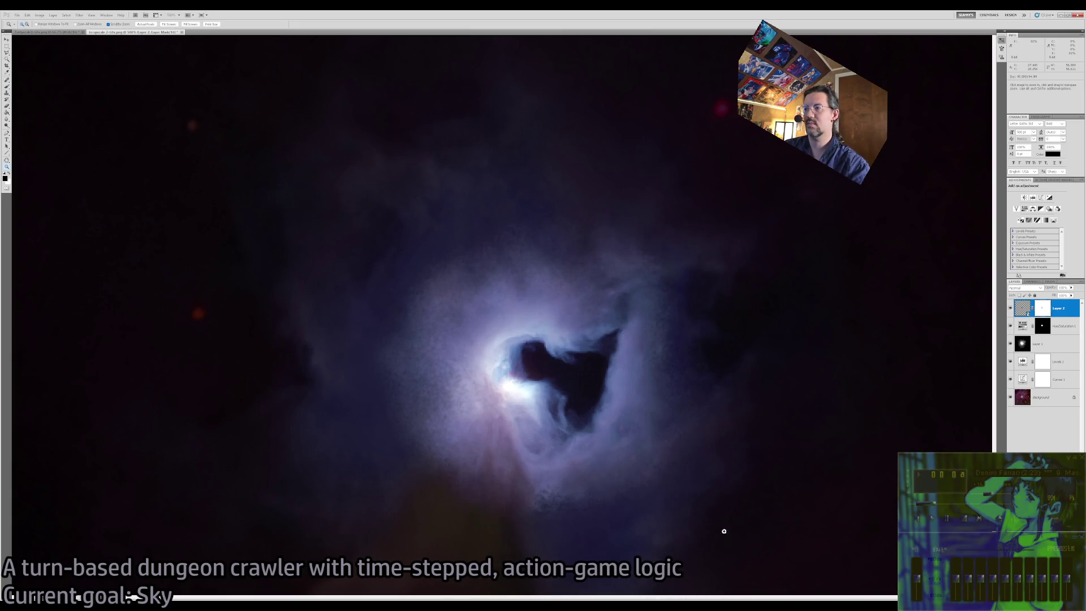
left_click(729, 530, "alt")
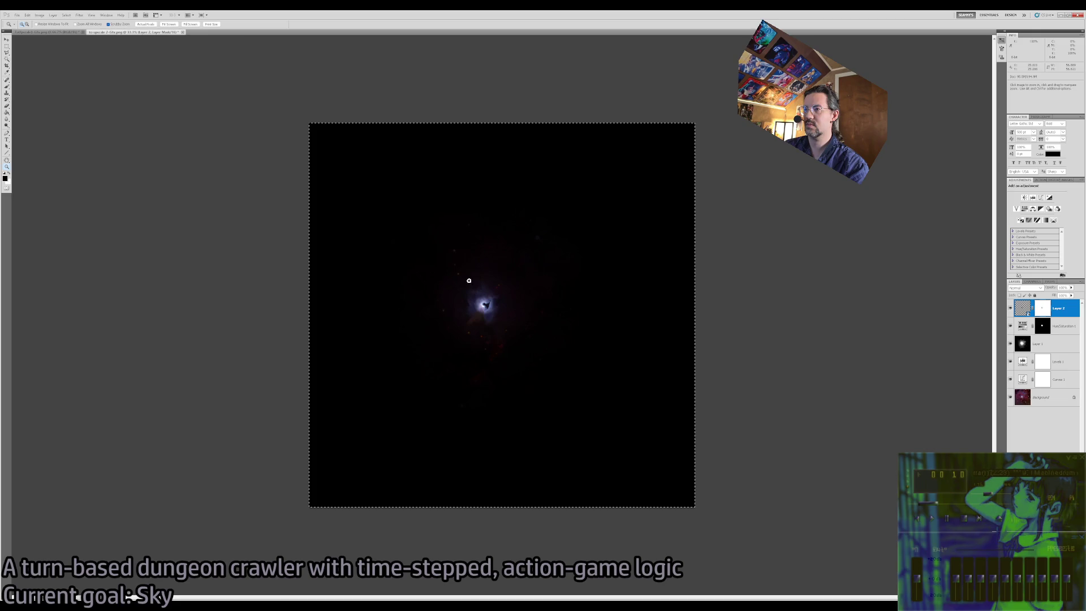
left_click(468, 281)
left_click(469, 281)
key("ctrl+0")
key("ctrl+a")
key("m")
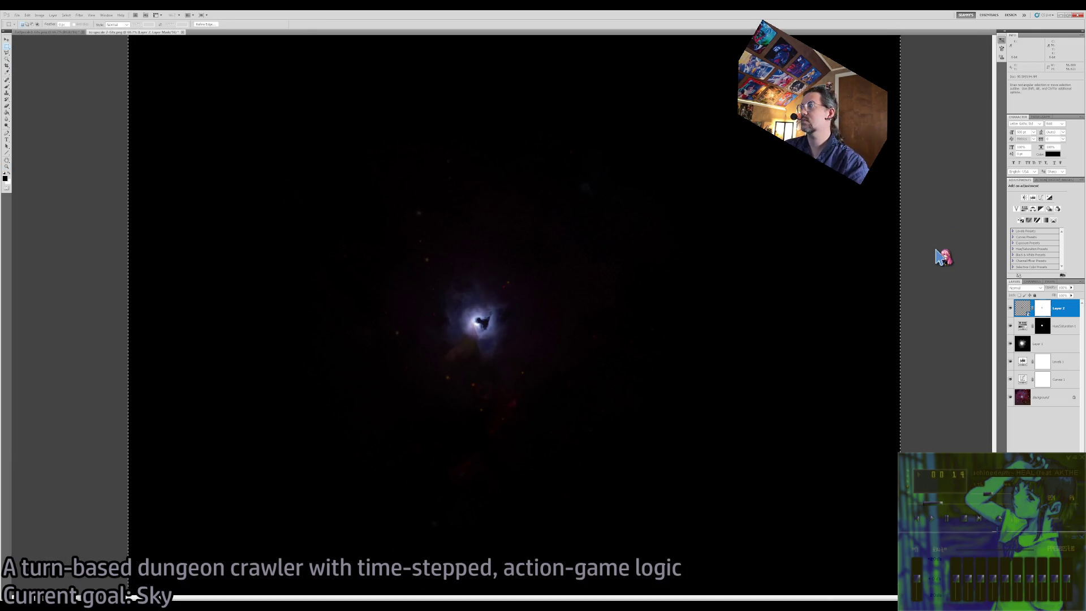
Compare brightness by toggling Curves 1 and Levels 1, zooming back to 50%.
left_click(1010, 379)
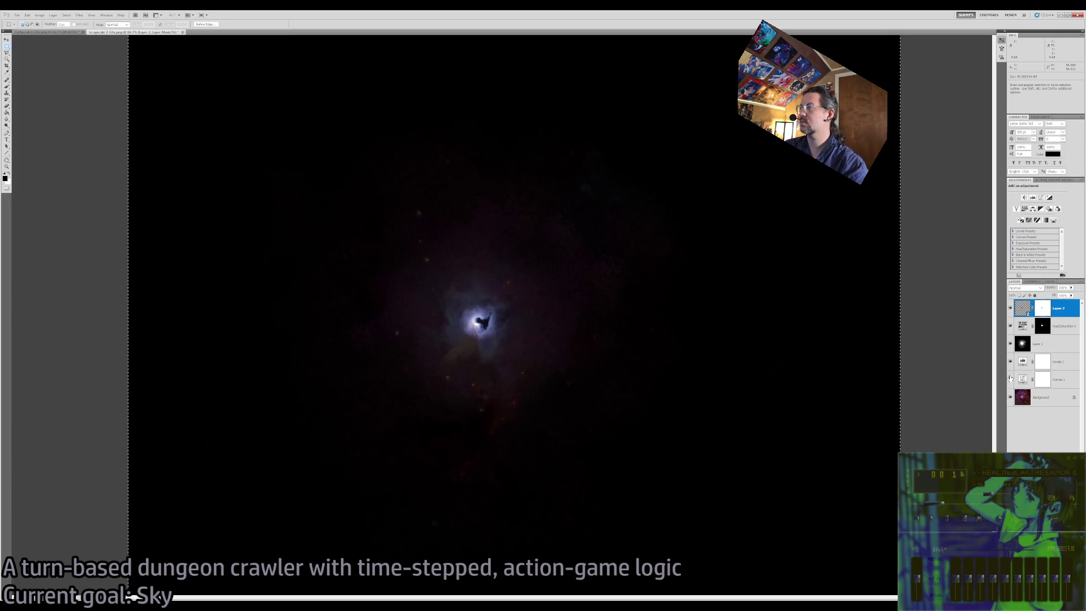
left_click(1009, 380)
left_click_drag(1010, 379, 1010, 361)
key("z")
left_click(696, 304, "alt")
left_click(659, 298, "alt")
left_click(466, 307)
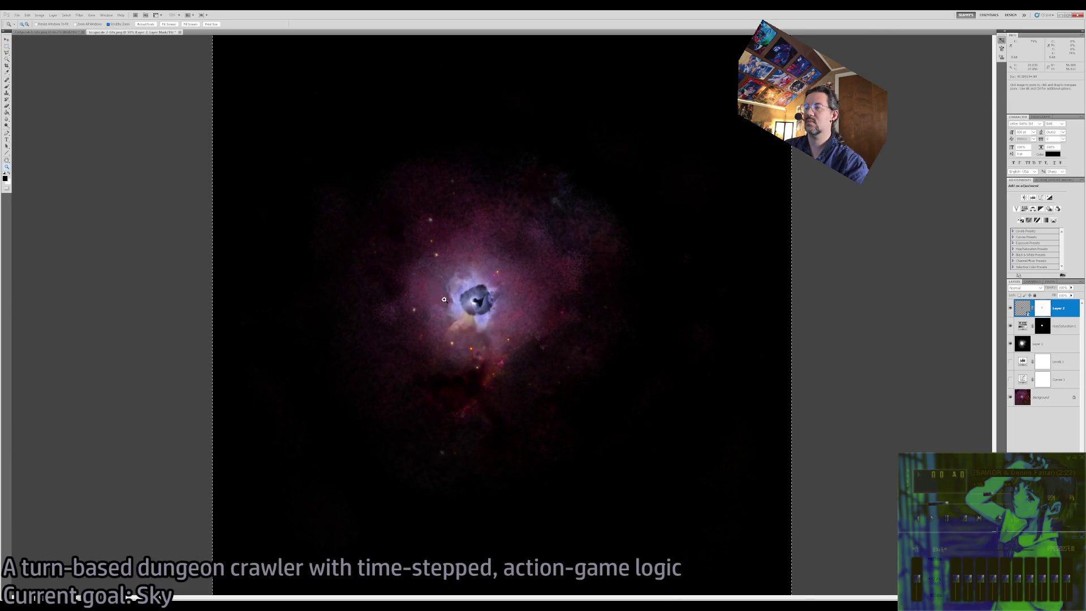
key("b")
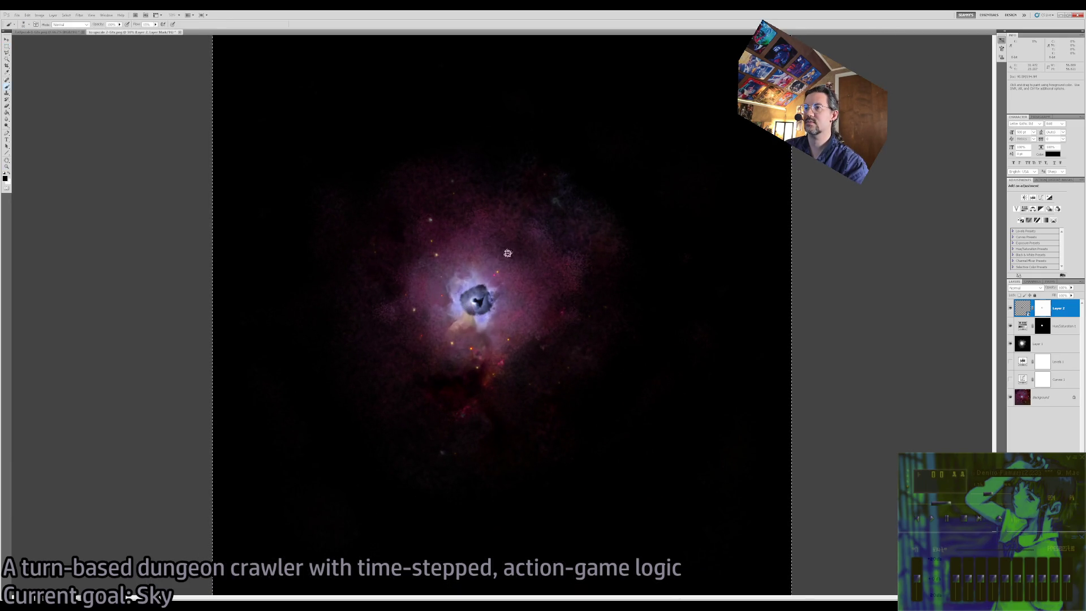
Zoom out to 33.3%, preview and re-hide Levels 1, and clear the canvas selection.
double_click(8, 167)
left_click(445, 303, "alt")
left_click(408, 283, "alt")
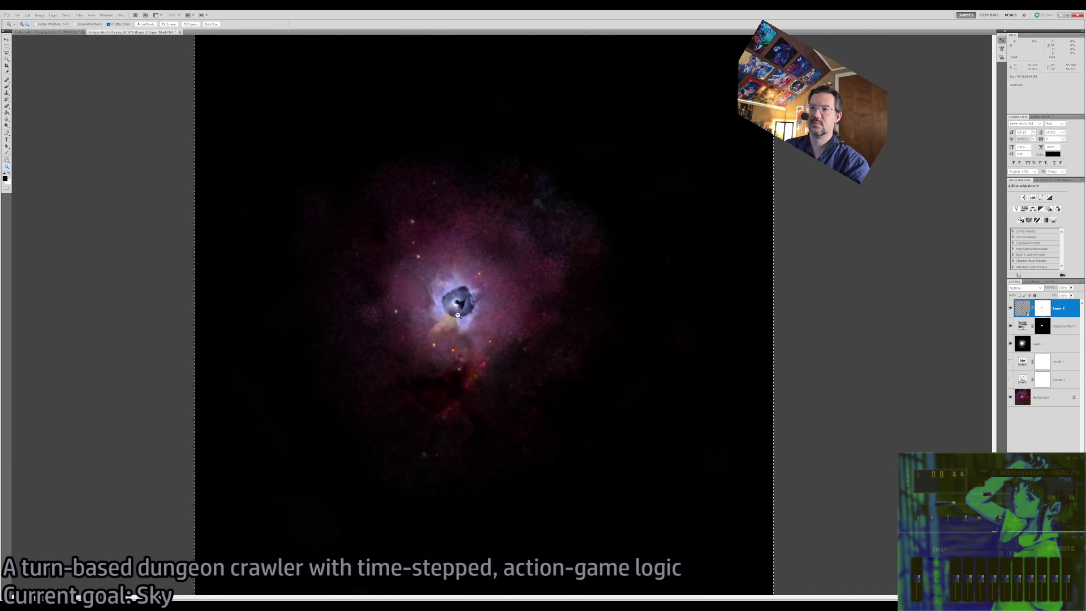
left_click(367, 260, "alt")
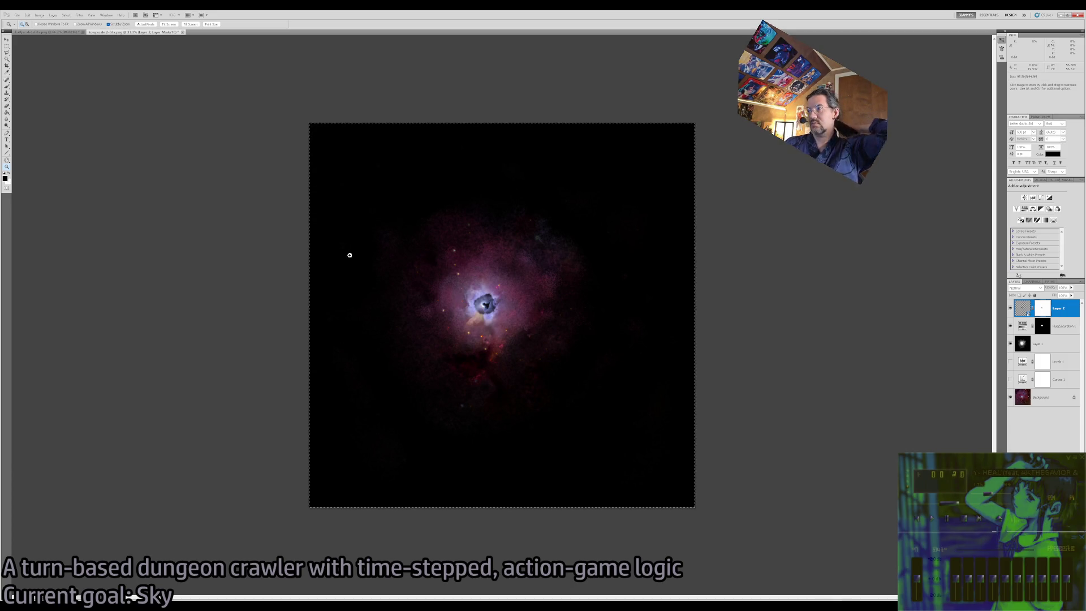
left_click(1010, 362)
left_click(1010, 361)
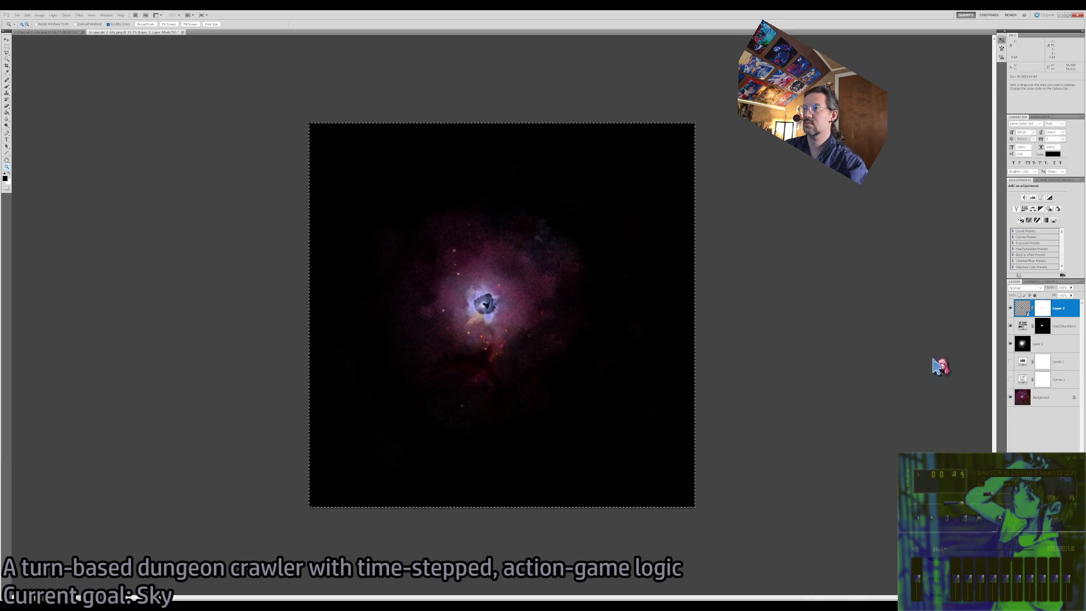
key("m")
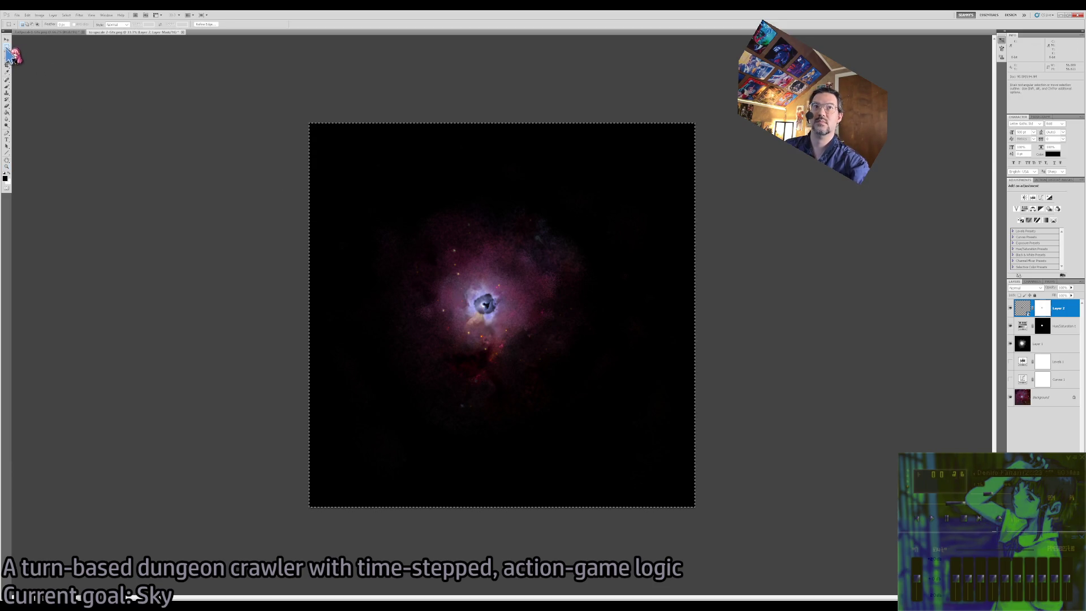
key("ctrl+d")
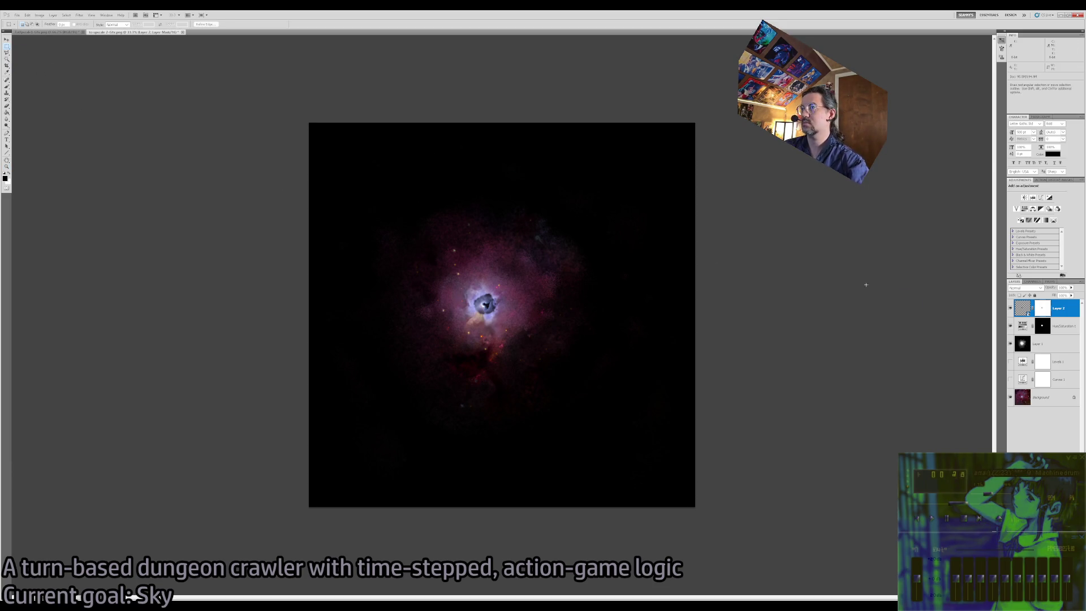
Draw a square marquee centred on the nebula glow and crop the image to it.
left_click_drag(674, 442, 659, 438)
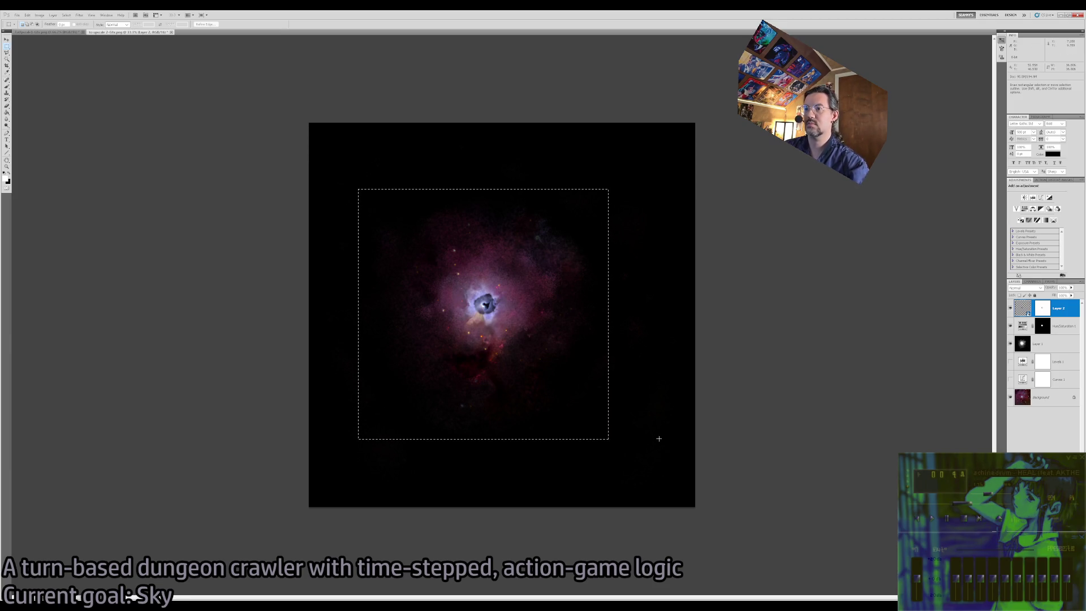
left_click_drag(539, 310, 541, 312)
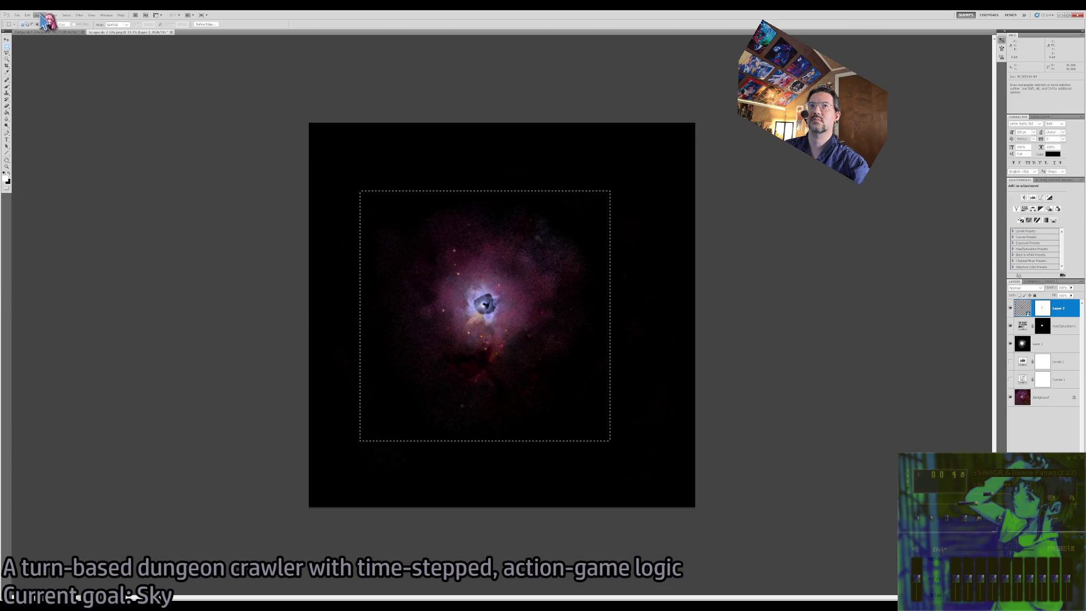
left_click(153, 132)
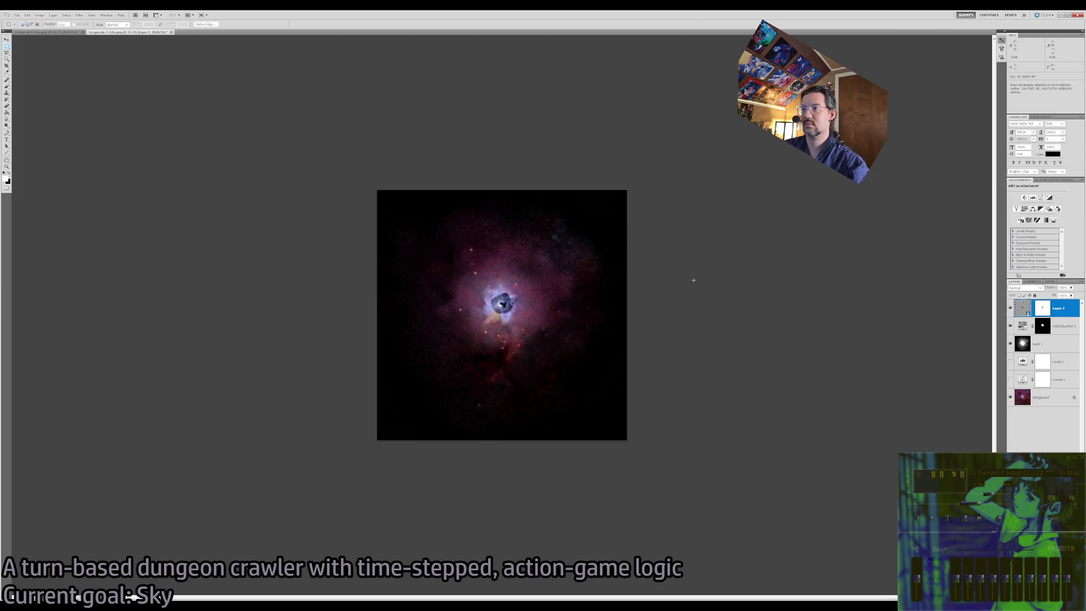
Make the Levels 1 adjustment visible again on the cropped nebula.
left_click(1010, 361)
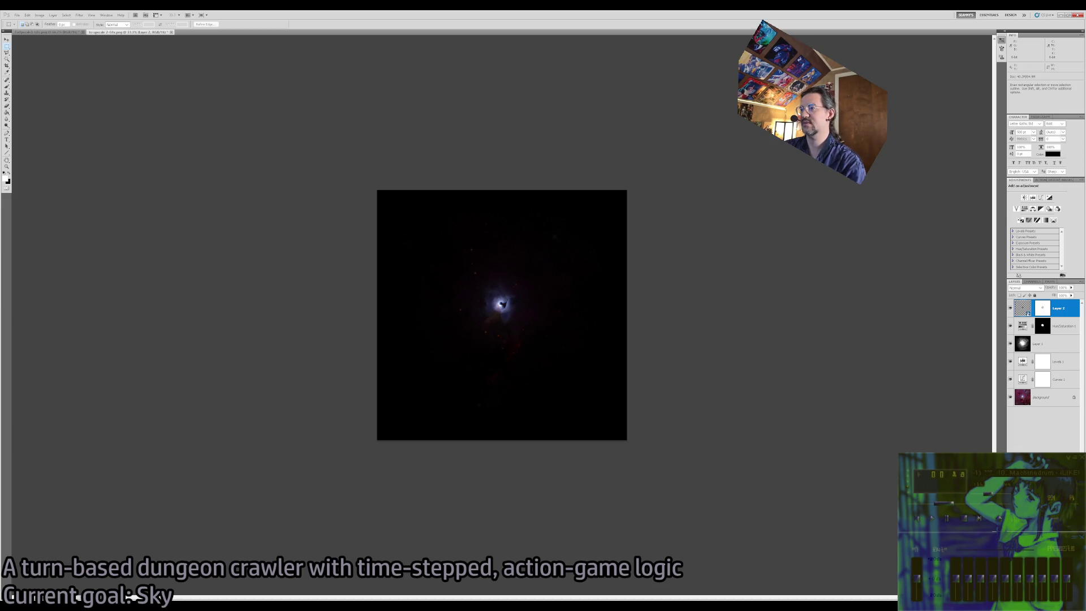
Close the preview, select all layers with Ctrl+Alt+A, and merge them with Ctrl+E.
left_click(1027, 313, "ctrl")
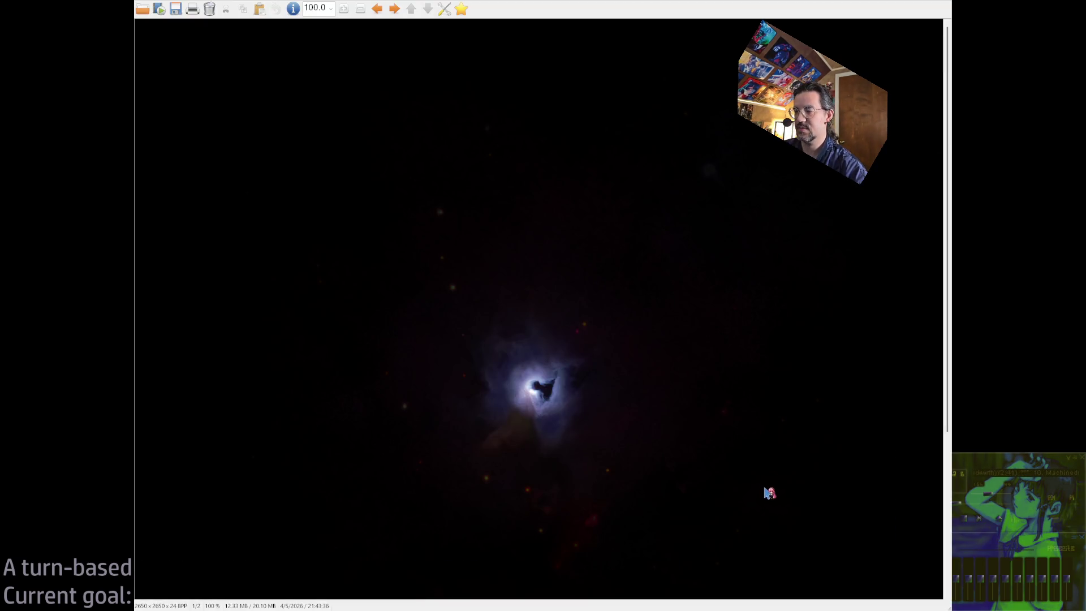
key("Escape")
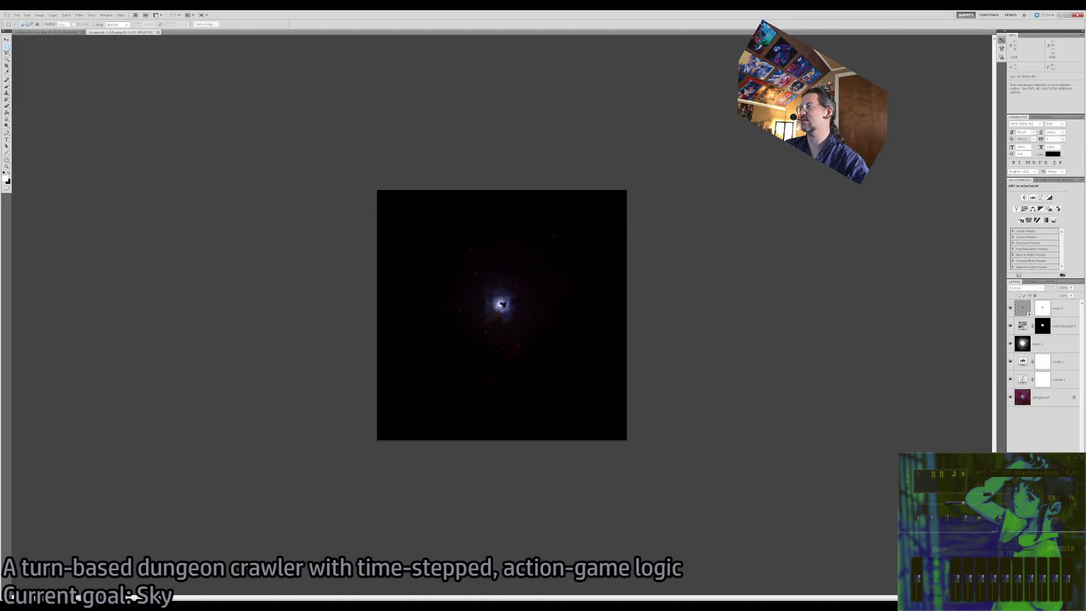
key("ctrl+alt+a")
key("ctrl+e")
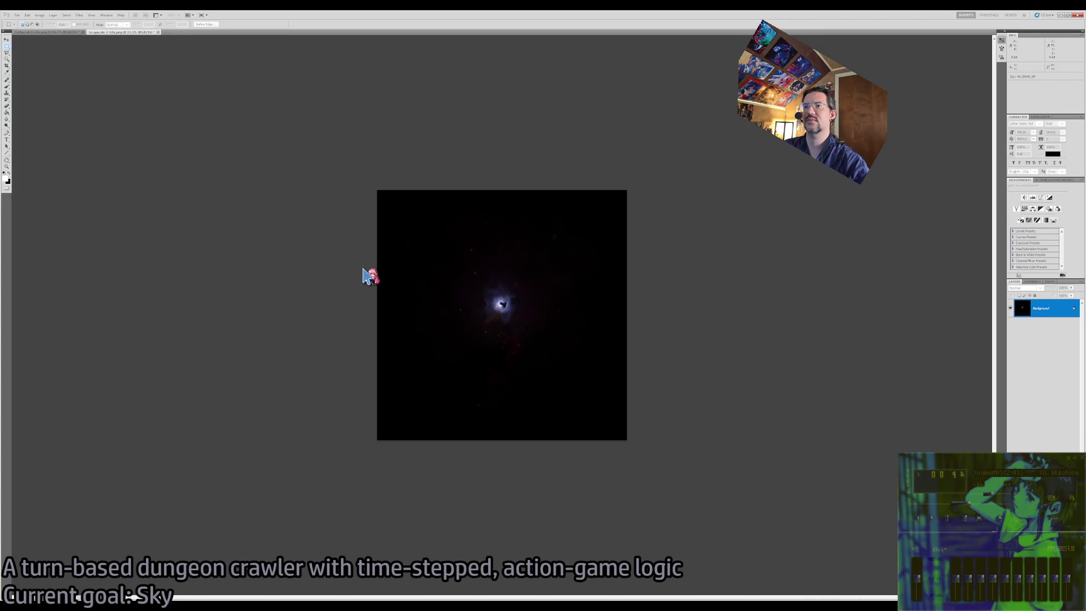
Zoom in on the centre of the flattened nebula.
key("ctrl+minus")
key("z")
left_click_drag(497, 300, 506, 307)
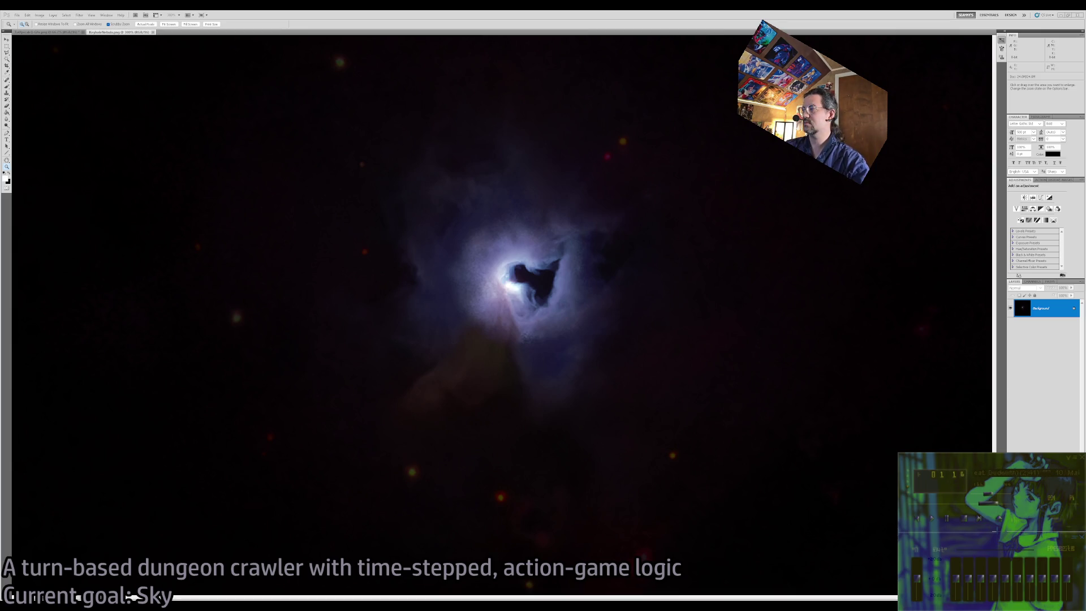
Return to the layered nebula document and zoom out to see the whole image.
key("v")
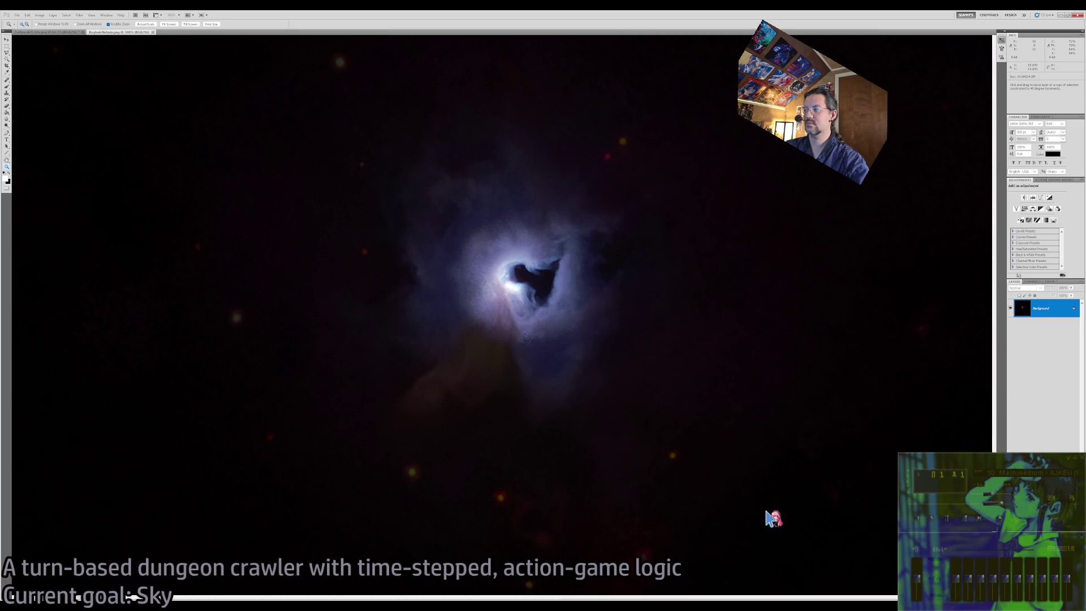
key("z")
left_click(707, 411, "alt")
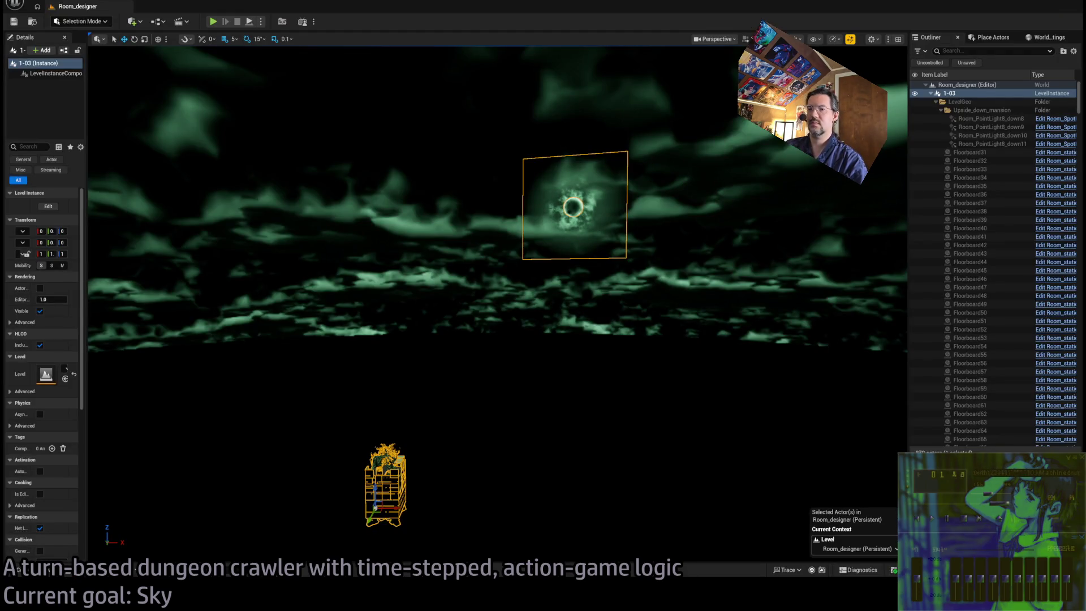
Browse the Content Drawer's Atmospherics folder and select the imported KeyholeNebula texture.
left_click(19, 570)
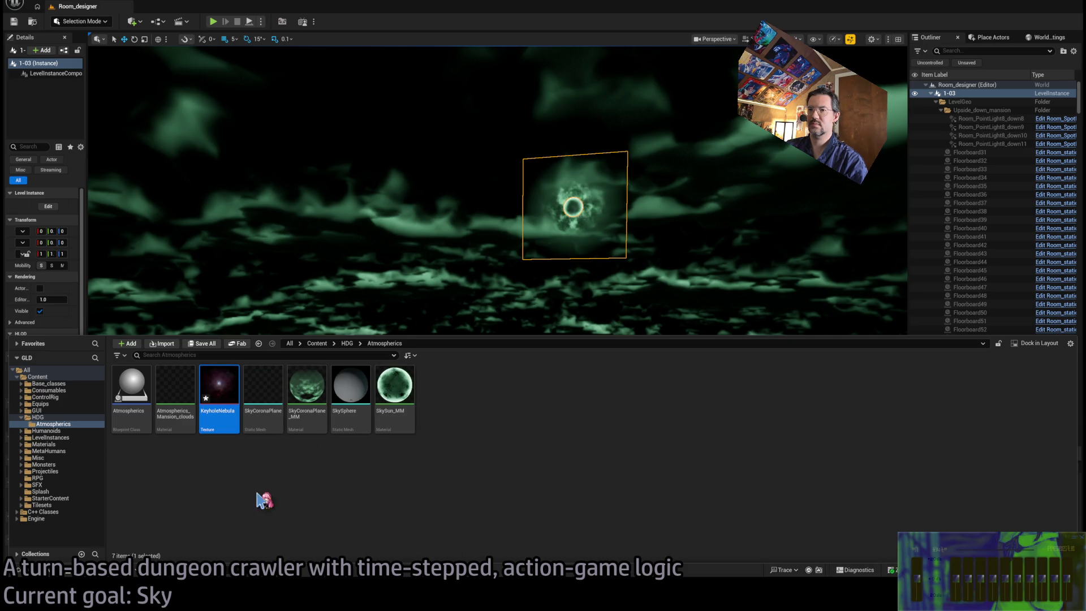
left_click(226, 393)
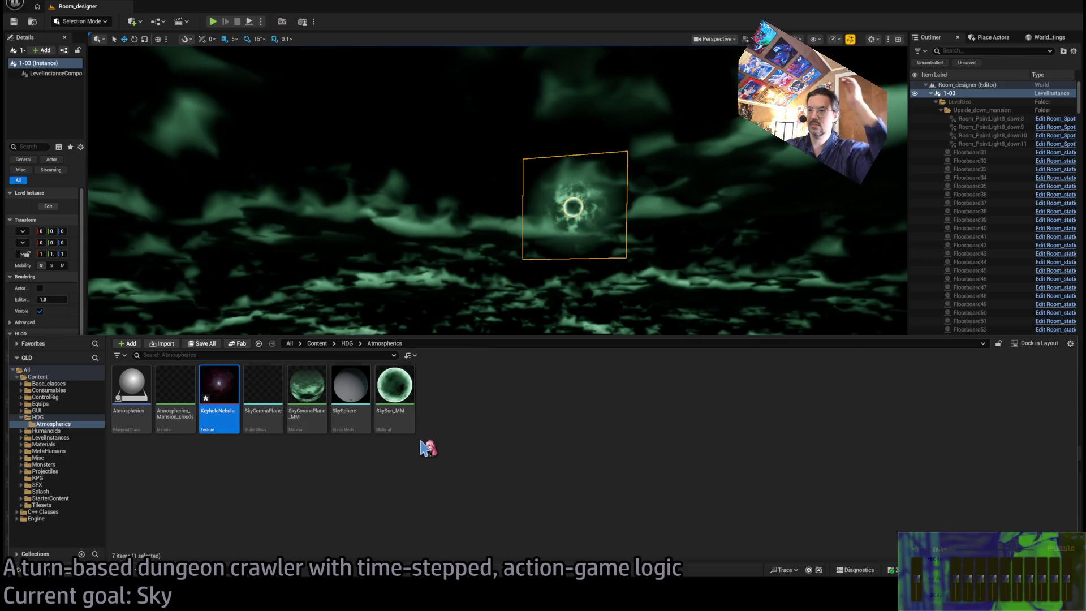
left_click(396, 404)
left_click(338, 468)
key("Left")
key("Left")
key("Left")
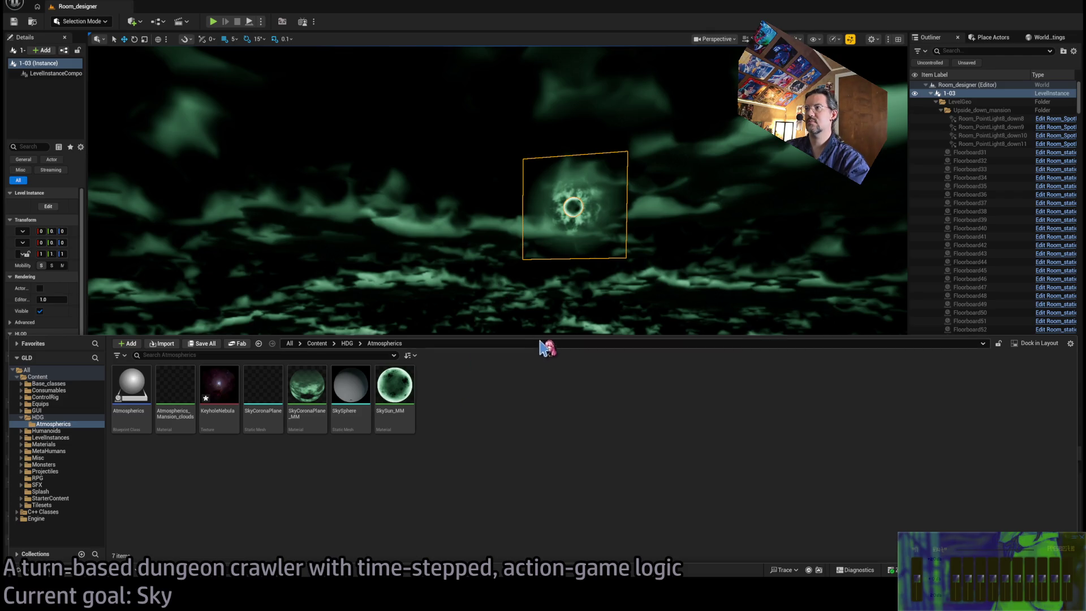
right_click(551, 269)
Fly the viewport toward the sky sphere and frame the selected level instance with F.
key("w")
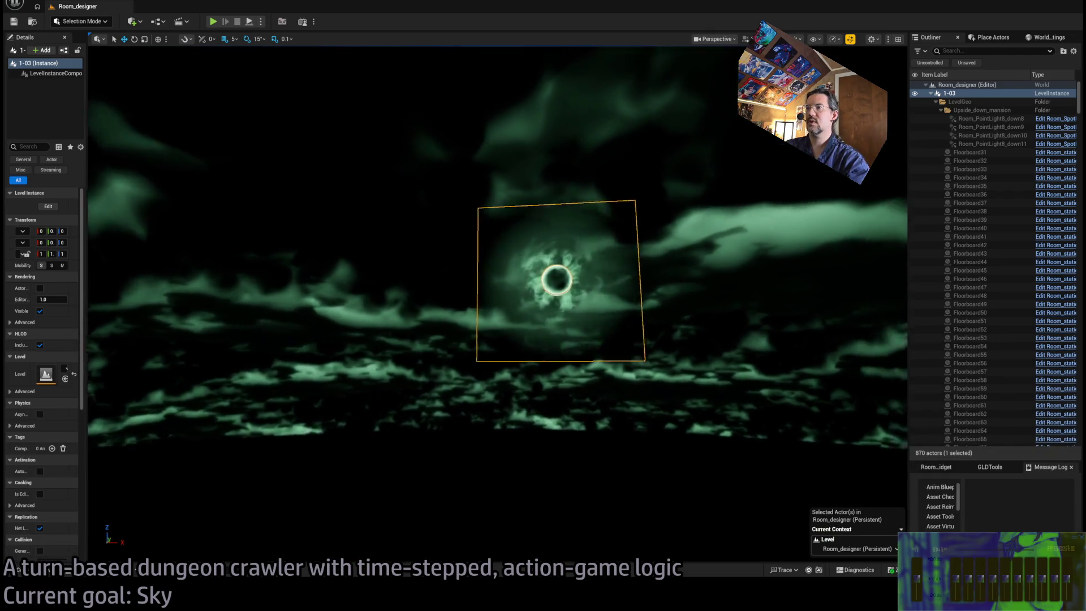
scroll(497, 303, "up", 5)
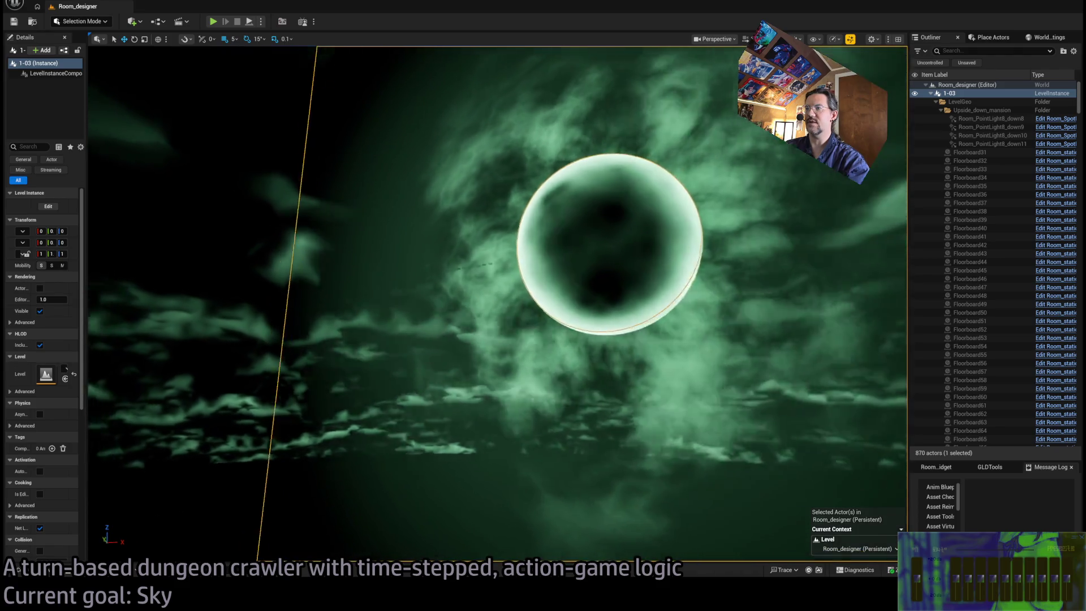
scroll(555, 245, "down", 3)
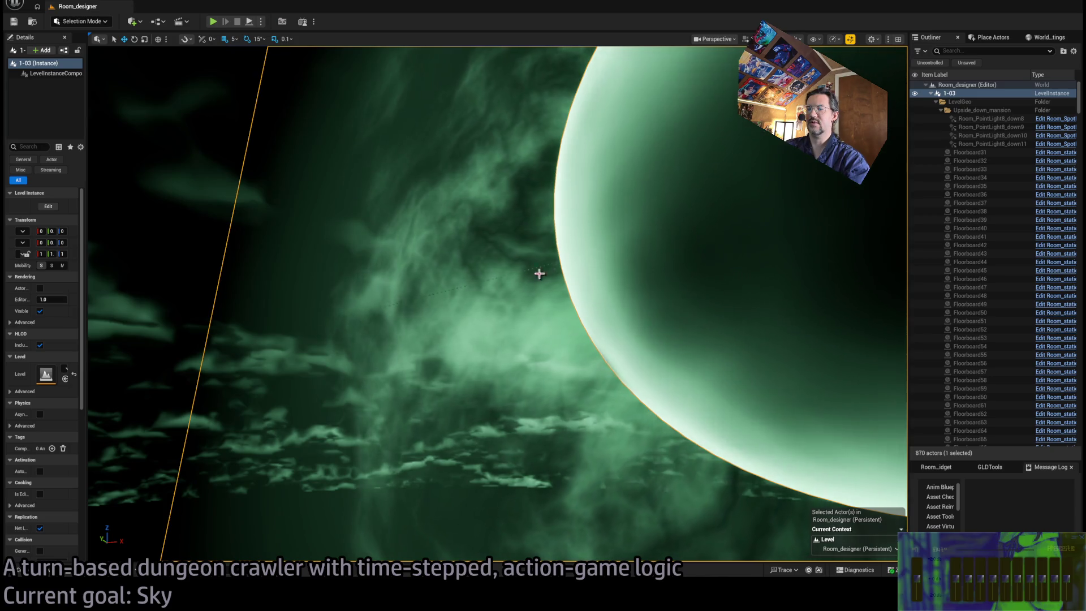
key("f")
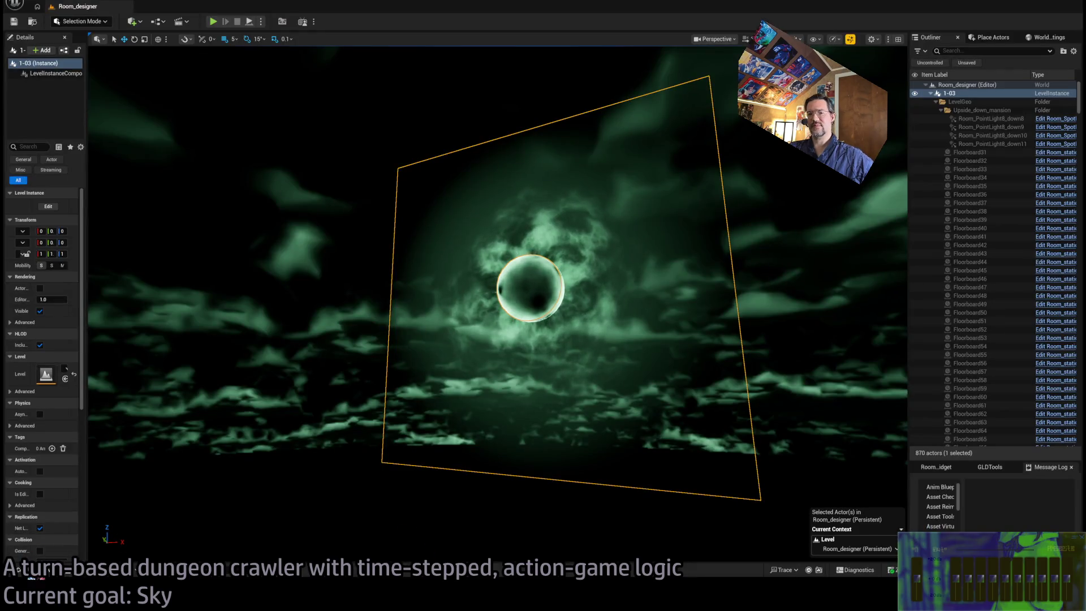
Bring up the Content Drawer at the Atmospherics folder to hold the new SkyKeyholeNebula_MM material.
left_click(35, 577)
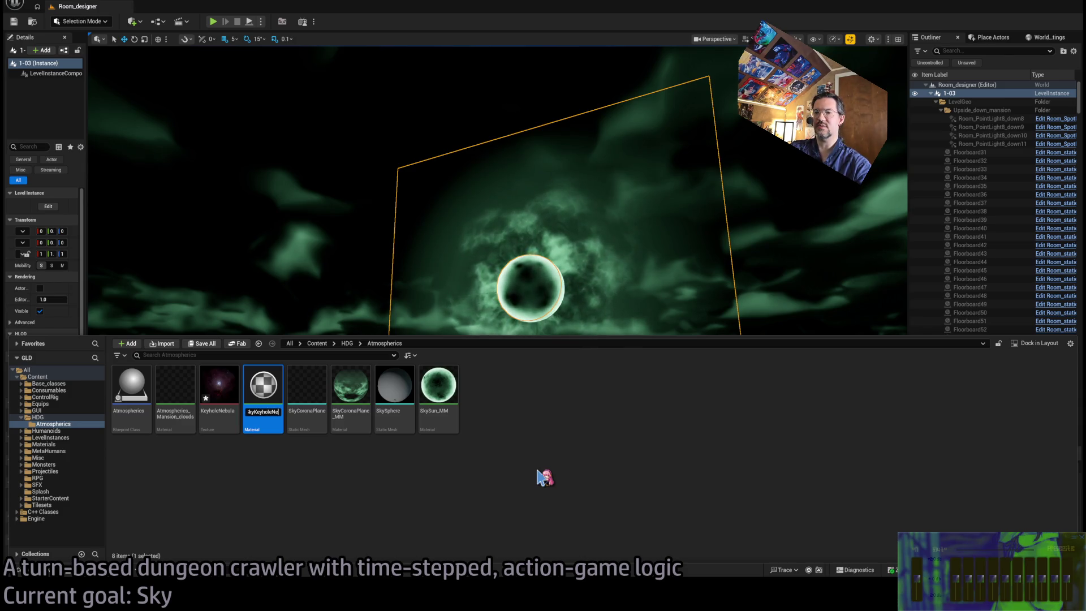
Confirm the SkyKeyholeNebula_MM name and open the new material in the material editor.
key("Return")
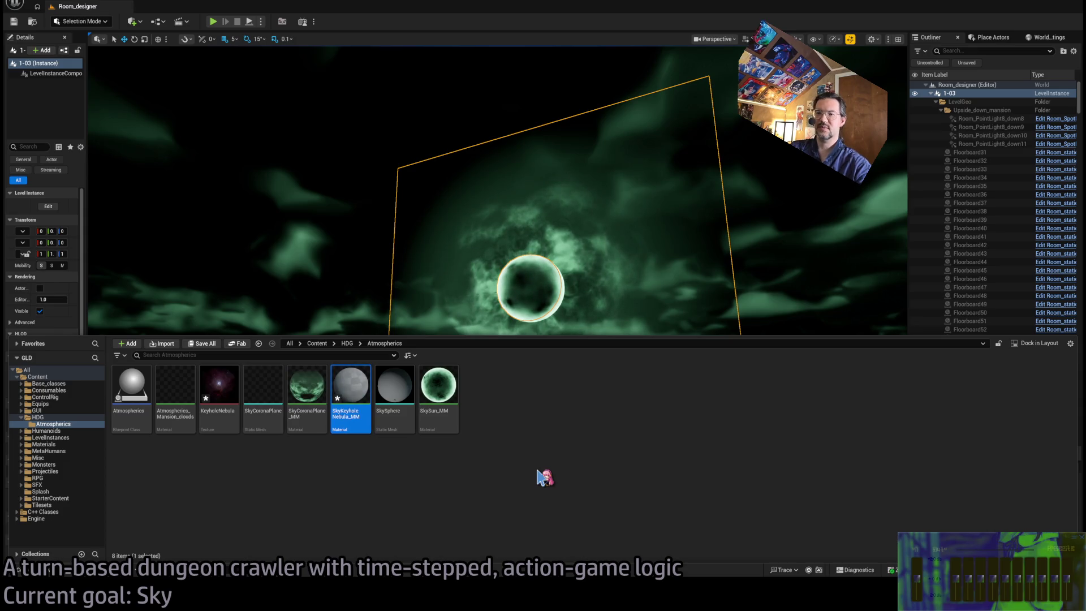
key("Return")
left_click(89, 9)
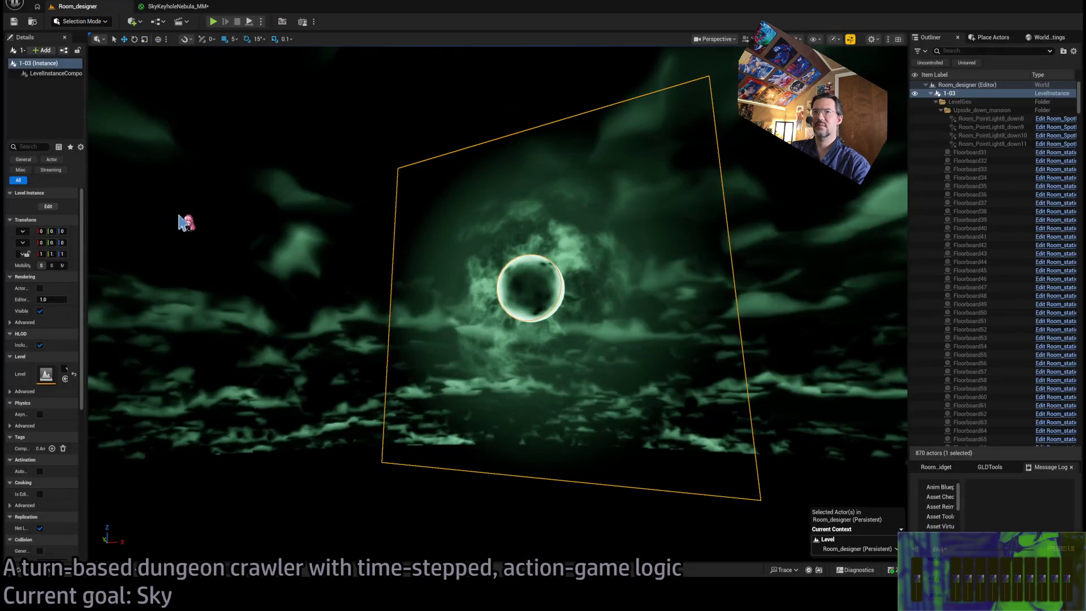
left_click(169, 6)
Add the KeyholeNebula texture to the material graph as a texture sample node.
left_click(48, 573)
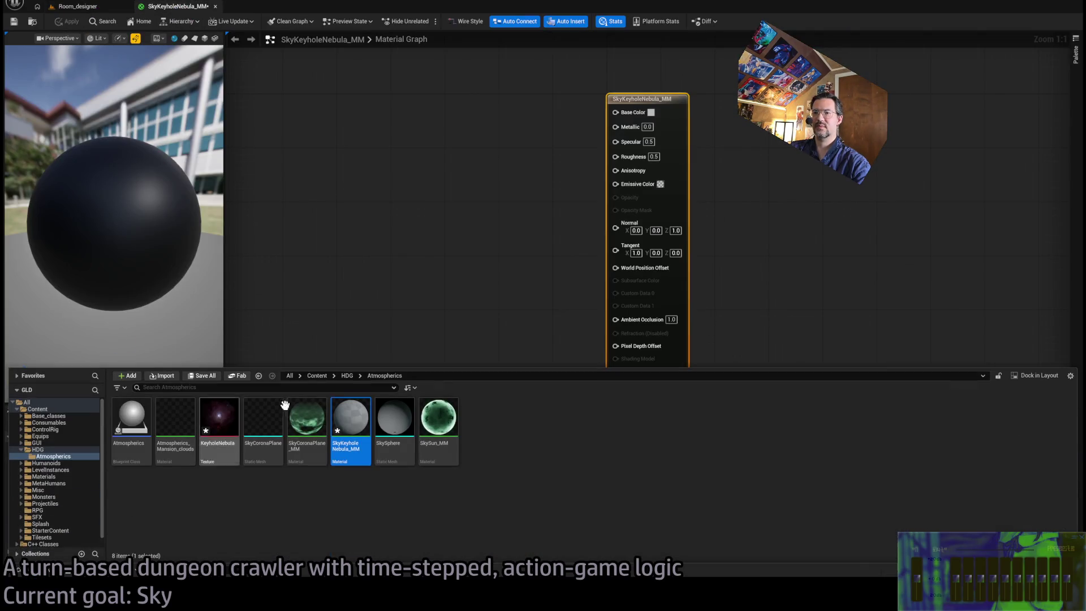
left_click_drag(350, 424, 339, 226)
left_click_drag(440, 281, 385, 187)
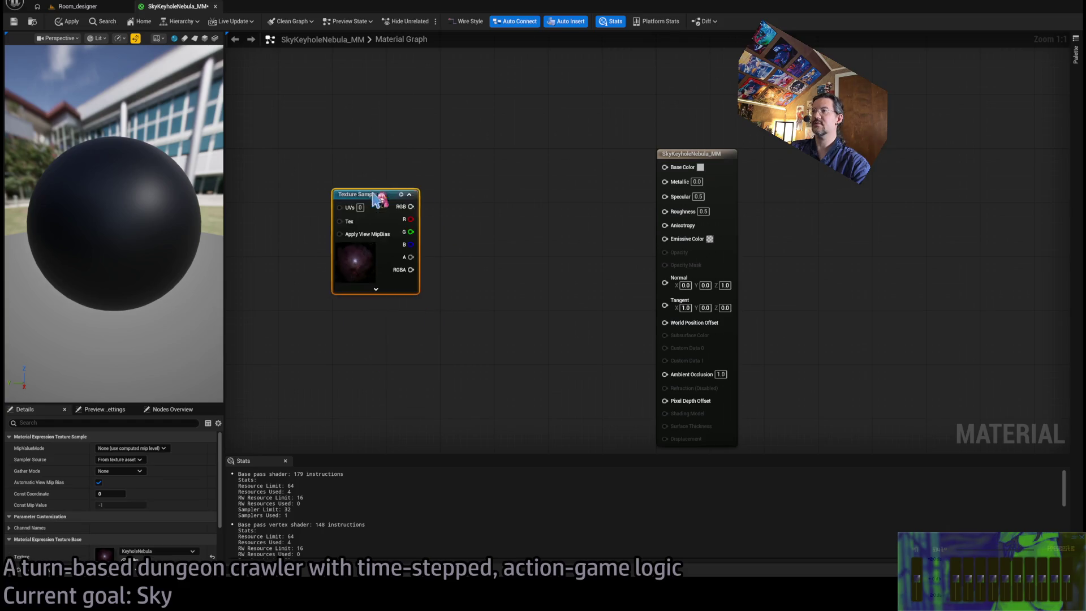
mouse_move(443, 216)
left_mouse_down()
mouse_move(515, 218)
mouse_move(522, 174)
mouse_move(659, 177)
left_mouse_up()
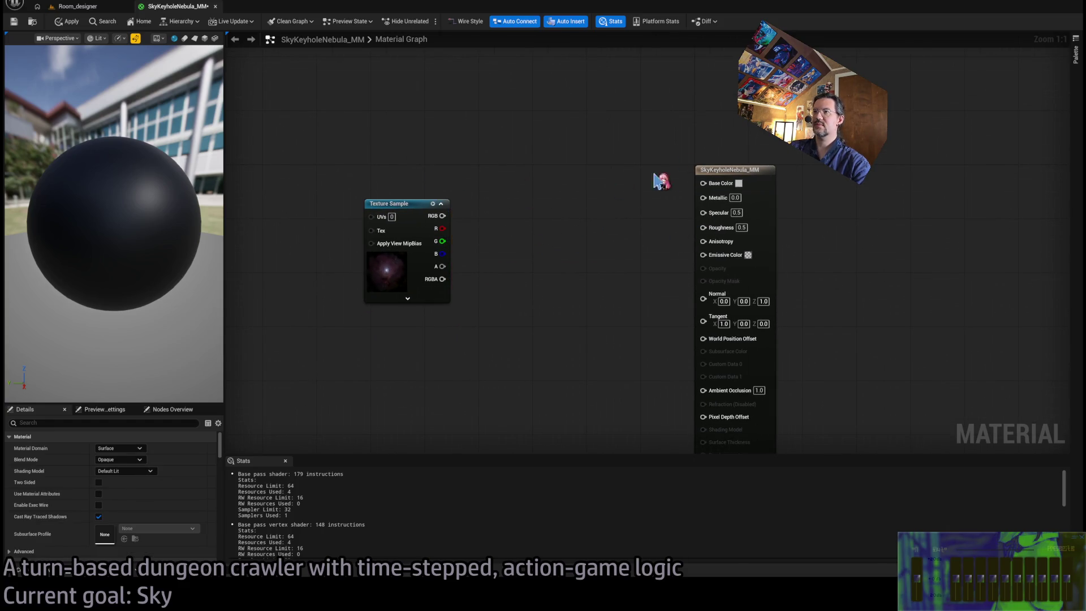
Set the material's blend mode to Additive and feed the texture colour into Emissive Color.
left_click(565, 311)
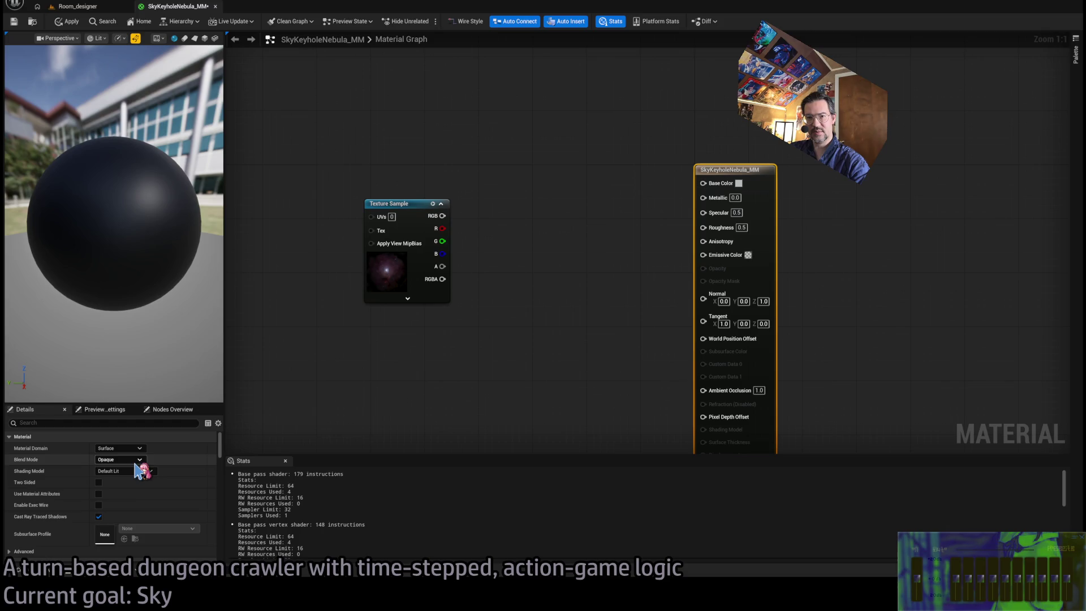
left_click(119, 459)
left_click(116, 497)
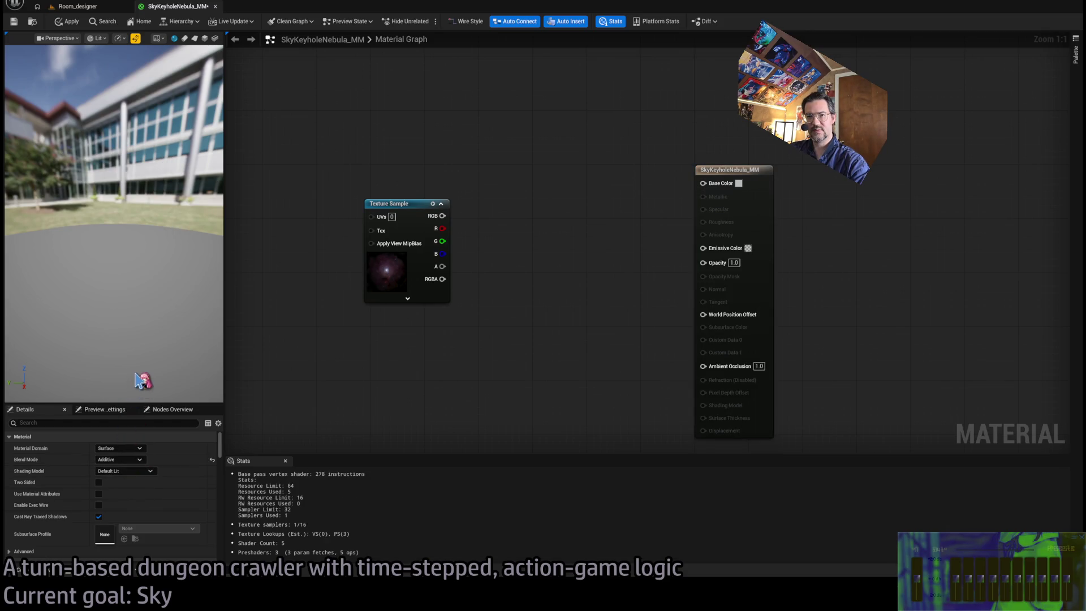
mouse_move(444, 215)
left_mouse_down()
mouse_move(564, 247)
mouse_move(724, 256)
left_mouse_up()
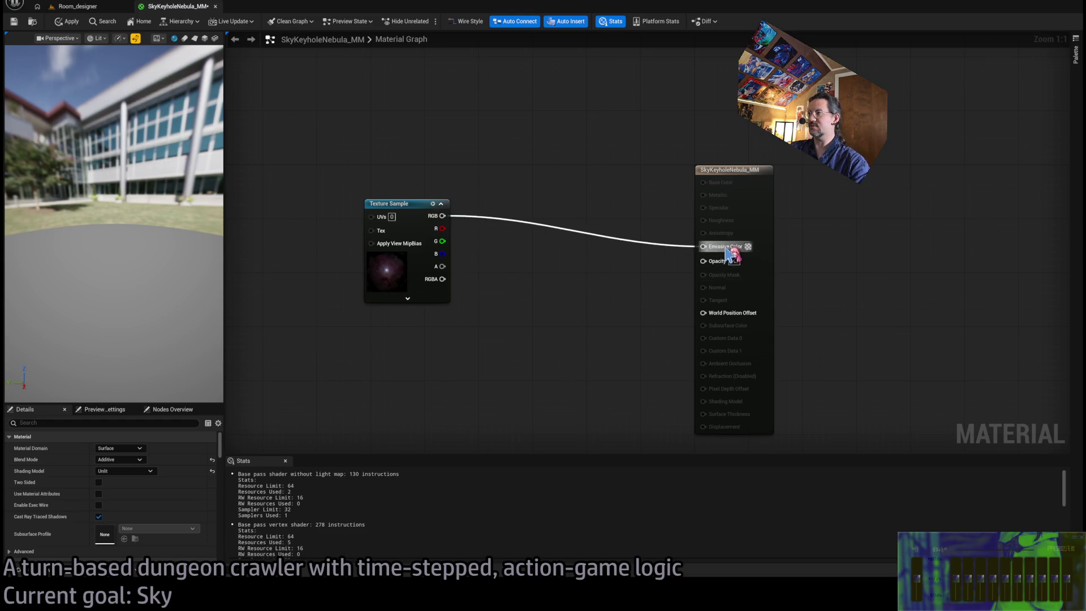
Multiply the texture by 16 and wire the Multiply node into Emissive Color.
mouse_move(512, 224)
left_mouse_down()
mouse_move(450, 193)
mouse_move(418, 203)
mouse_move(552, 286)
left_mouse_up()
left_click_drag(475, 214, 548, 269)
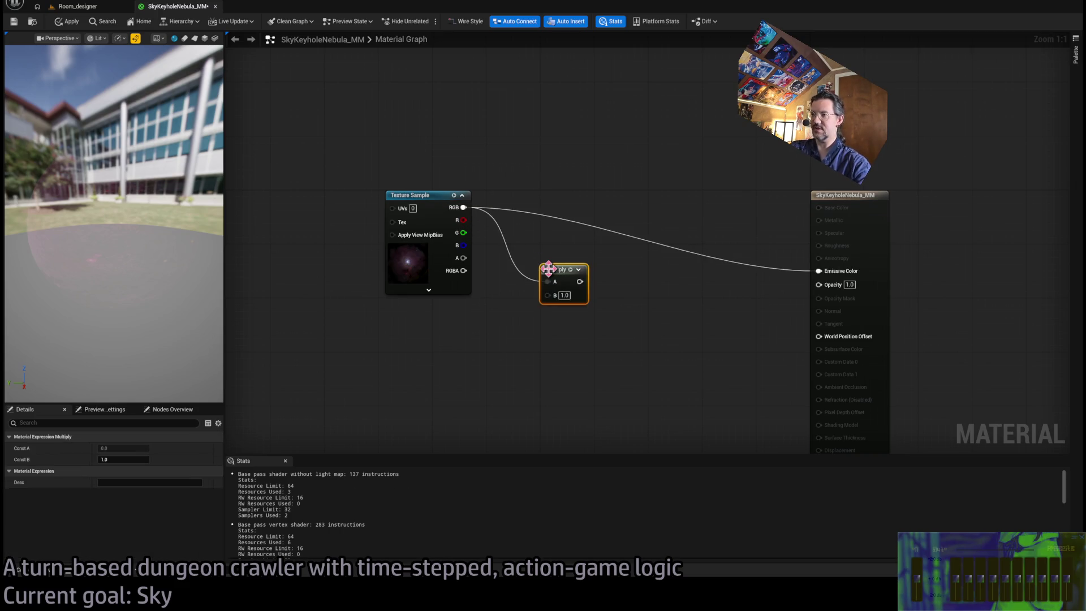
type("16")
key("Return")
mouse_move(582, 281)
left_mouse_down()
mouse_move(734, 288)
mouse_move(820, 271)
mouse_move(567, 233)
mouse_move(570, 195)
left_mouse_up()
Preview the material on a flat plane, then go back to the Room_designer level.
left_click(395, 130)
left_click_drag(141, 170, 67, 169)
left_click(195, 39)
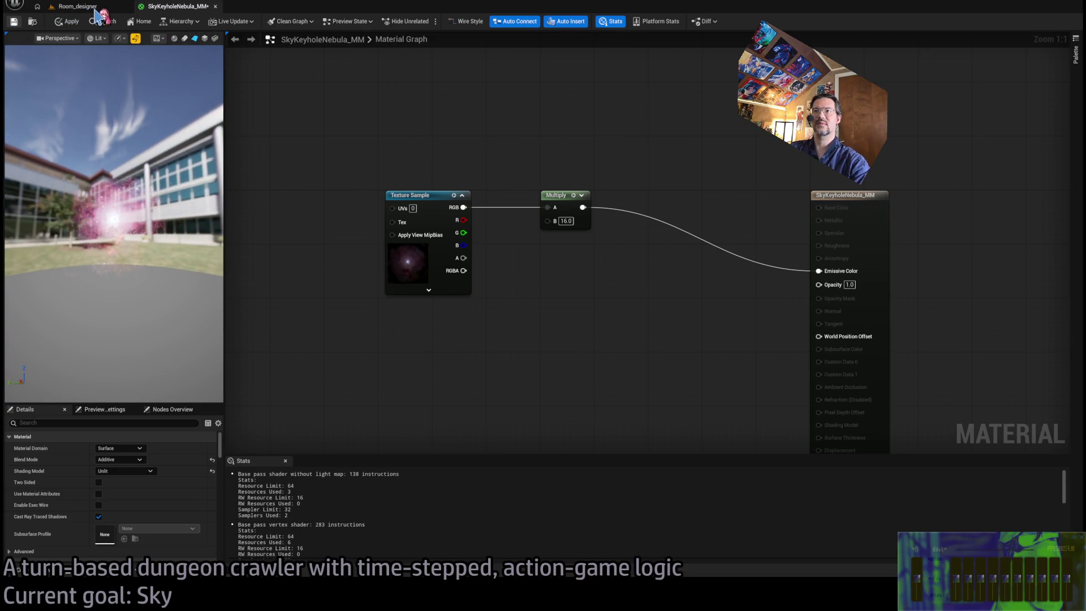
left_click(78, 6)
mouse_move(532, 324)
left_mouse_down()
mouse_move(599, 351)
mouse_move(580, 238)
left_mouse_up()
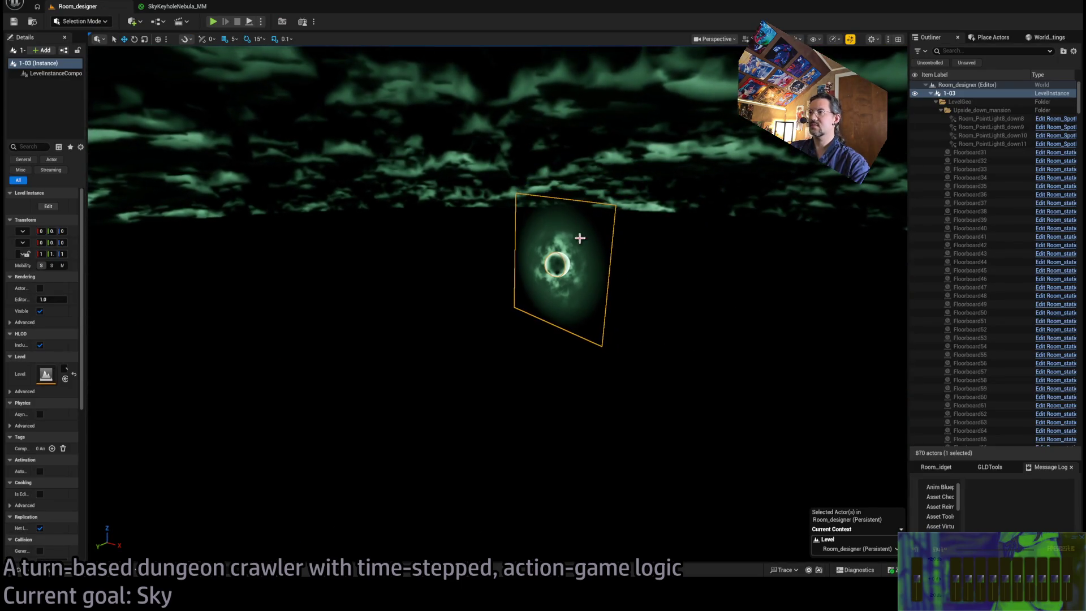
Orbit around the green nebula card in the sky and double-click it to edit its level instance.
left_click_drag(574, 306, 473, 262)
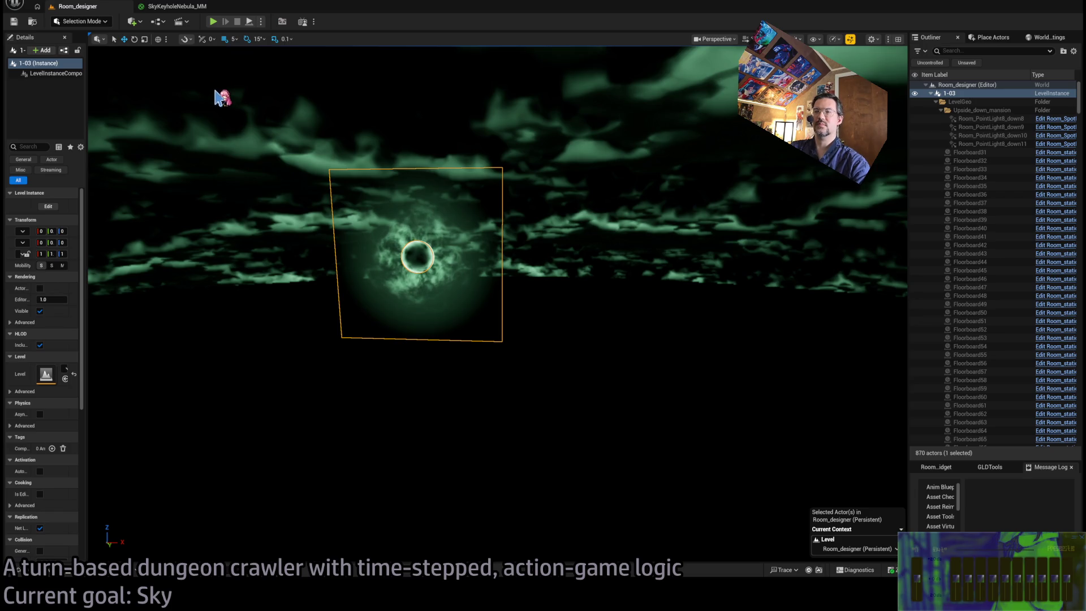
left_click_drag(512, 62, 480, 91)
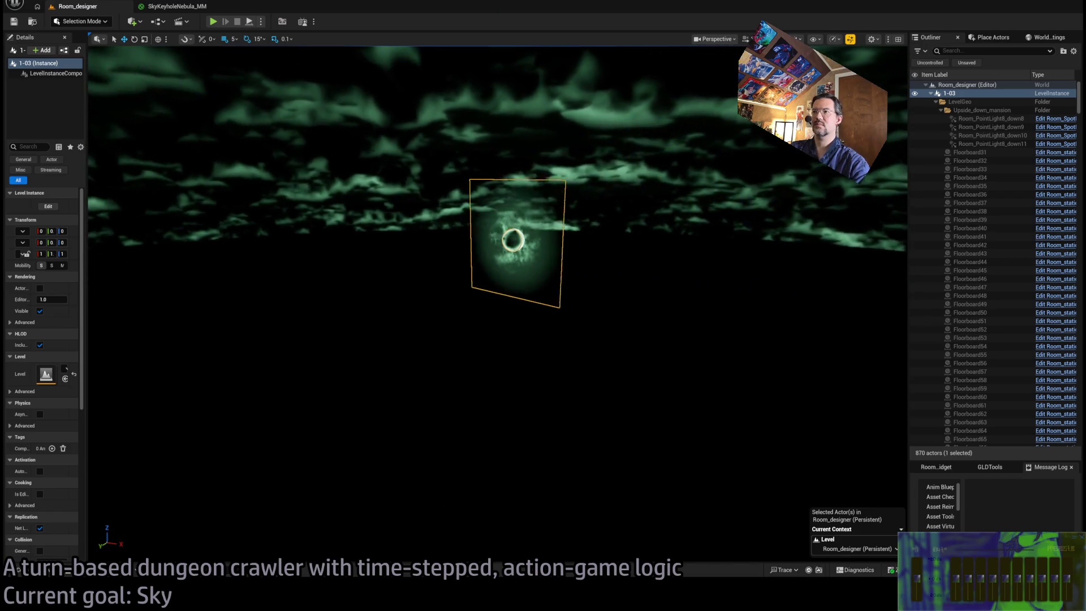
left_click_drag(90, 116, 68, 99)
left_click_drag(453, 226, 419, 240)
left_click_drag(396, 136, 379, 137)
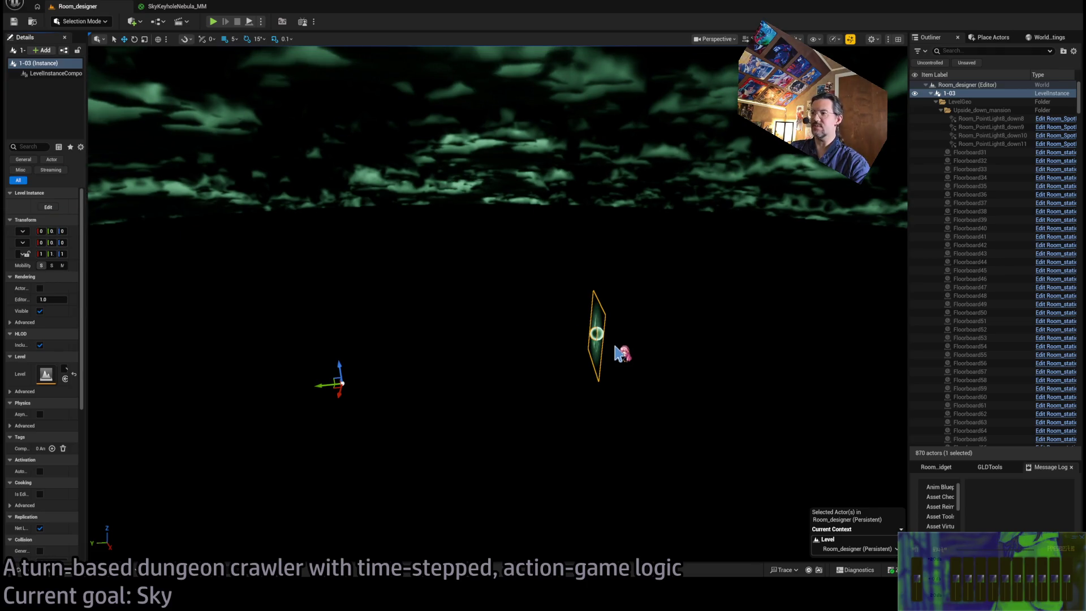
double_click(597, 336)
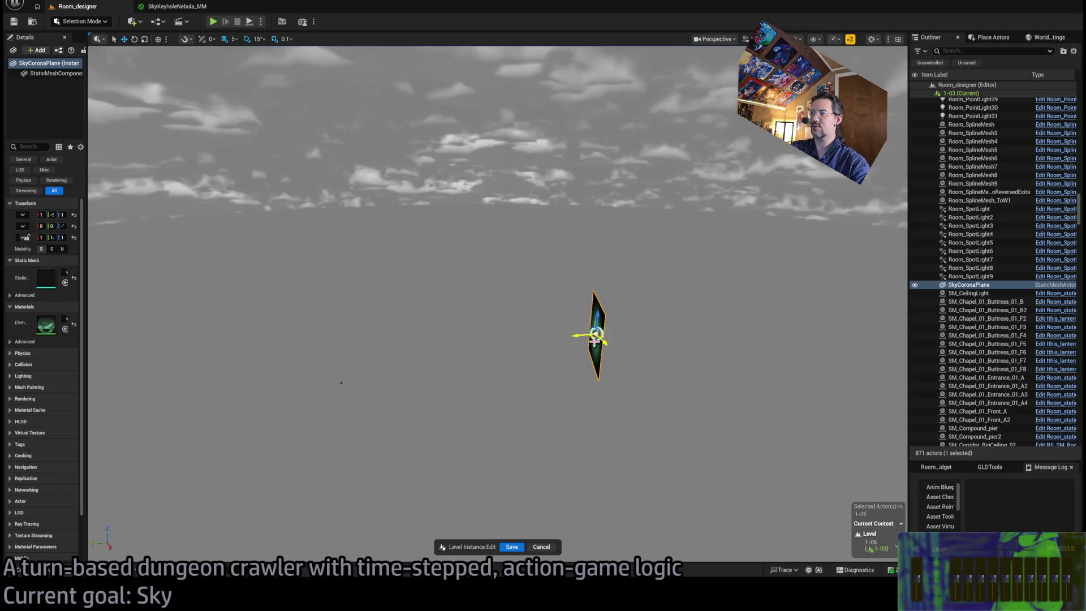
Add Sphere_geo_1m to the selection, scale both up, and move them toward the upper right.
left_click(629, 361, "ctrl")
left_click_drag(629, 361, 540, 362)
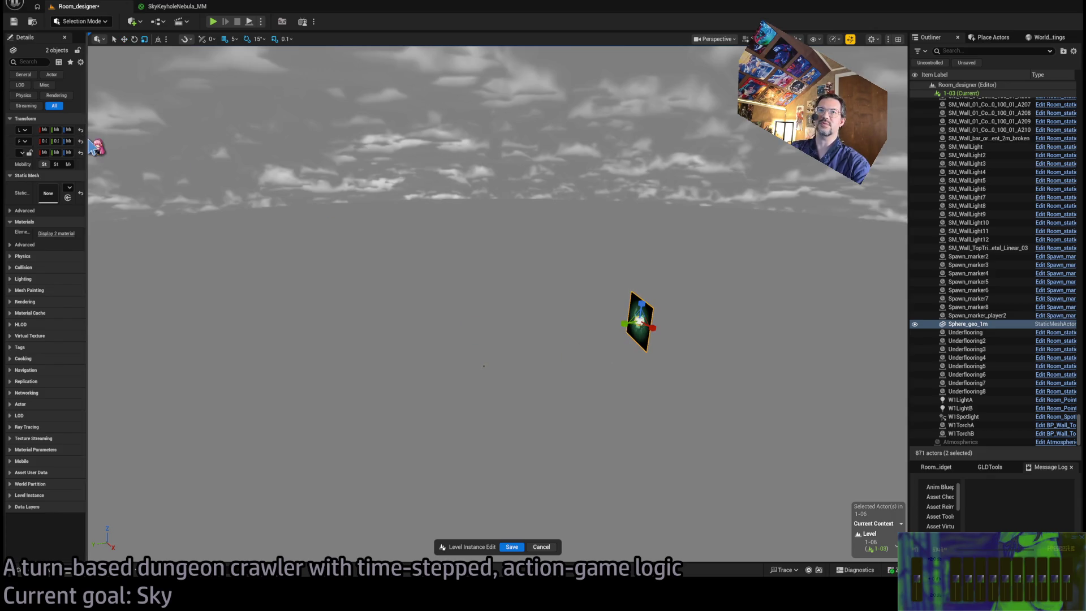
mouse_move(88, 141)
left_mouse_down()
mouse_move(514, 151)
mouse_move(268, 176)
left_mouse_up()
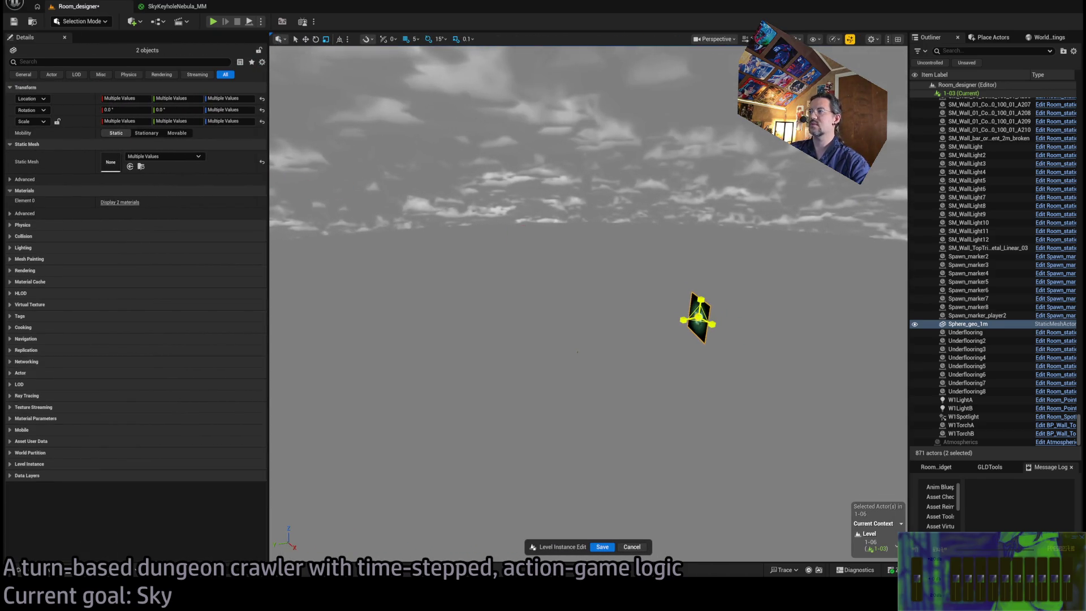
mouse_move(700, 315)
left_mouse_down()
mouse_move(782, 234)
mouse_move(683, 344)
left_mouse_up()
key("f")
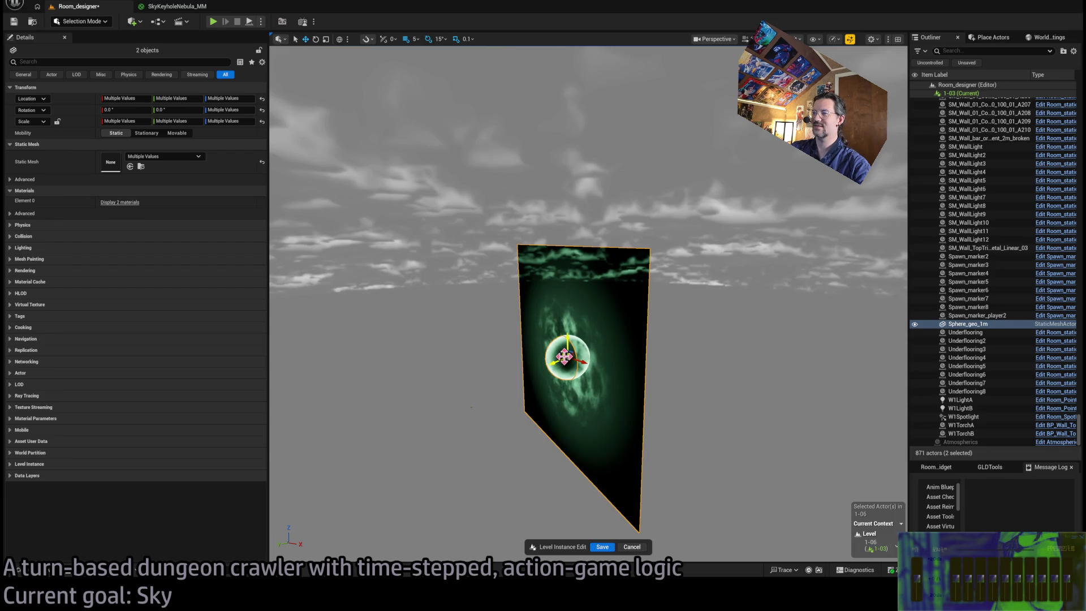
mouse_move(561, 355)
left_mouse_down()
mouse_move(848, 190)
mouse_move(807, 218)
mouse_move(695, 251)
mouse_move(669, 245)
mouse_move(681, 266)
mouse_move(658, 244)
mouse_move(678, 316)
mouse_move(739, 311)
mouse_move(732, 260)
mouse_move(727, 315)
left_mouse_up()
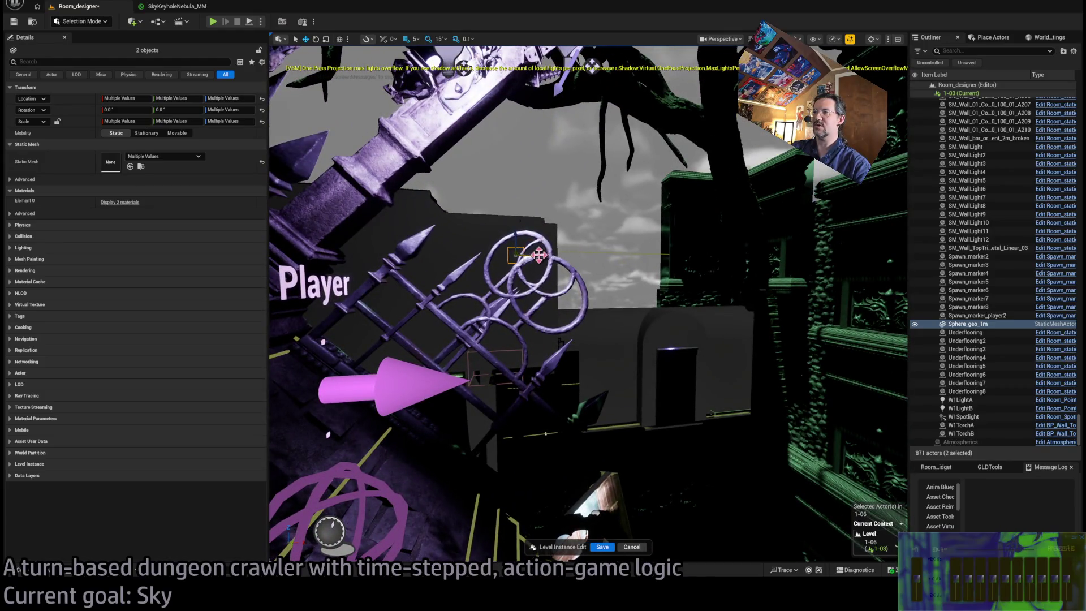
Shift the plane and sphere slightly right and switch transforms to local coordinates.
left_click_drag(538, 255, 599, 243)
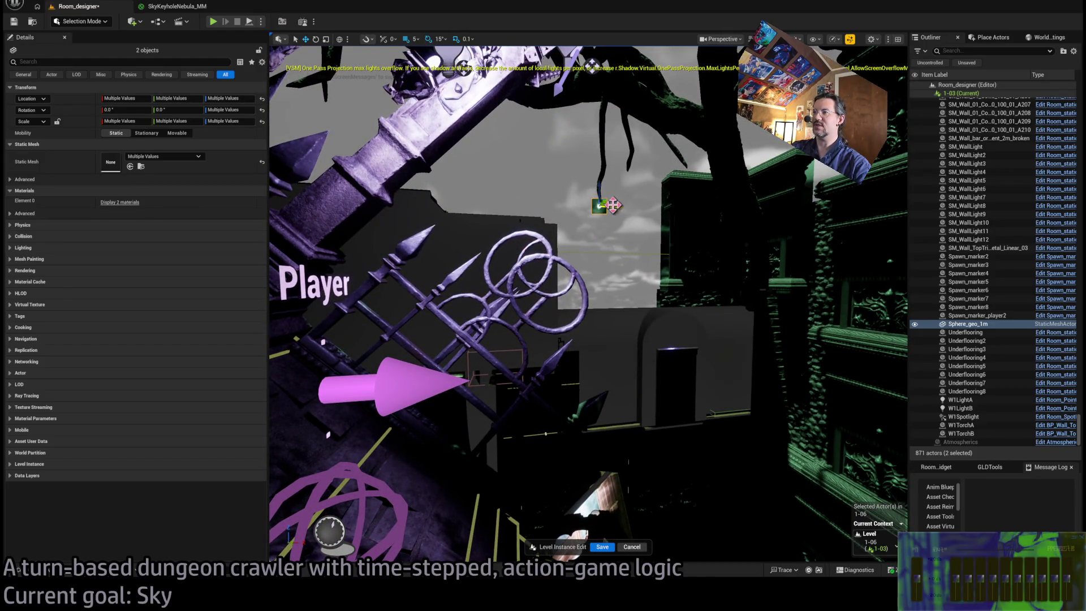
key("ctrl+grave")
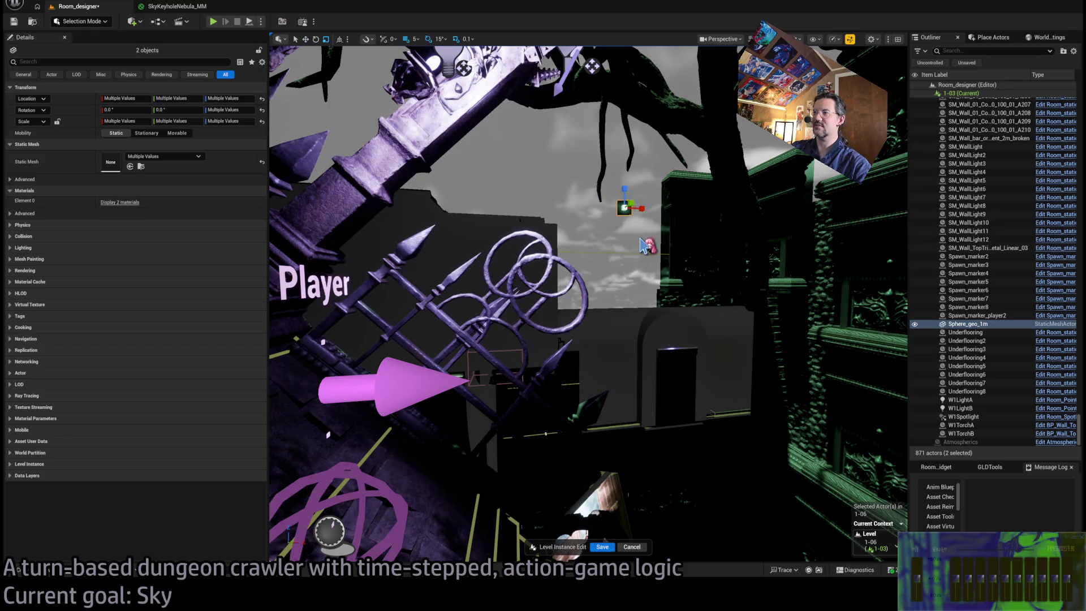
scroll(624, 195, "down", 3)
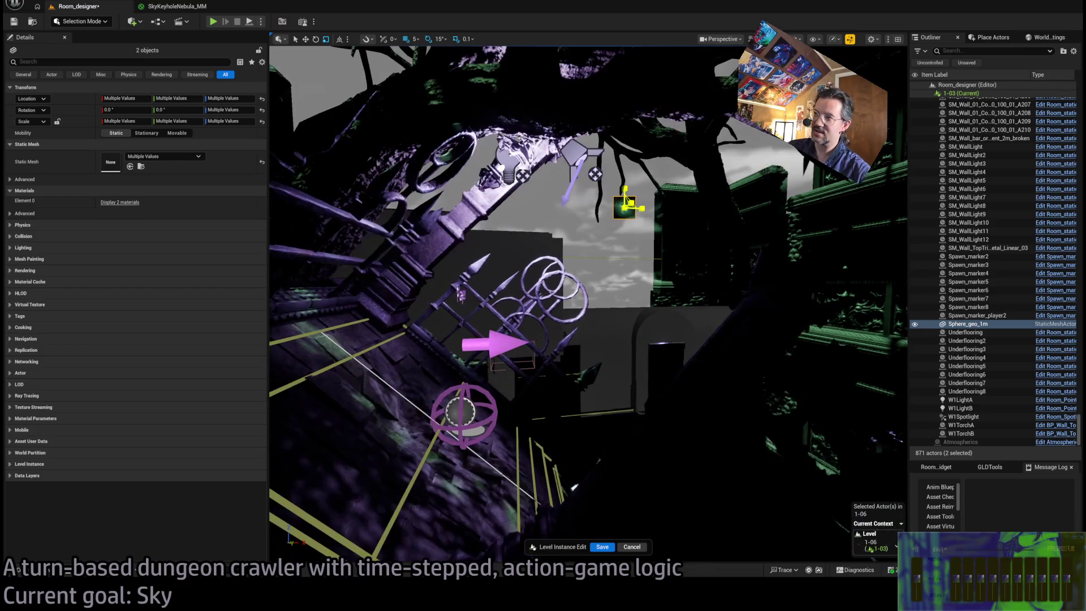
scroll(625, 196, "up", 2)
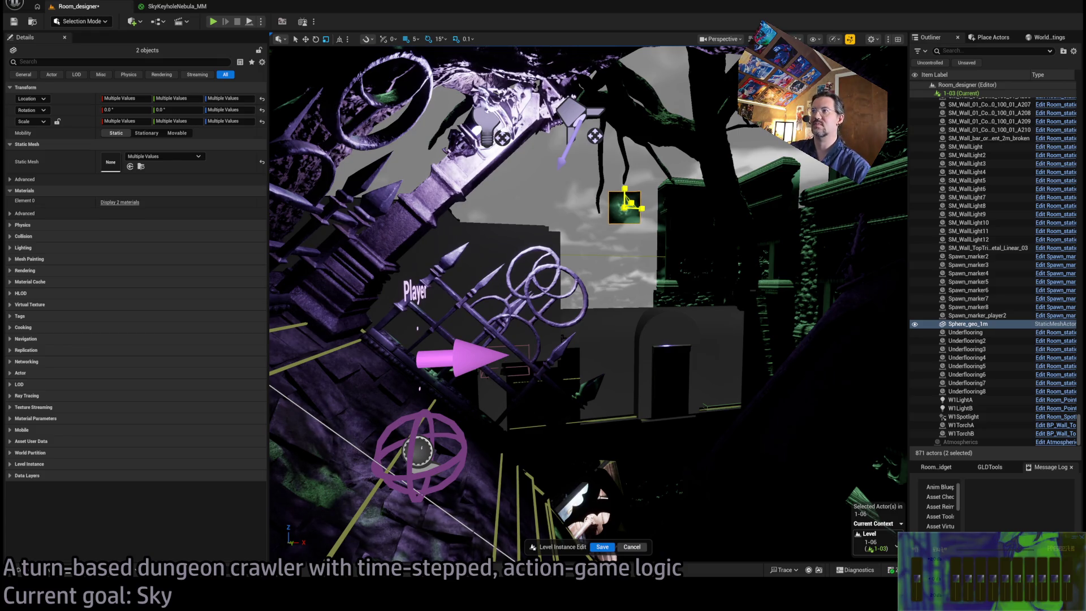
scroll(588, 305, "down", 2)
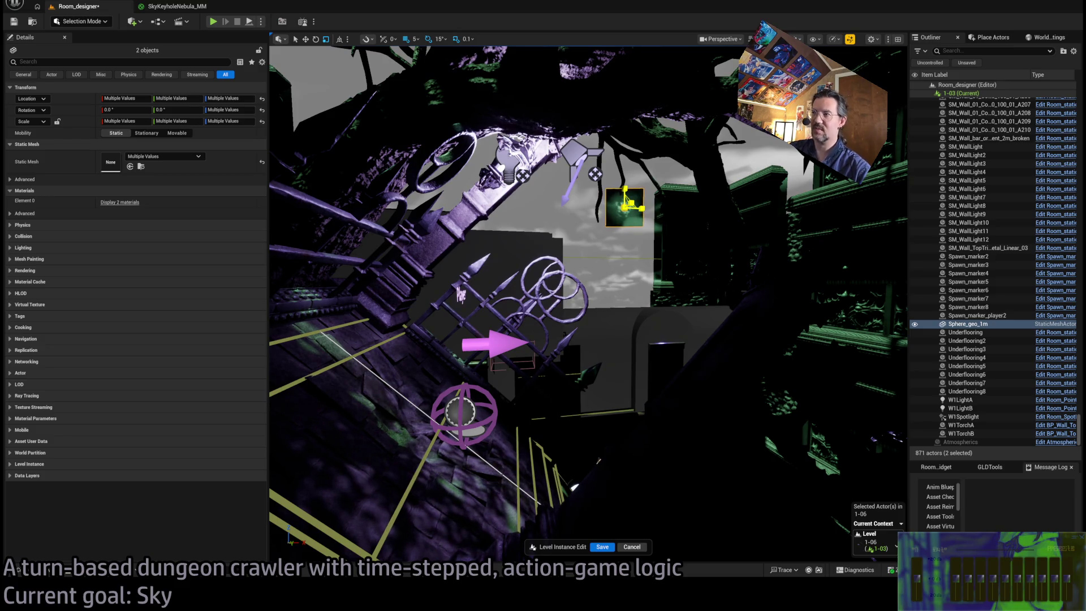
scroll(574, 486, "down", 2)
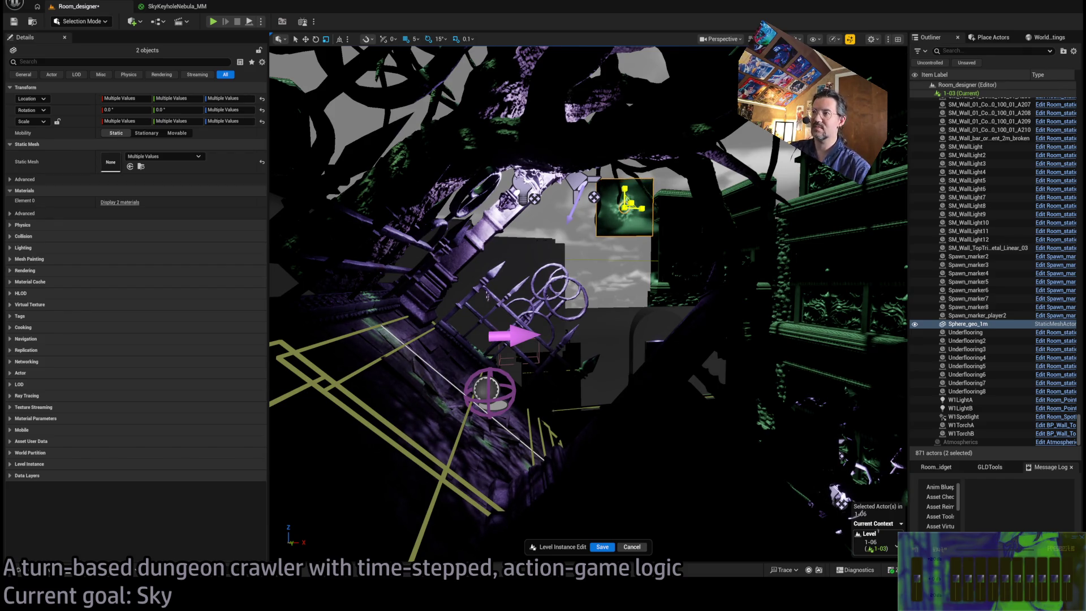
Select only SkyCoronaPlane and drag it left as a trial move.
mouse_move(597, 228)
left_mouse_down()
mouse_move(576, 234)
mouse_move(588, 229)
left_mouse_up()
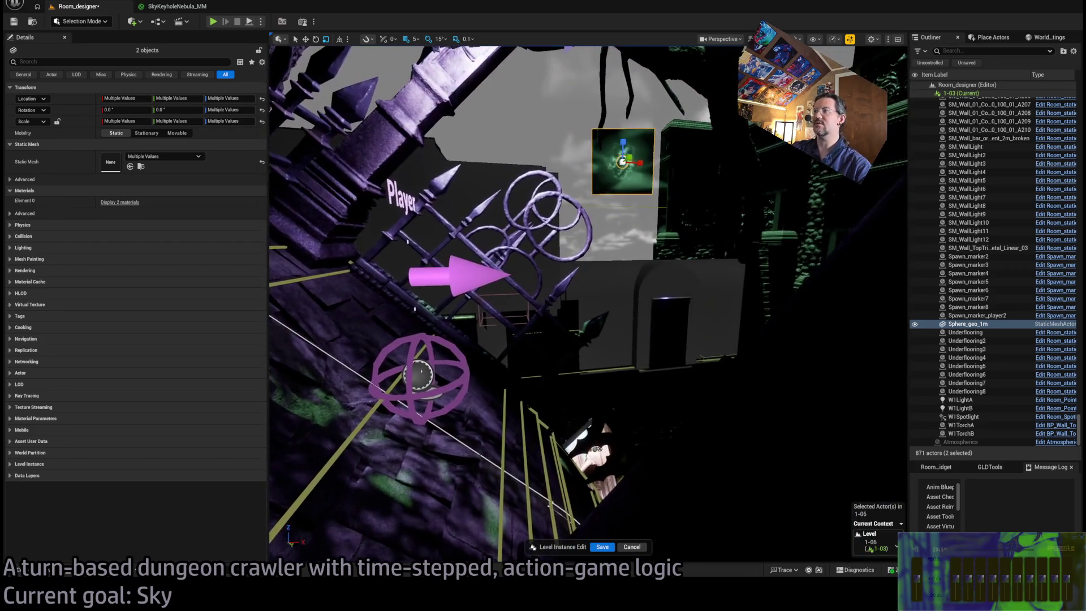
left_click(649, 166)
left_click_drag(650, 167, 613, 169)
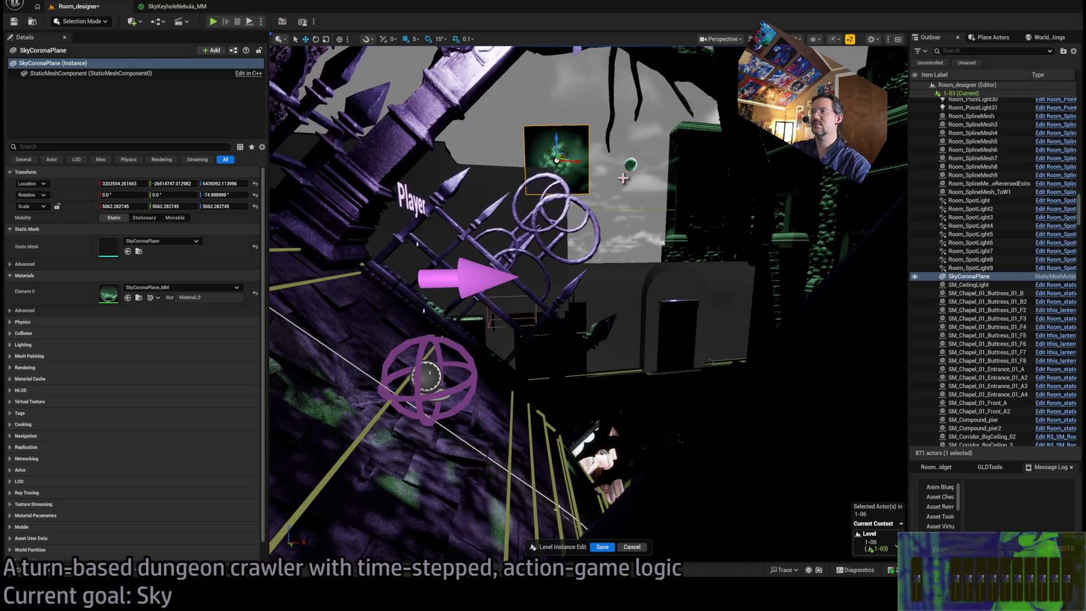
Undo the trial move, duplicate the sky plane up-left, and apply SkyKeyholeNebula_MM to the copy.
key("ctrl+z")
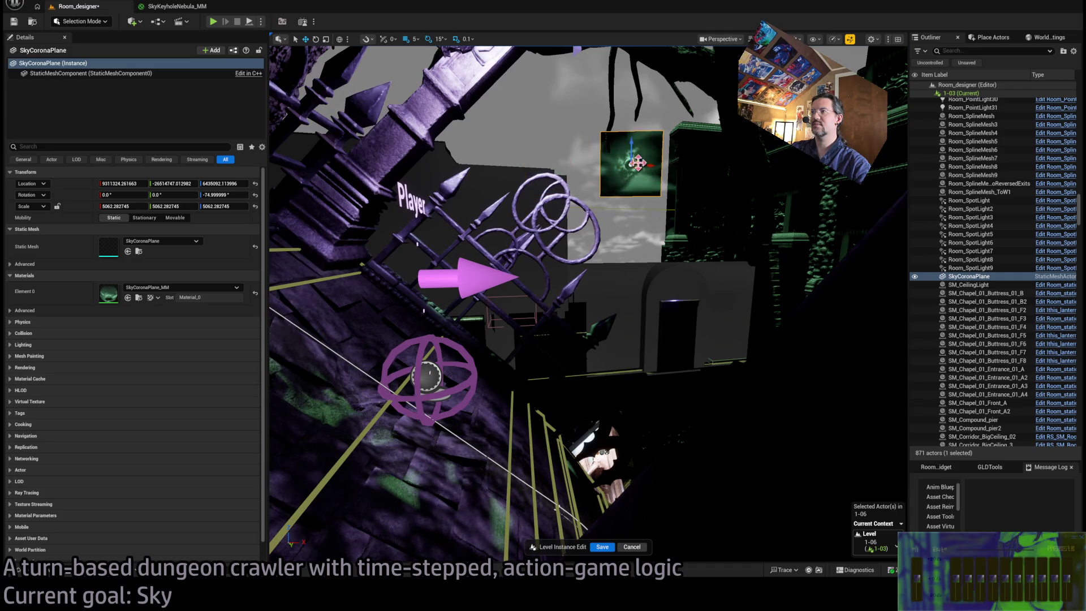
mouse_move(642, 166)
left_mouse_down("alt")
mouse_move(586, 161)
mouse_move(581, 95)
left_mouse_up("alt")
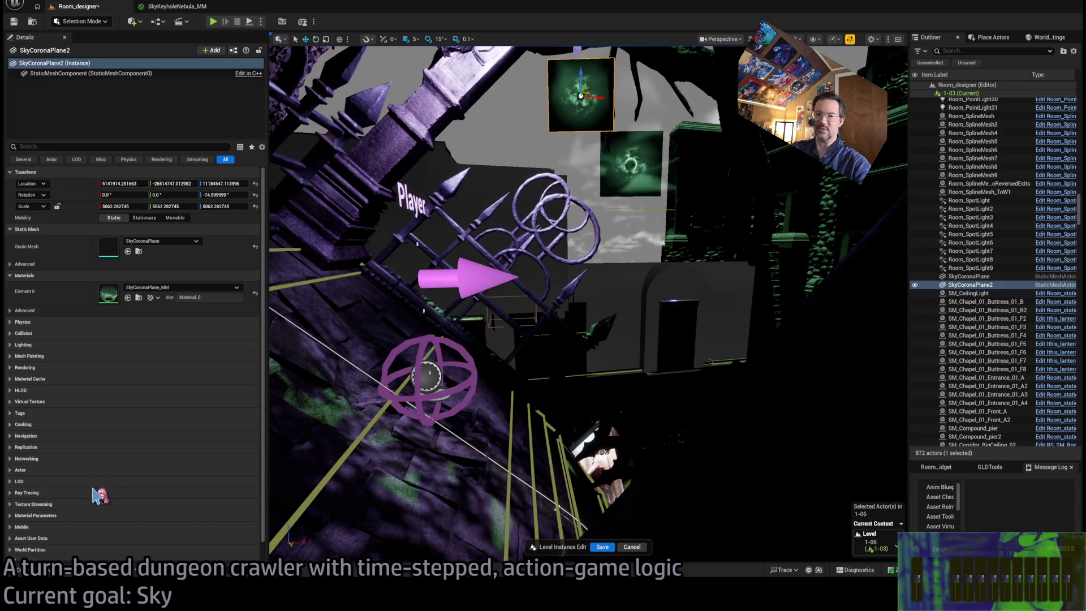
key("ctrl+space")
mouse_move(368, 392)
left_mouse_down()
mouse_move(251, 325)
mouse_move(164, 300)
mouse_move(134, 259)
left_mouse_up()
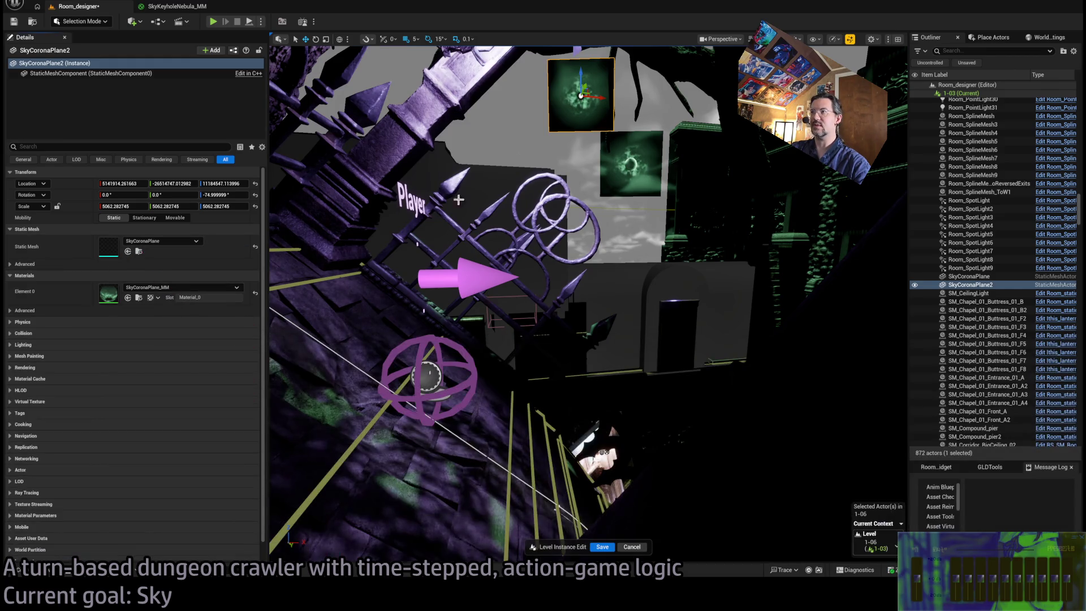
left_click_drag(206, 297, 206, 297)
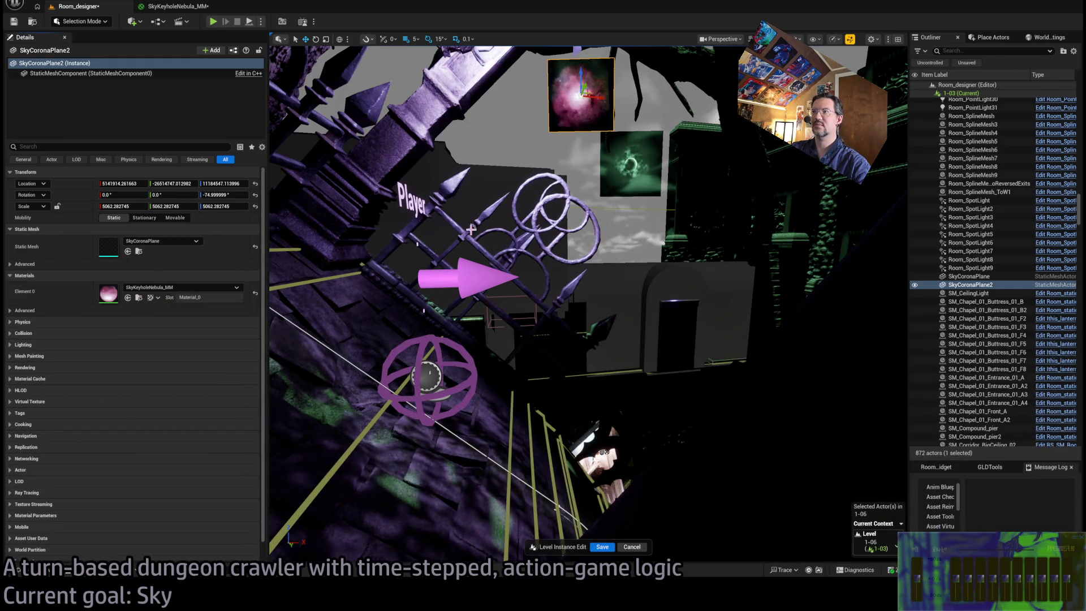
Scale the copy to 20000 on X, Y and Z, shift it along X, and play the level.
left_click(122, 206)
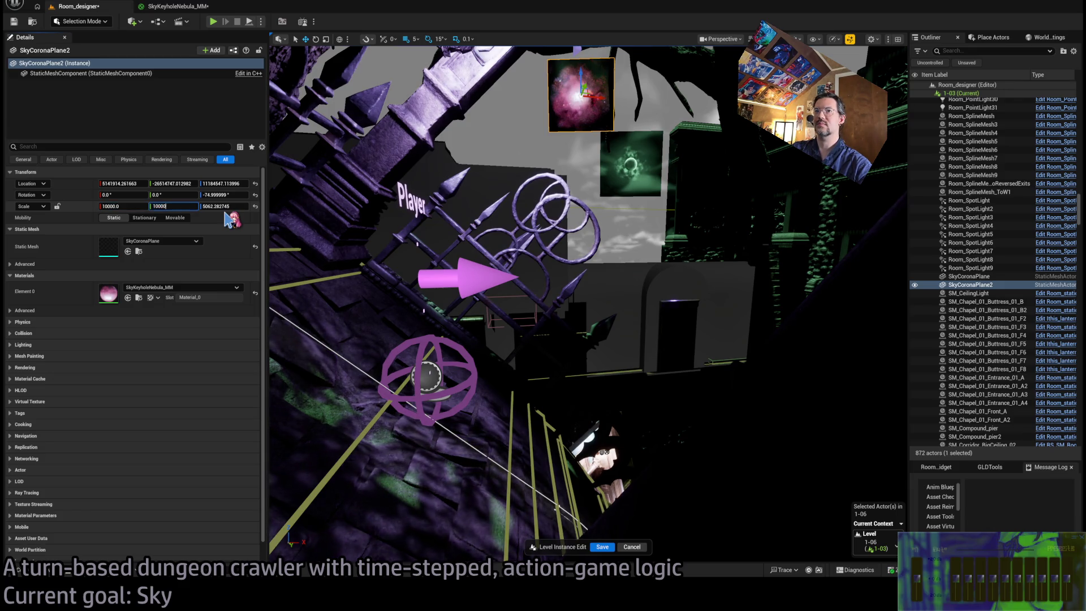
key("Tab")
type("10000")
key("Tab")
left_click(138, 207)
type("20000")
key("Tab")
type("20000")
key("Tab")
type("20000")
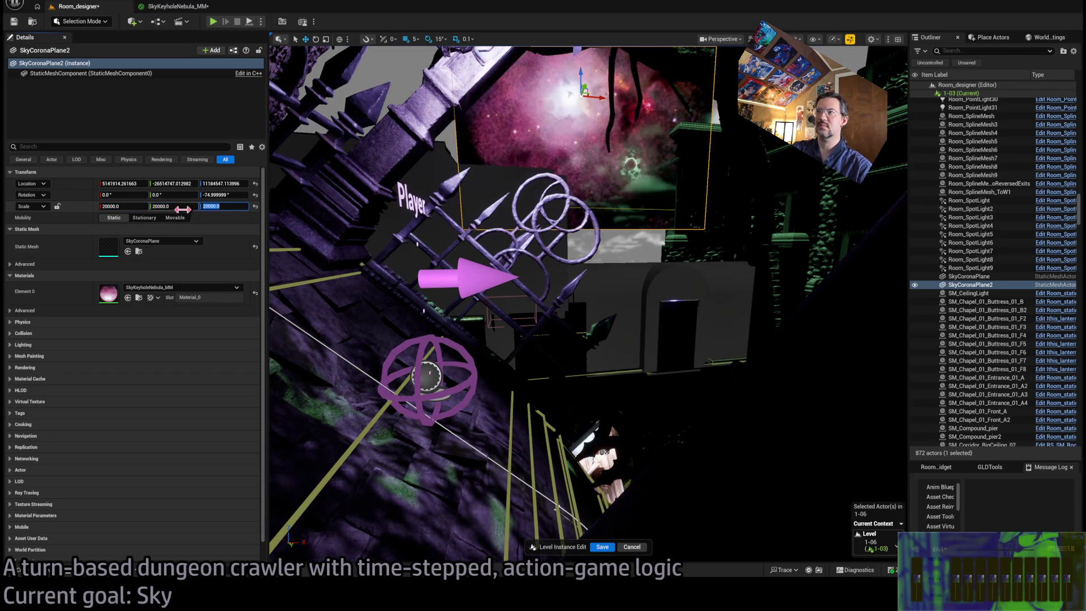
key("Return")
mouse_move(580, 161)
left_mouse_down()
mouse_move(528, 152)
mouse_move(509, 122)
left_mouse_up()
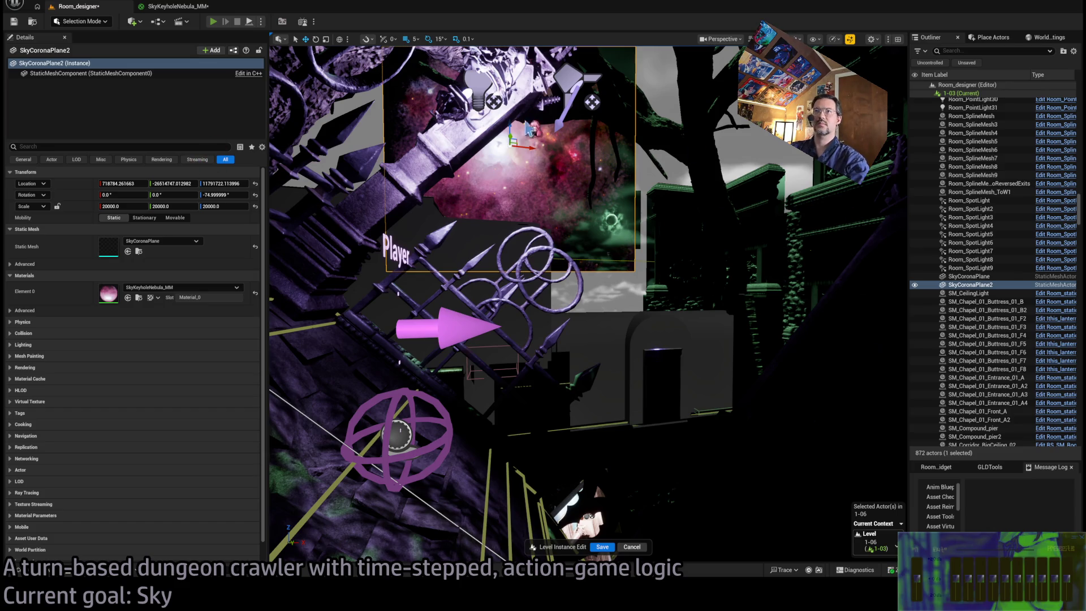
key("alt+p")
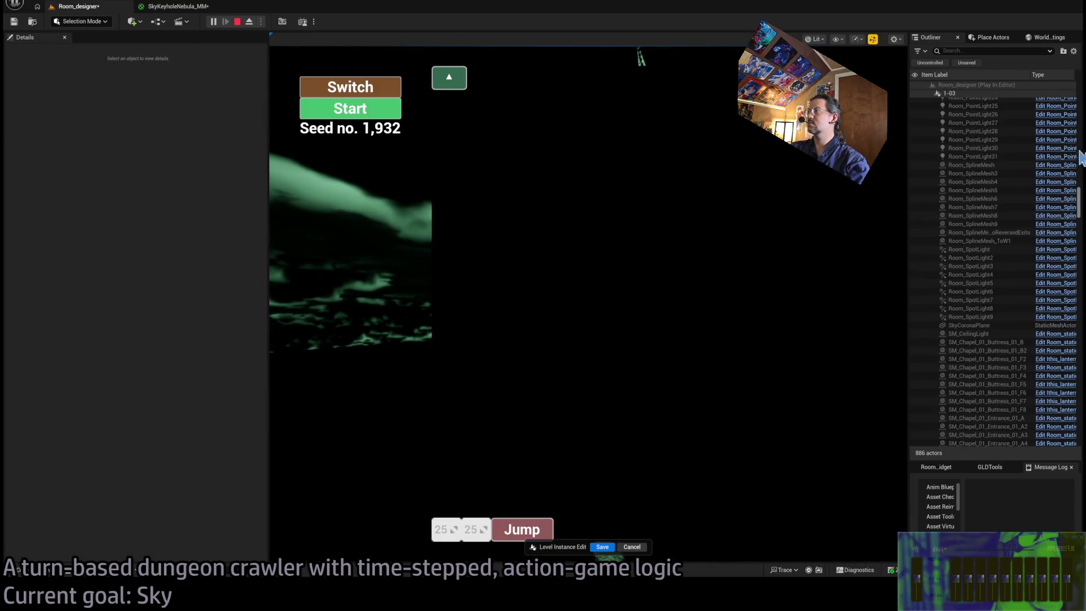
Stop play, select the 1-03 level instance in the Outliner, and save its edits.
scroll(1071, 120, "up", 10)
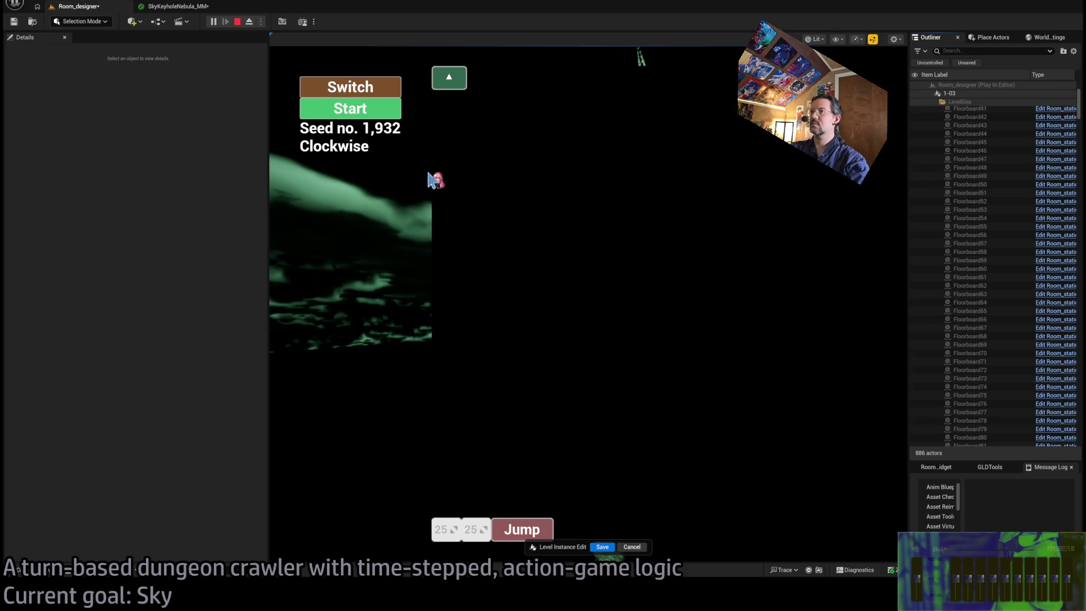
left_click(237, 22)
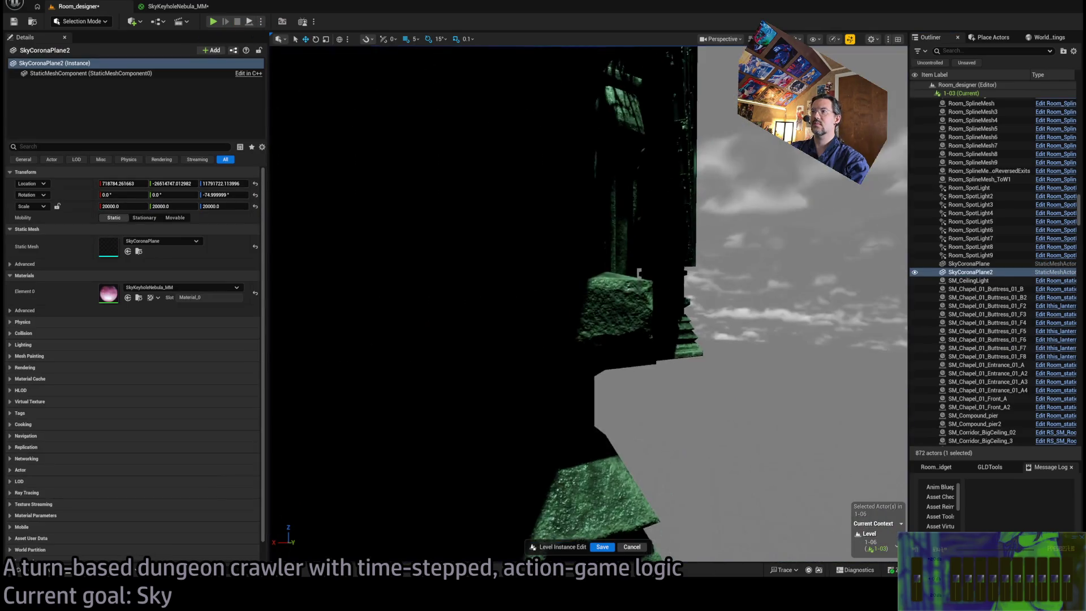
mouse_move(639, 273)
left_mouse_down()
mouse_move(695, 203)
mouse_move(653, 212)
left_mouse_up()
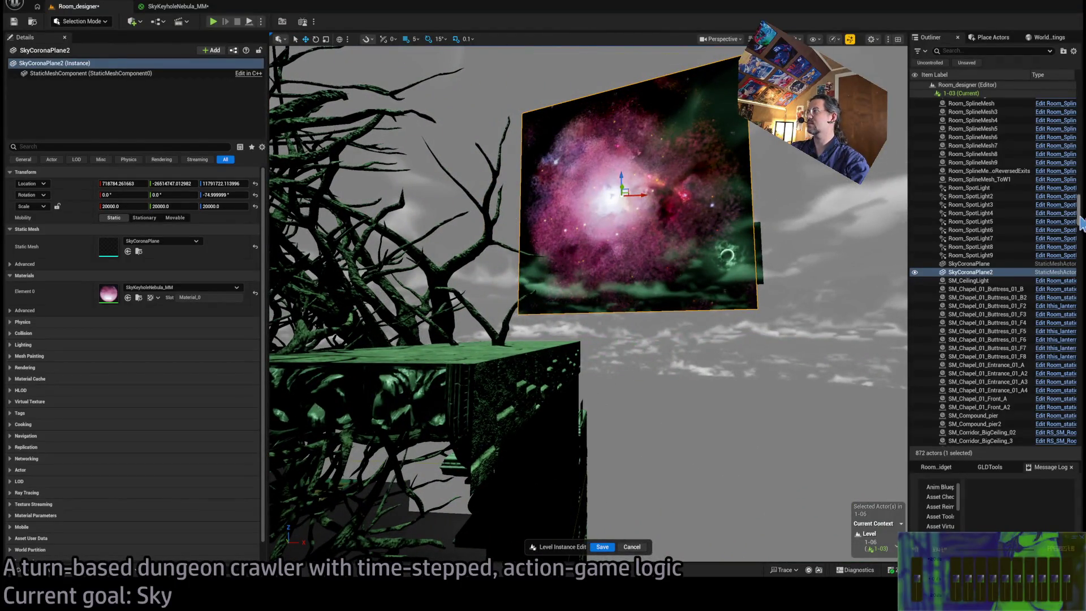
left_click_drag(1080, 221, 1080, 99)
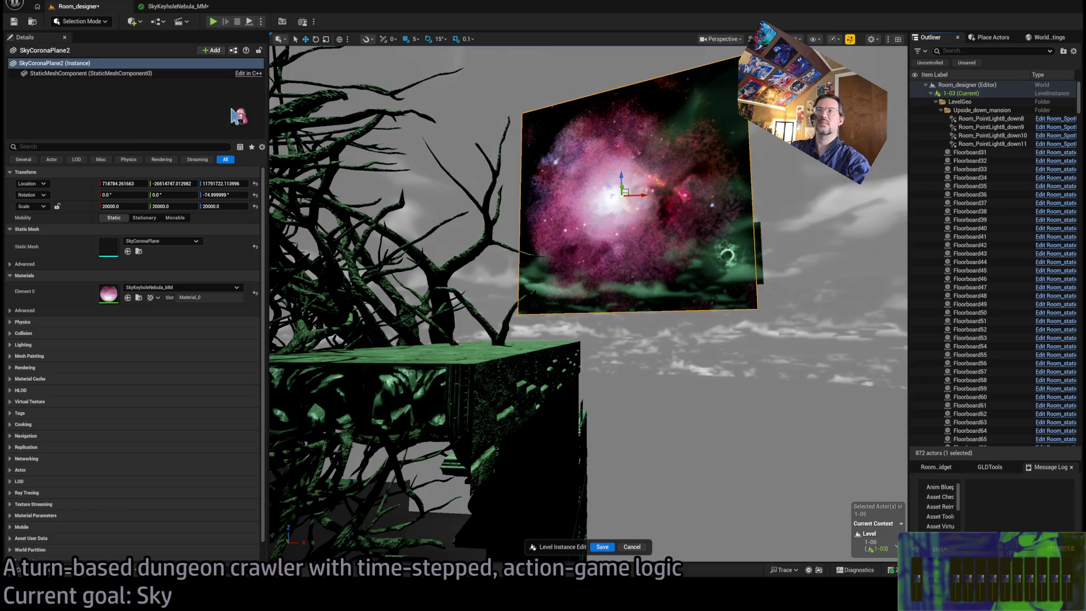
left_click(976, 103)
left_click(959, 93)
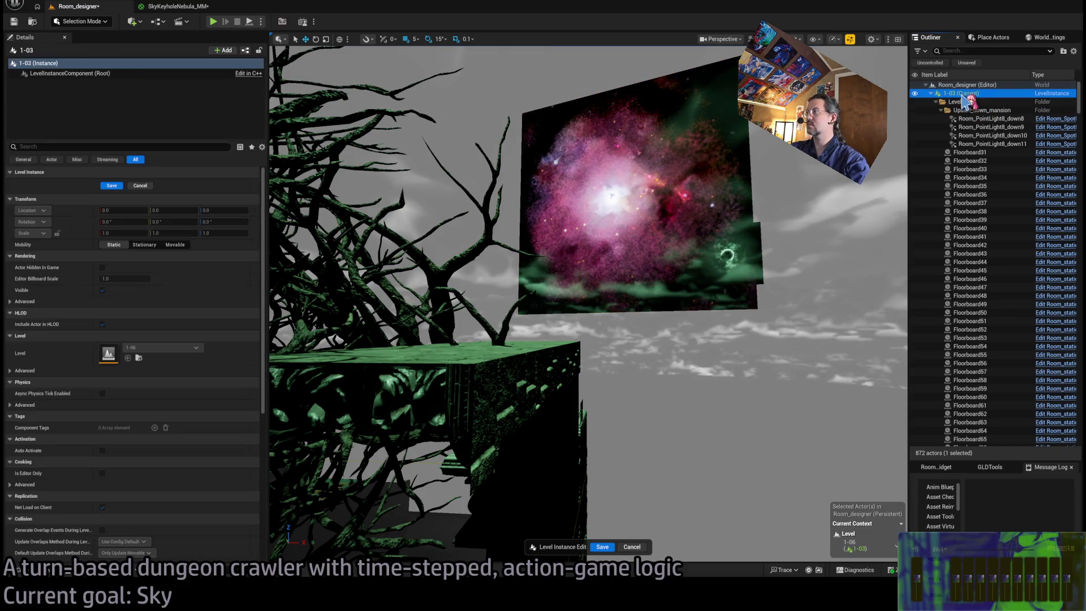
left_click(104, 186)
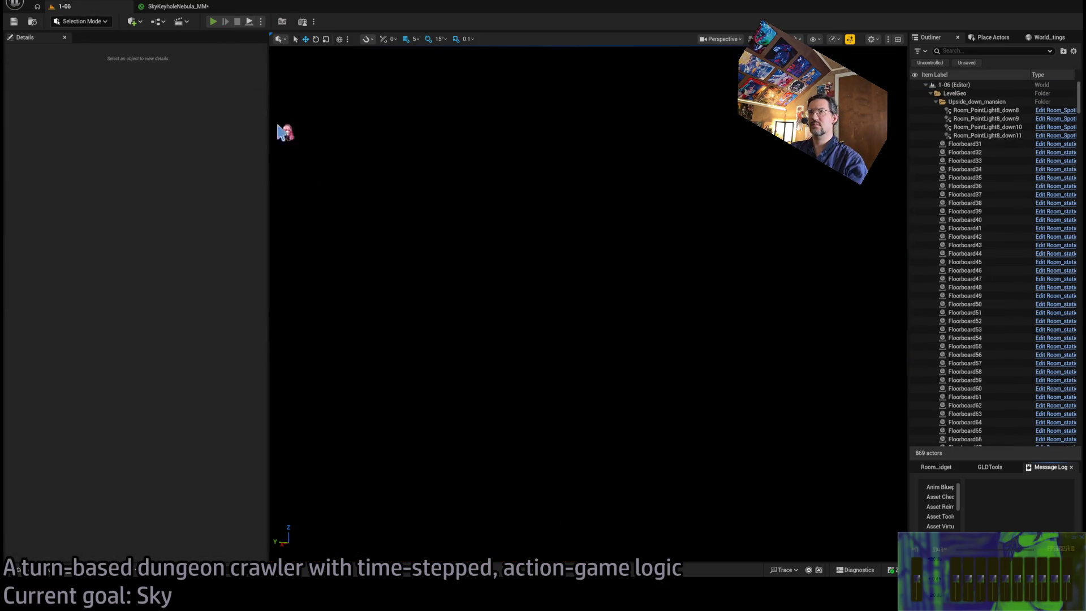
Play the 1-06 level in the editor and take control of the game camera to view the nebula sky.
key("alt+p")
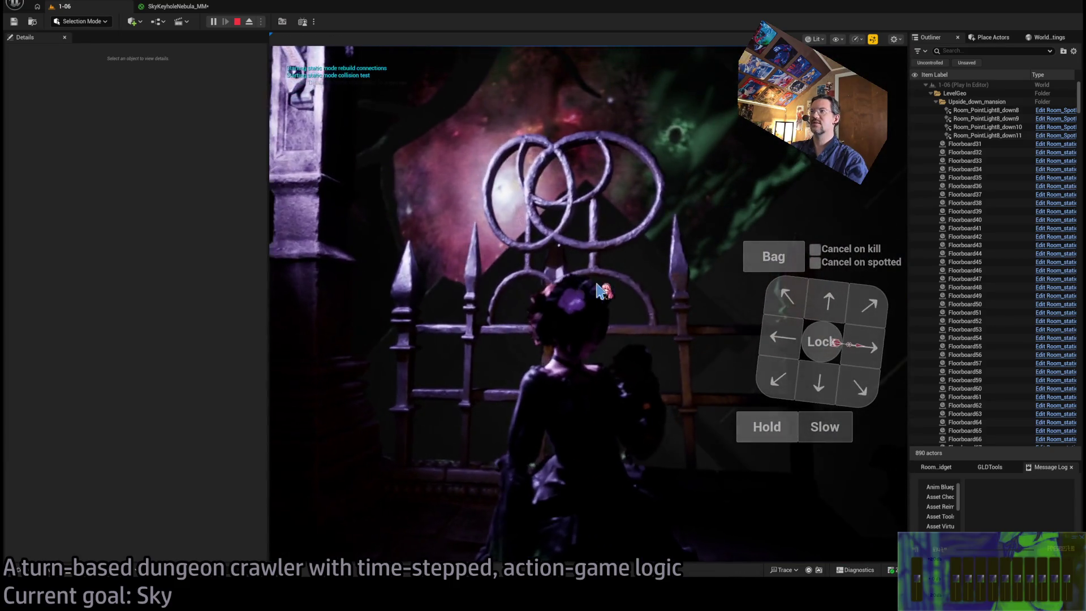
left_click(318, 418)
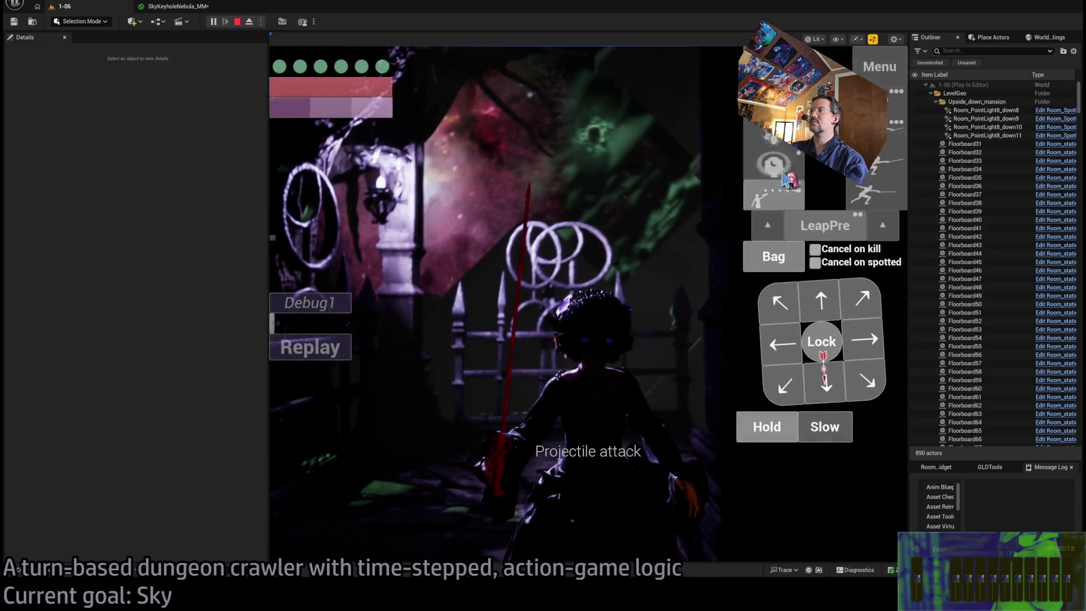
left_click(752, 432)
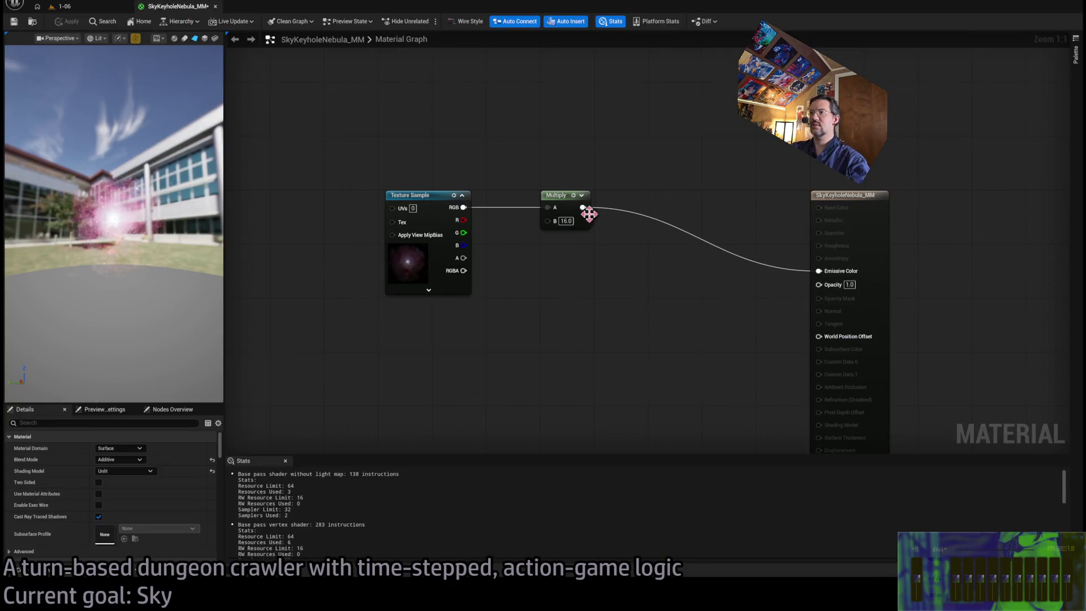
Lower the nebula Multiply factor to 8 and check the sky in the running game.
type("8")
key("Return")
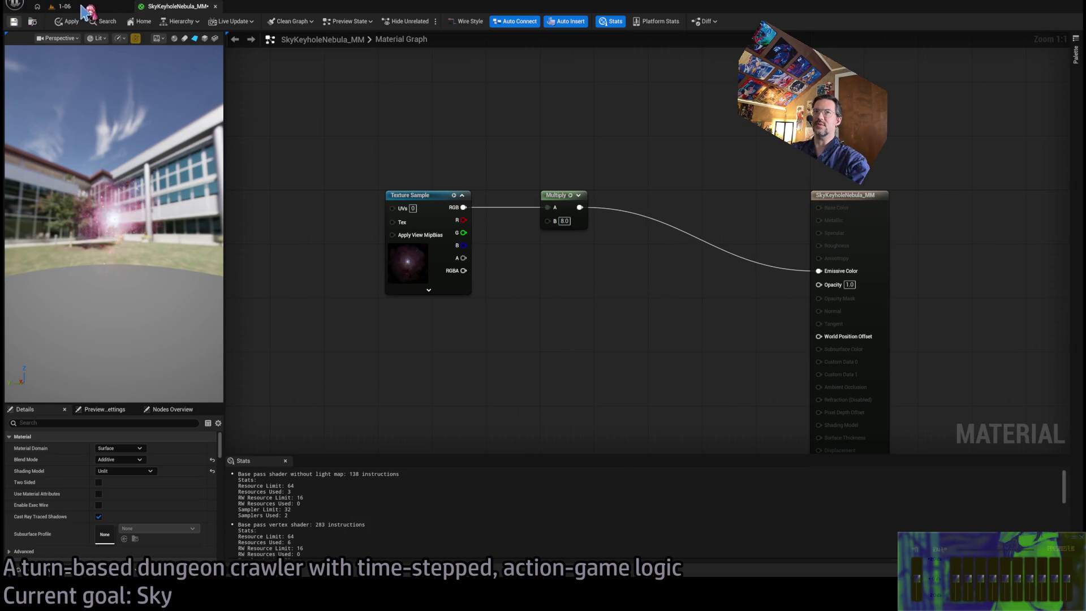
left_click(79, 8)
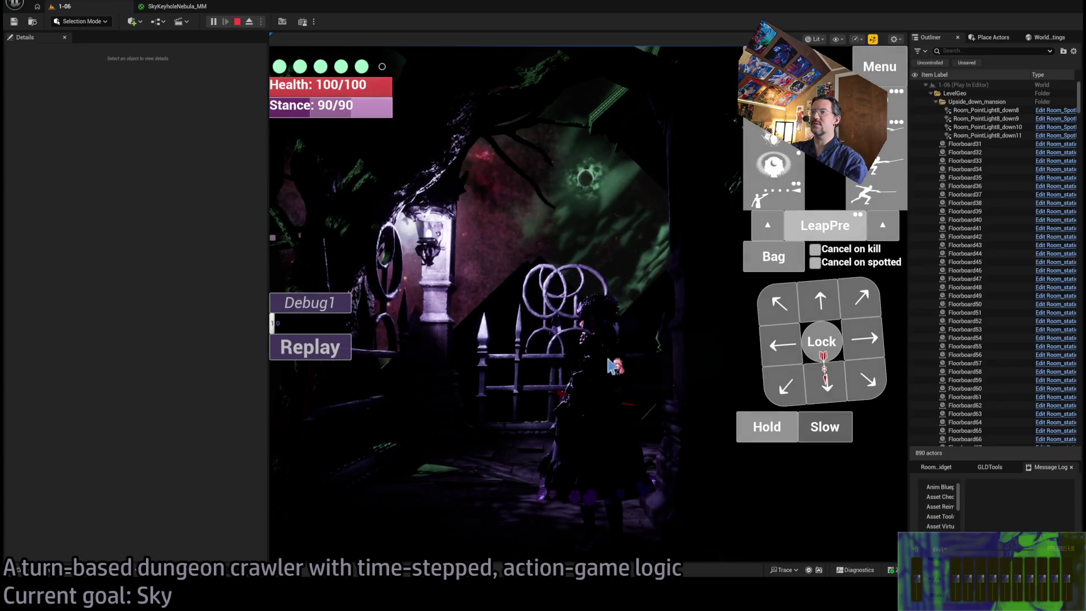
left_click(313, 347)
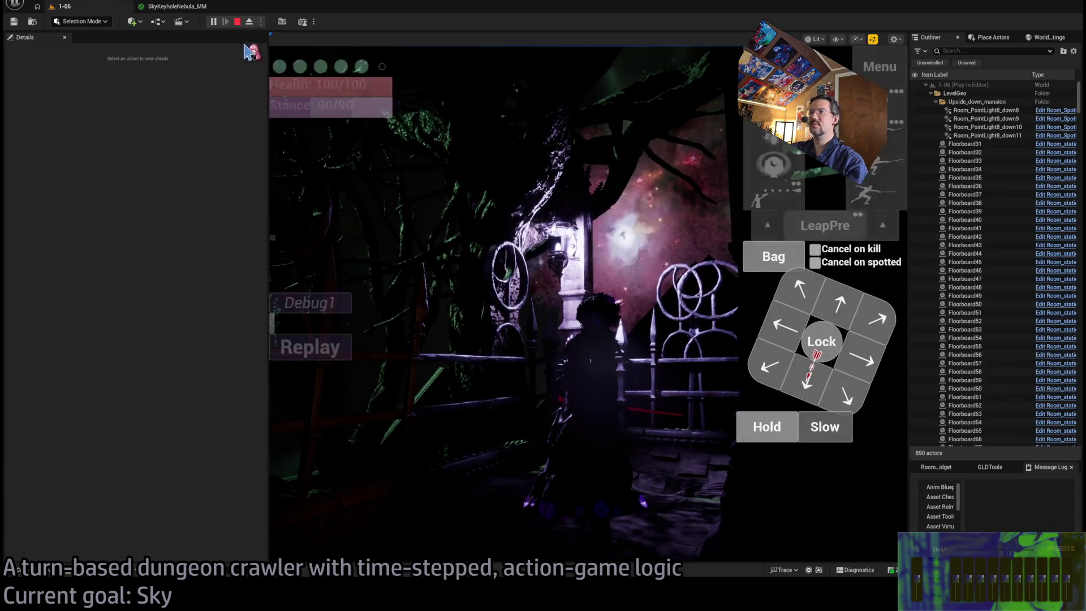
Drop the Multiply factor further to 4 and compare the sky in the game again.
left_click(172, 6)
type("4")
key("Return")
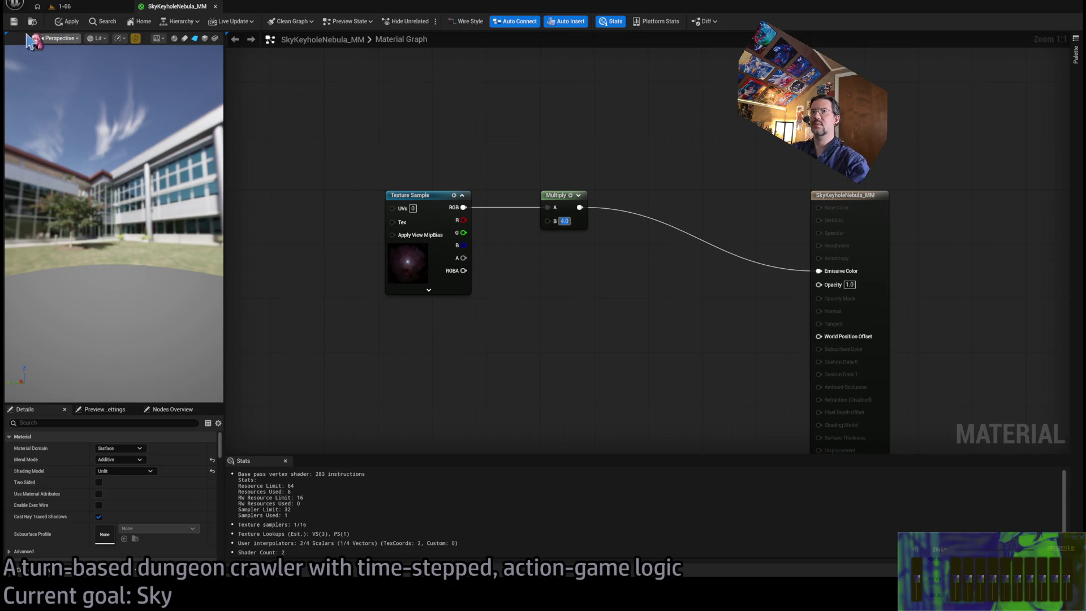
left_click(87, 8)
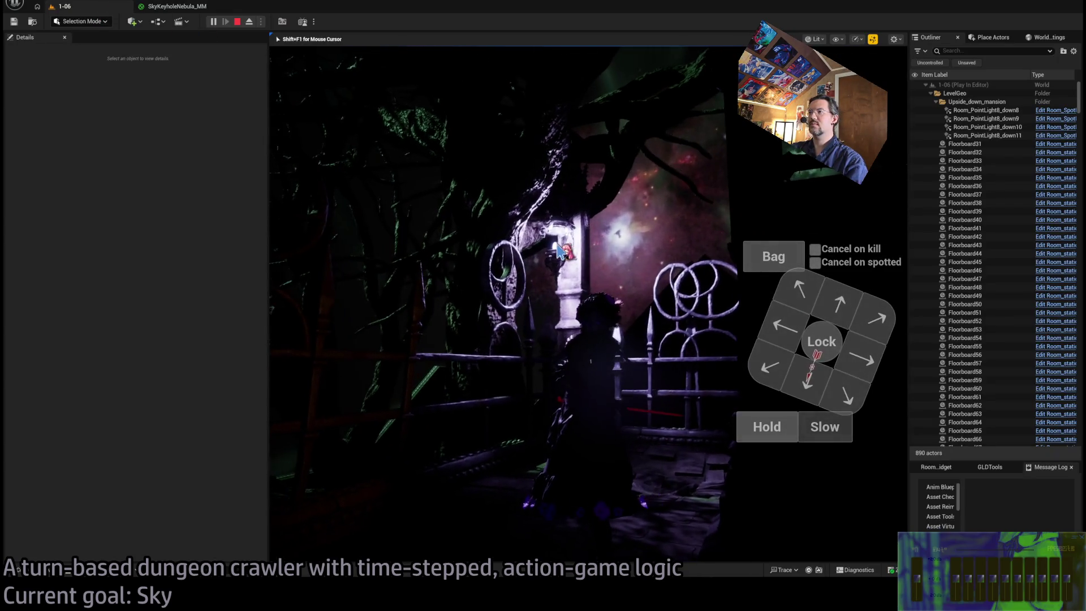
key("alt+Tab")
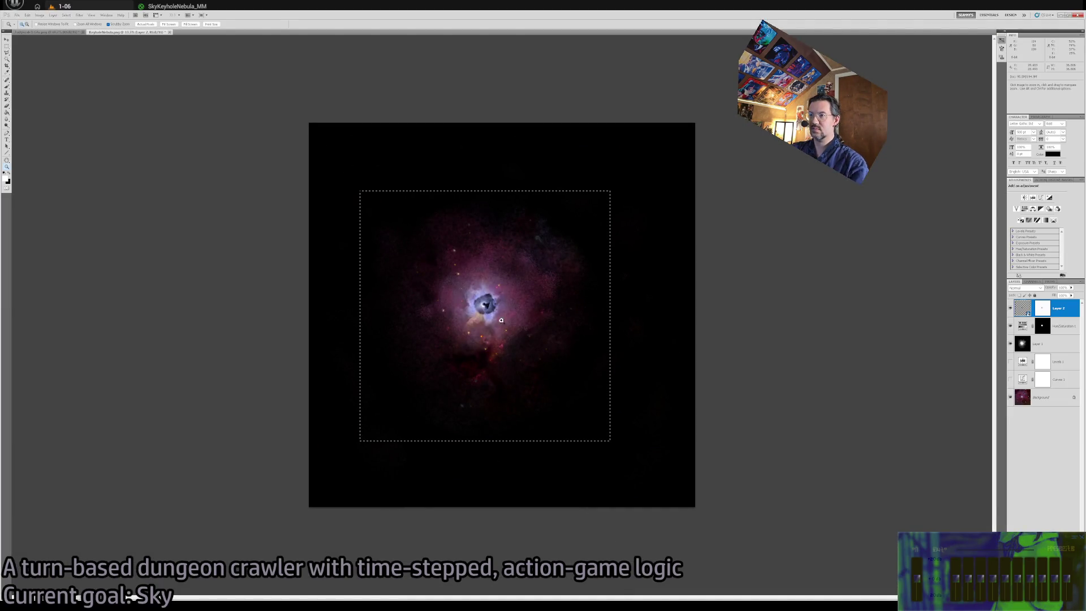
Zoom in on the nebula image, step back through earlier edits, then restore the latest version.
key("ctrl+plus")
key("ctrl+plus")
key("ctrl+d")
key("ctrl+alt+z")
key("ctrl+alt+z")
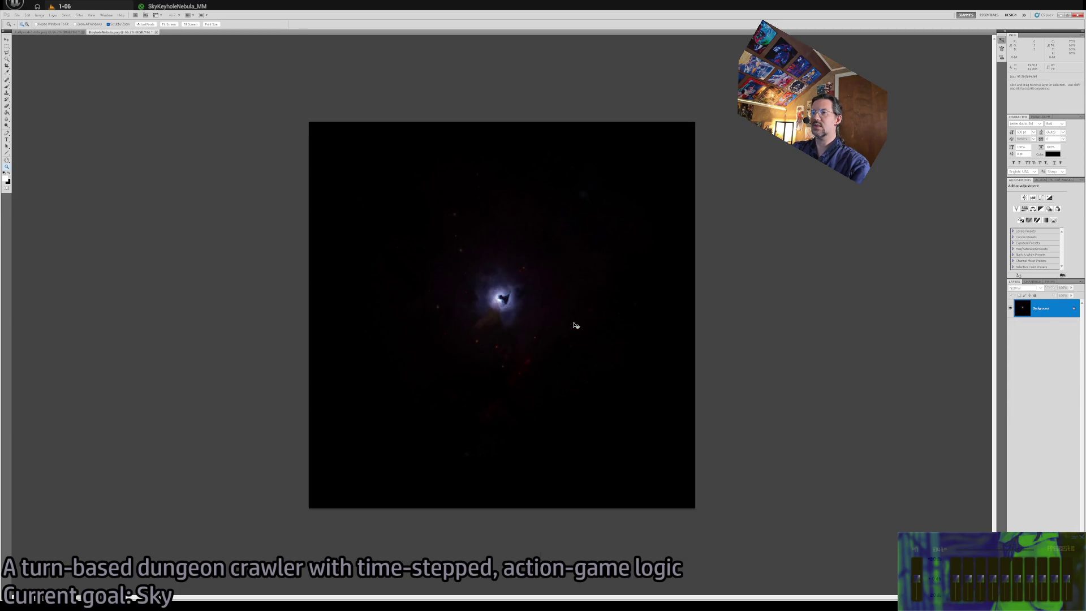
key("ctrl+alt+z")
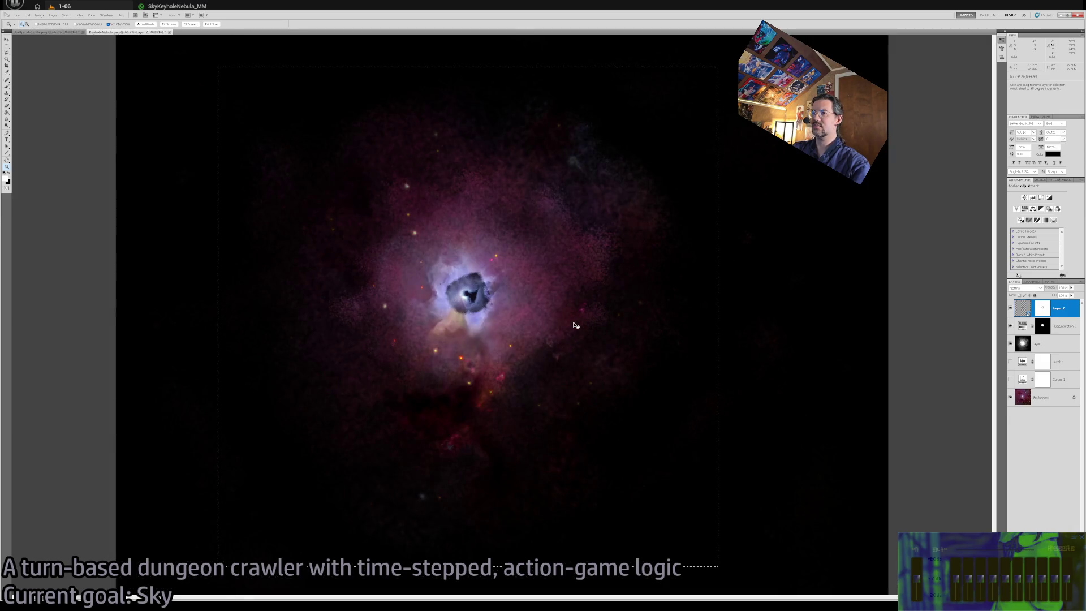
key("ctrl+alt+z")
key("ctrl+alt+z")
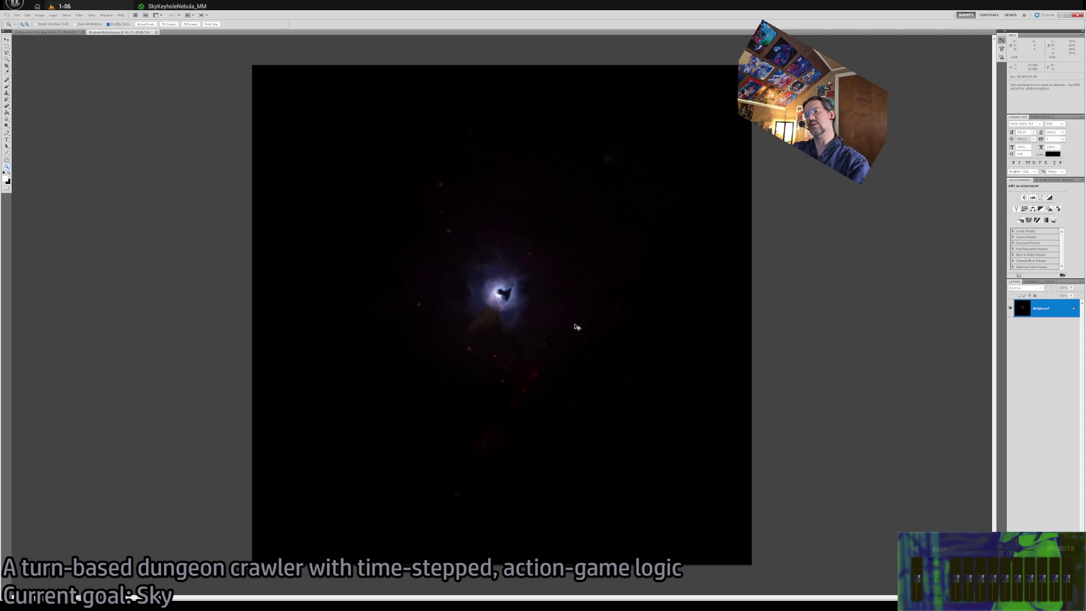
key("ctrl+shift+z")
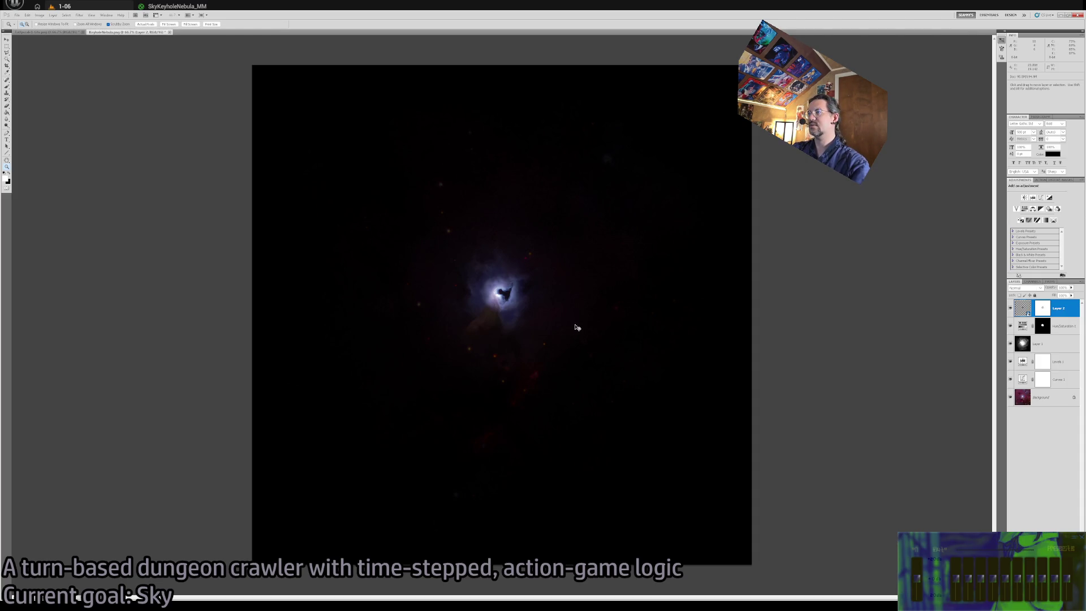
key("alt+Tab")
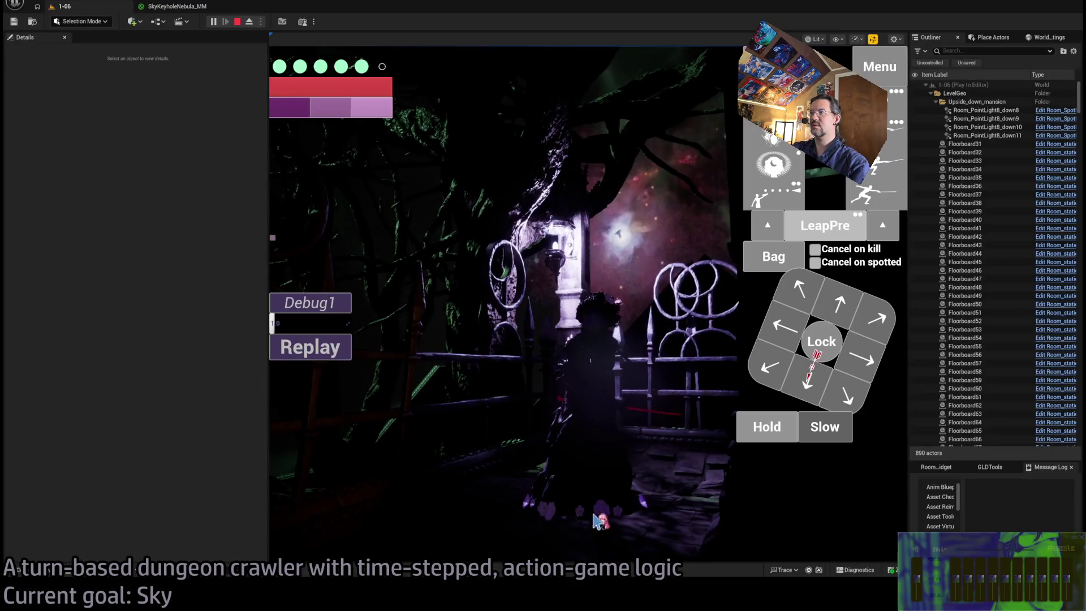
Test the nebula Multiply factor at 1 and look at the dimmer sky in the running game.
left_click(188, 7)
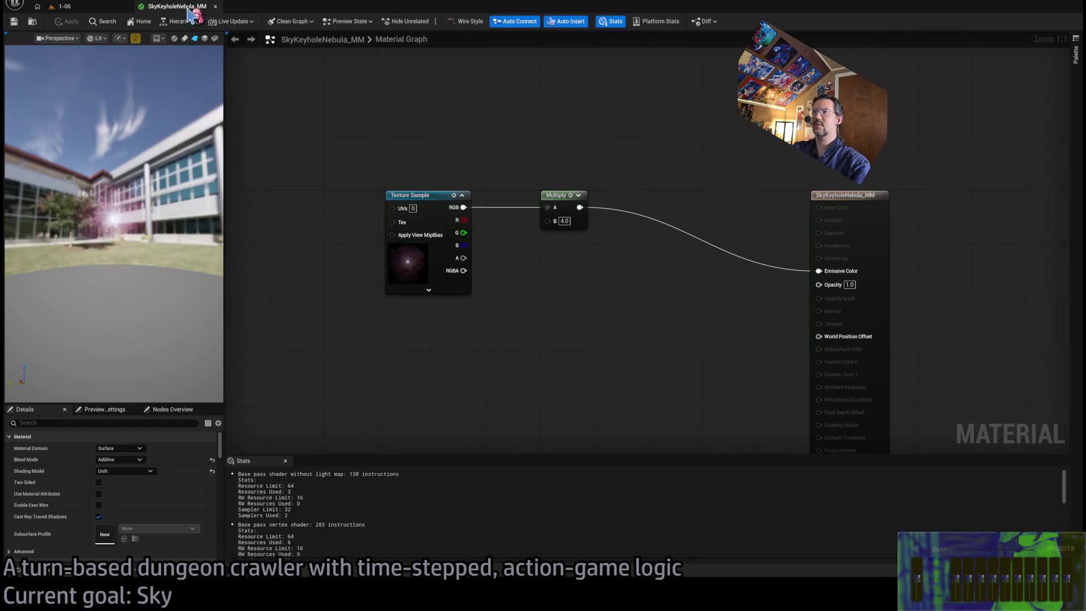
left_click(428, 197)
scroll(181, 503, "down", 3)
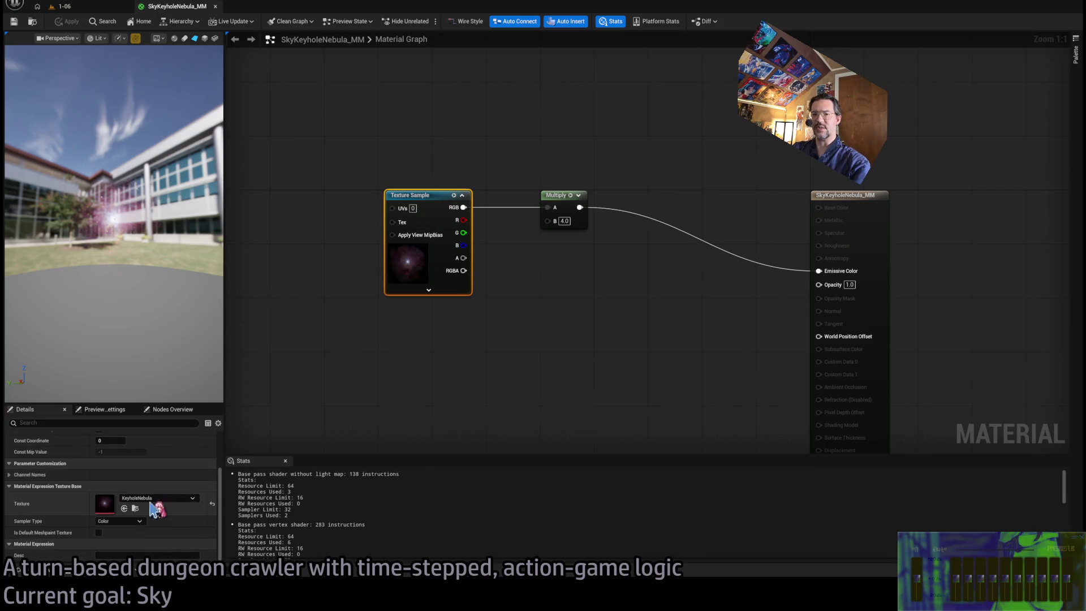
scroll(153, 507, "up", 2)
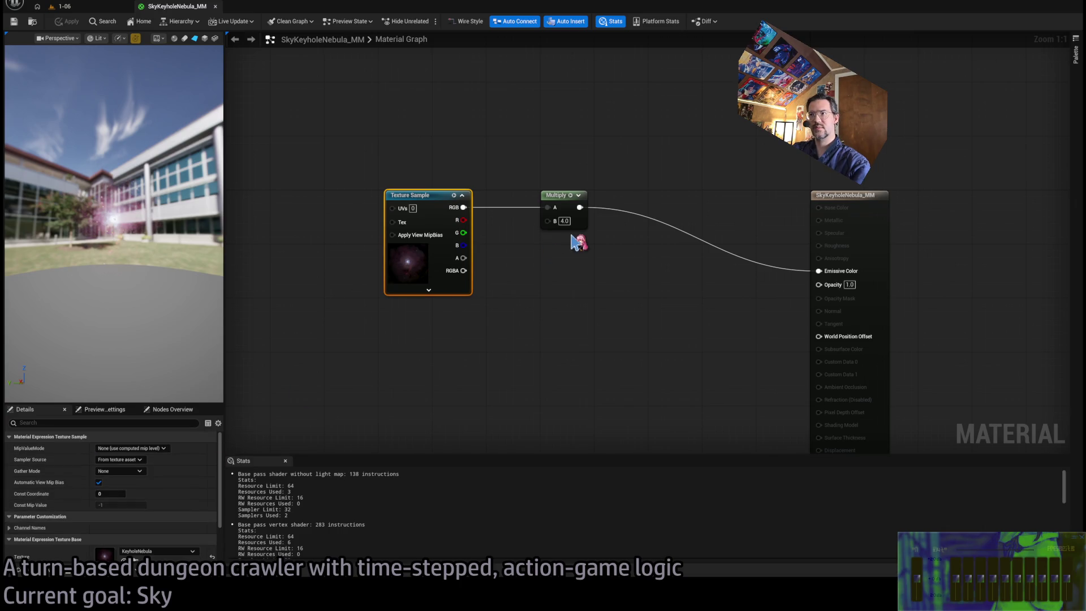
type("1")
key("Return")
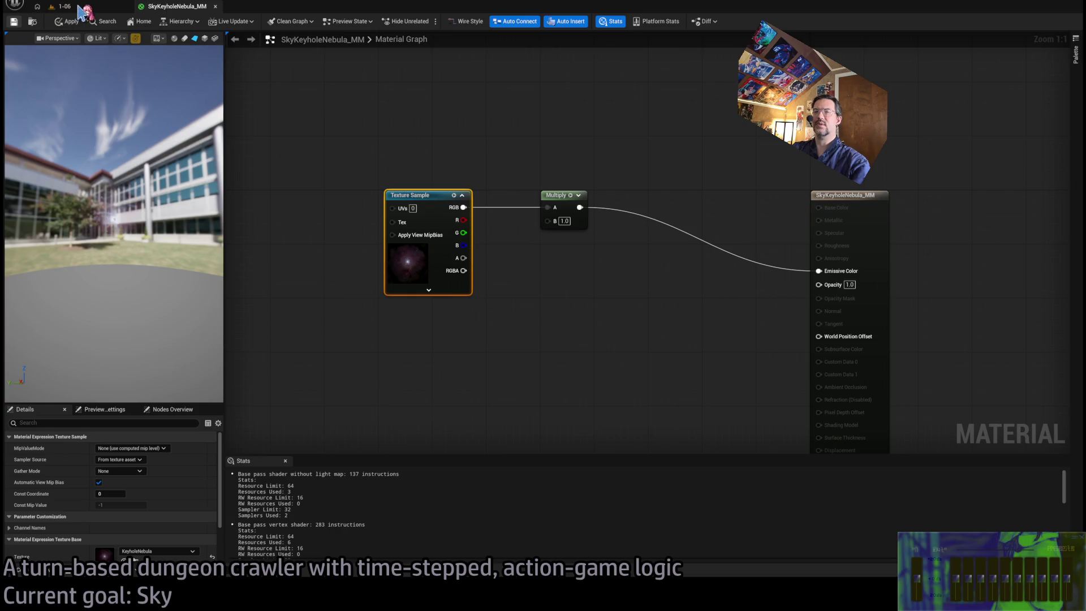
left_click(62, 6)
left_click(560, 303)
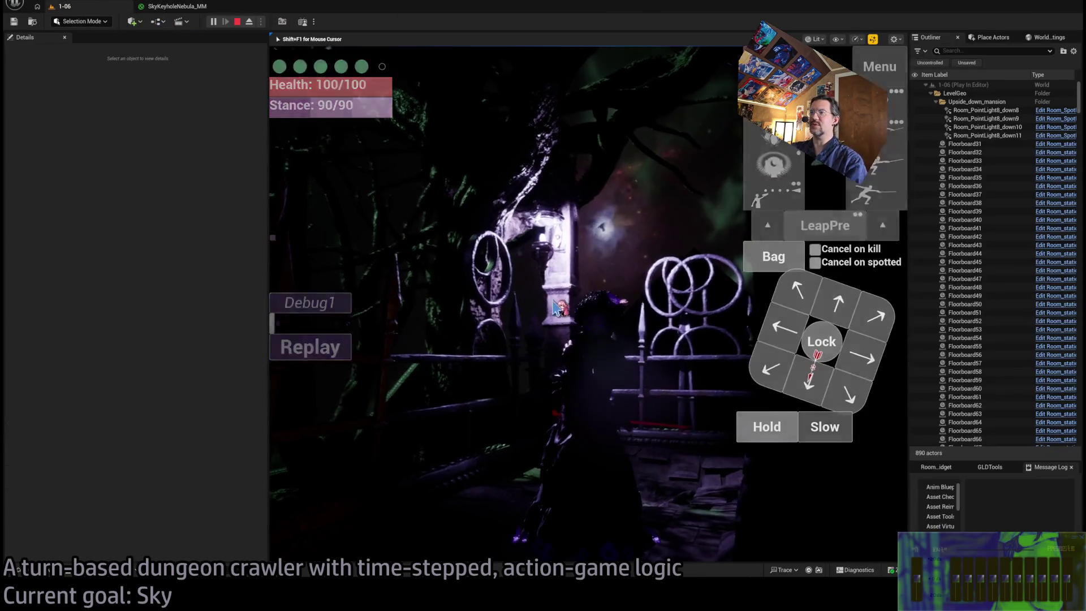
key("shift+F1")
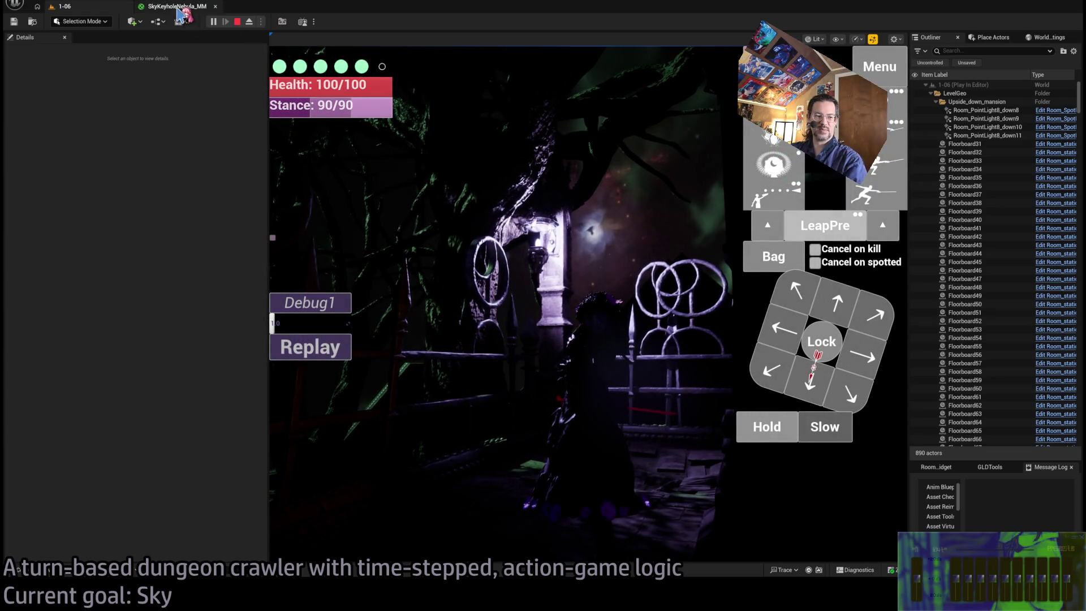
Restore the Multiply factor to 4 and zoom the game view until the nebula fills it.
left_click(179, 9)
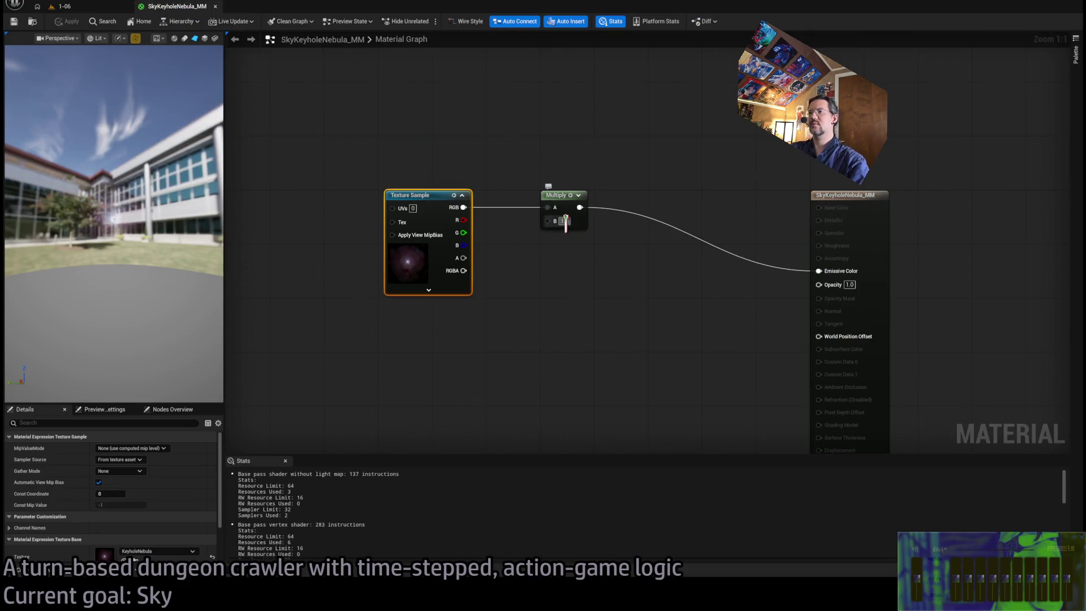
type("4")
key("Return")
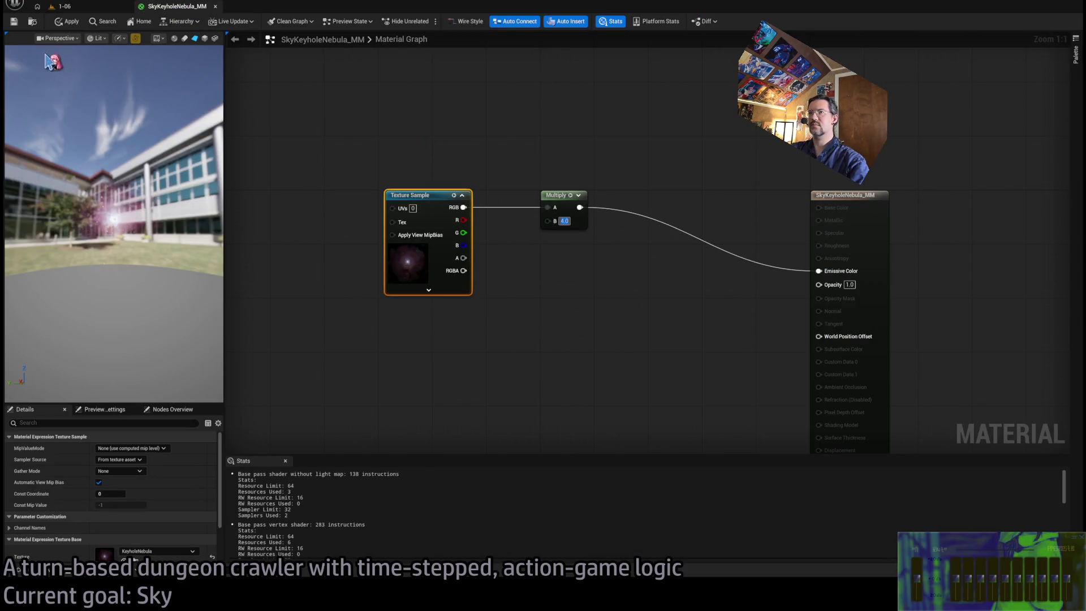
left_click(89, 8)
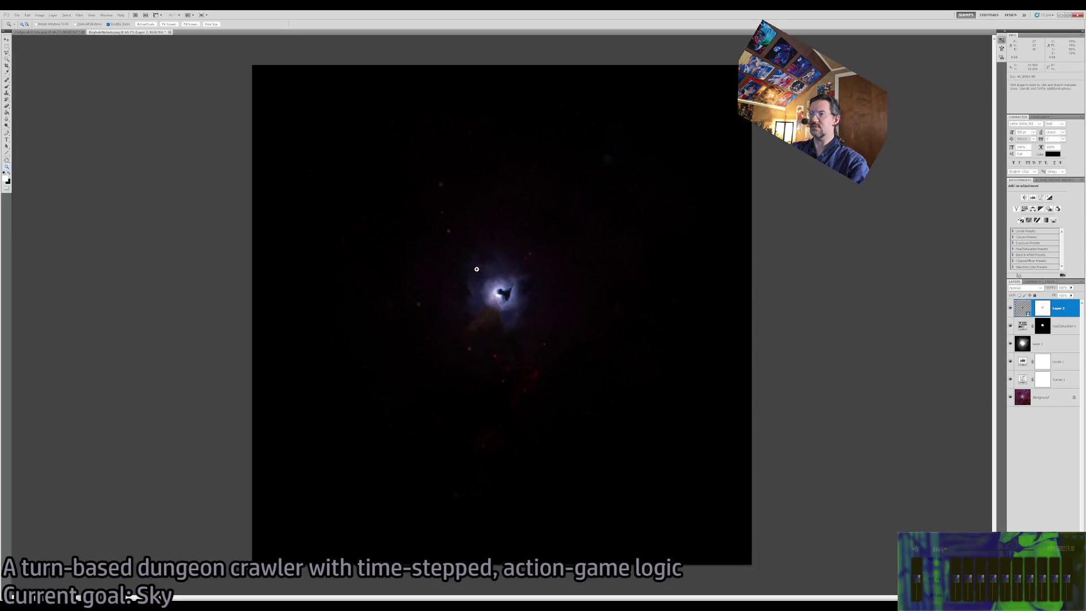
mouse_move(599, 437)
left_mouse_down()
mouse_move(672, 380)
mouse_move(637, 358)
left_mouse_up()
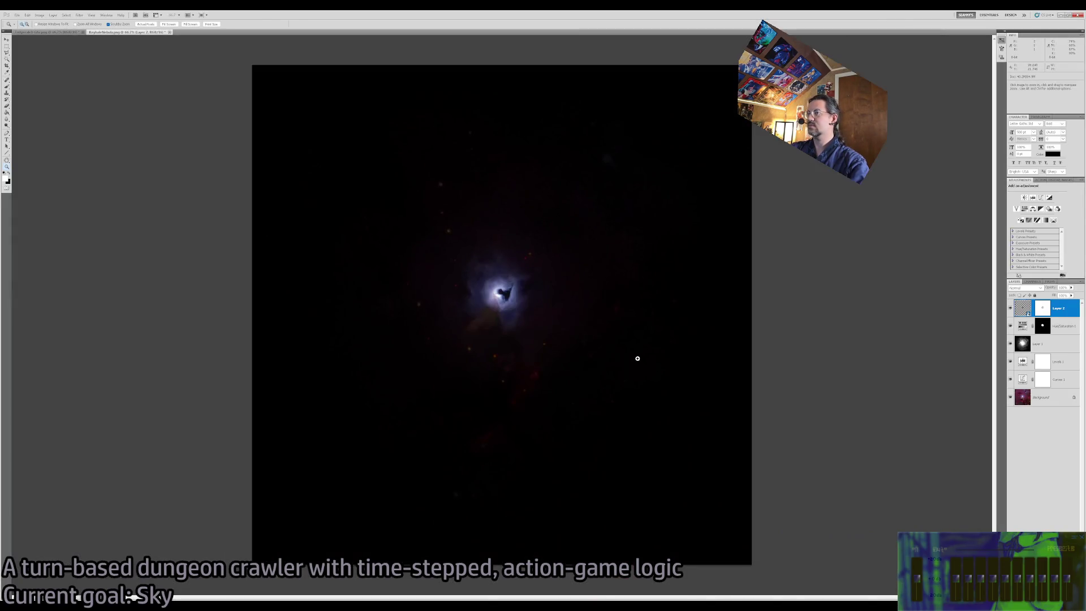
Toggle the Background layer to compare, then zoom to 400% on the nebula core.
left_click(1010, 397)
left_click(1009, 397)
left_click(1062, 364)
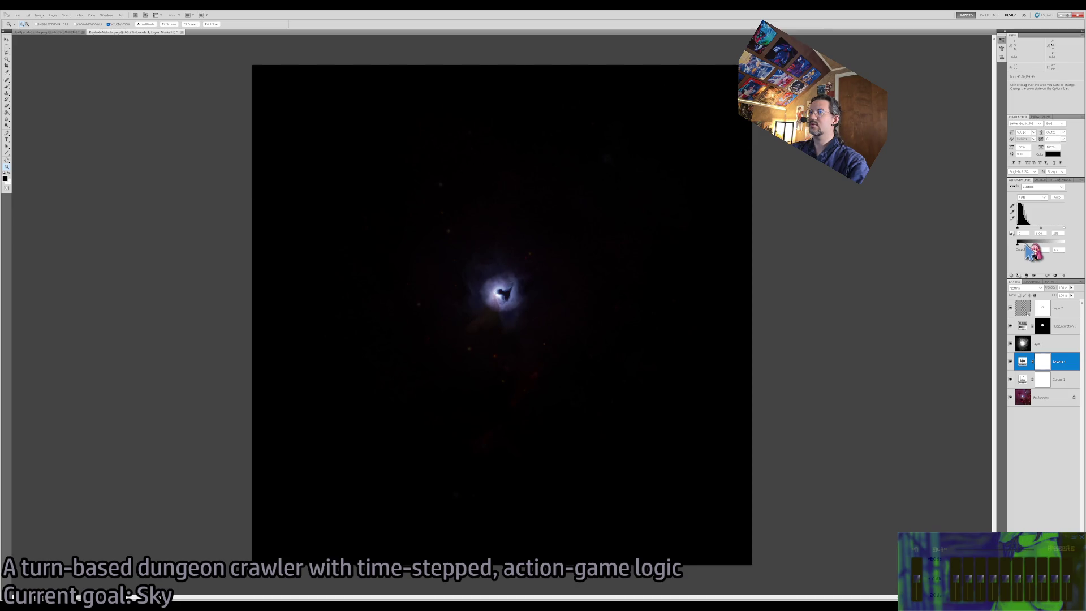
left_click_drag(519, 277, 813, 309)
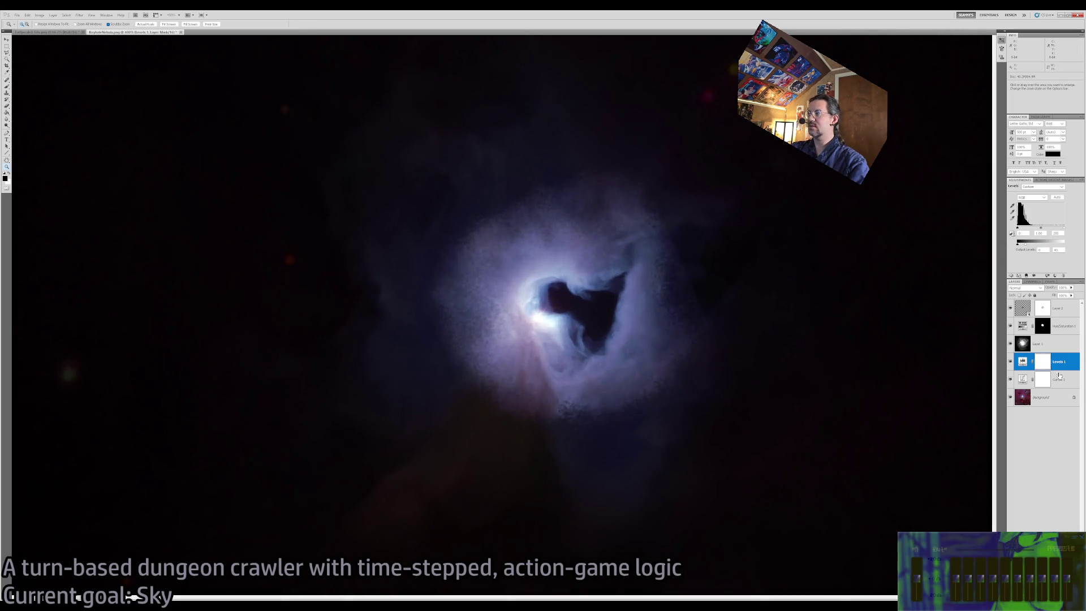
Select Layer 1 and switch to the Brush tool.
left_click(1047, 340)
key("e")
key("b")
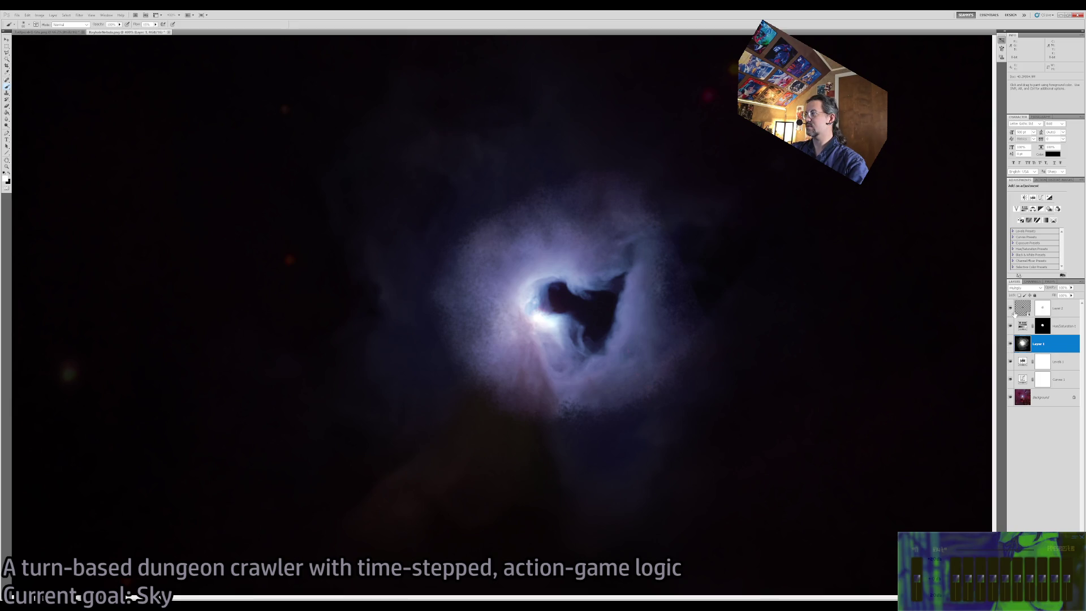
Target Layer 2's mask with a smaller brush, then zoom out and back to 100% on the nebula.
left_click(1057, 314)
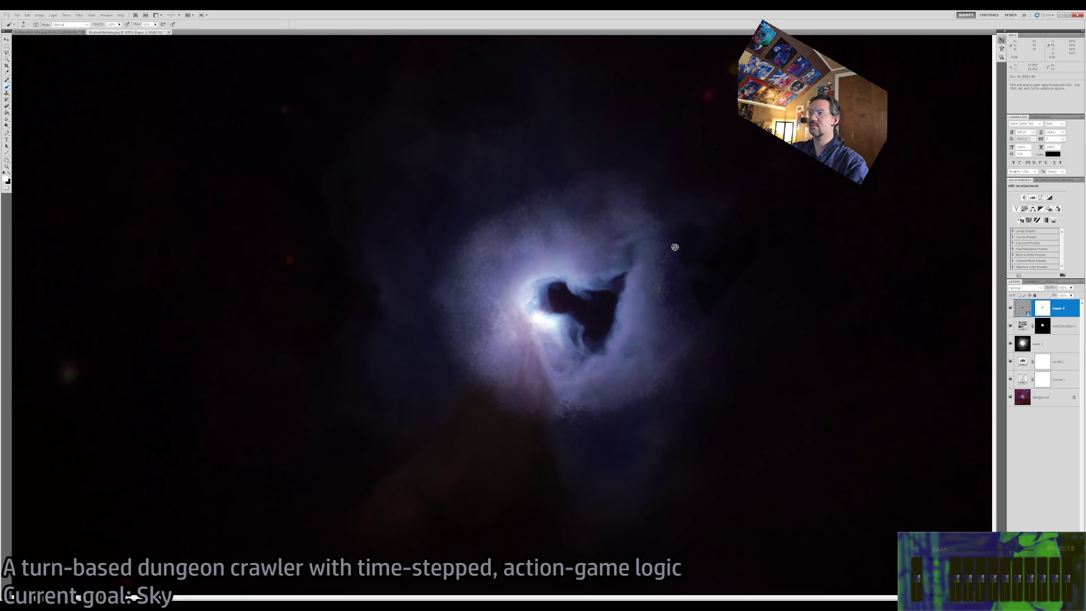
left_click(1041, 308)
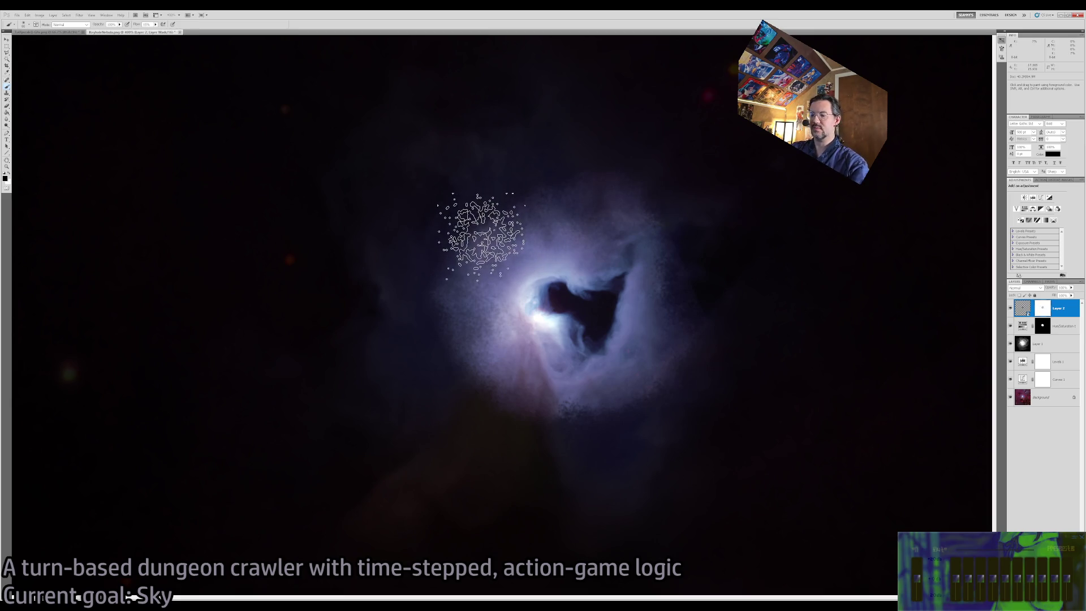
key("bracketleft")
key("bracketleft")
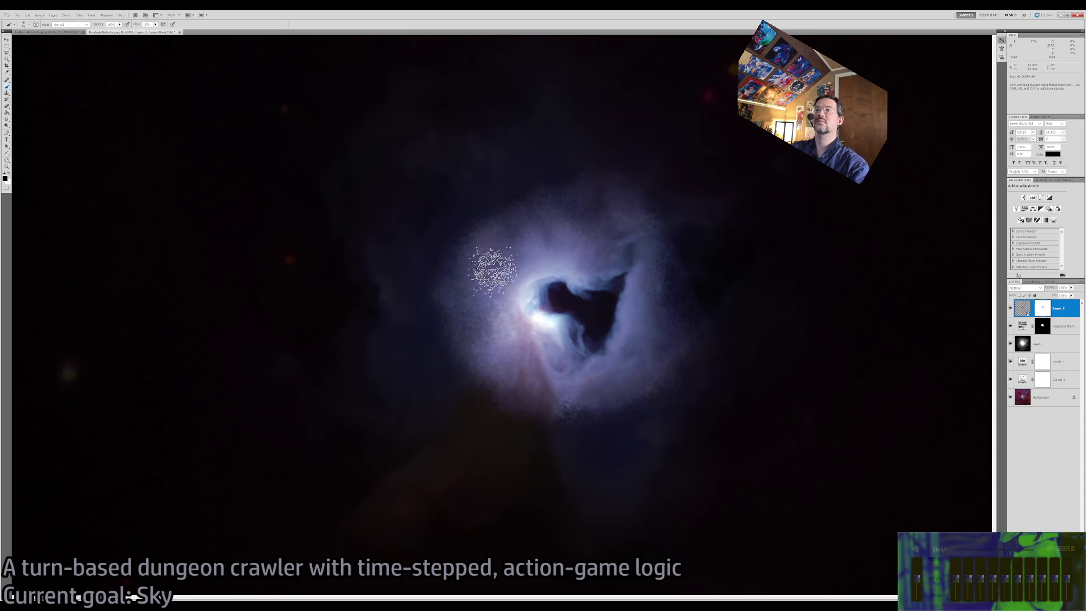
key("ctrl")
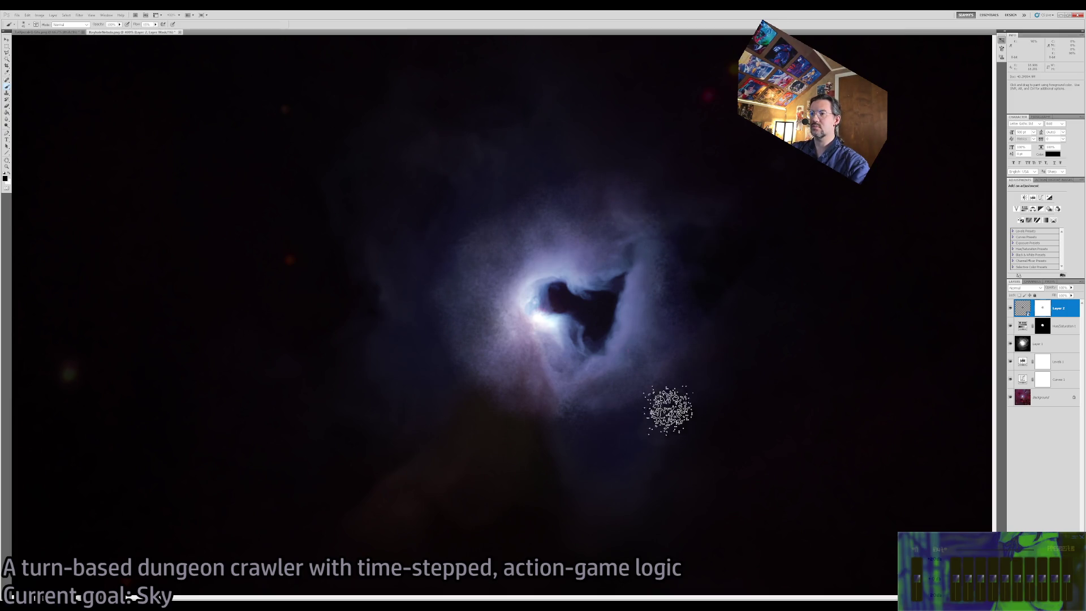
key("z")
left_click_drag(533, 293, 490, 296)
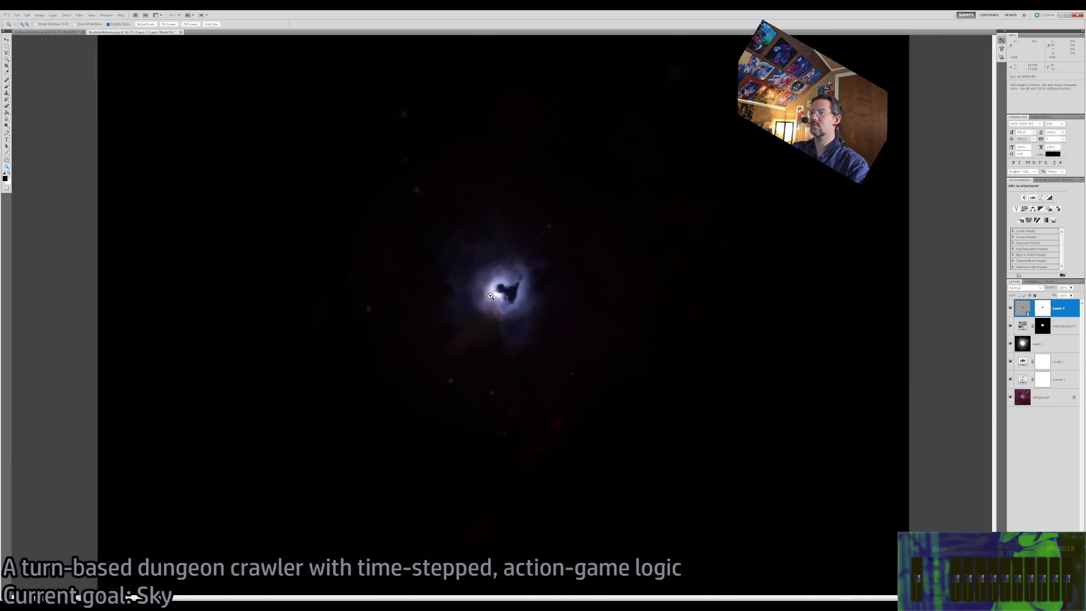
left_click(491, 296)
Add a Vibrance adjustment layer above Layer 2, zoom out, and flatten the image.
left_click(1022, 307)
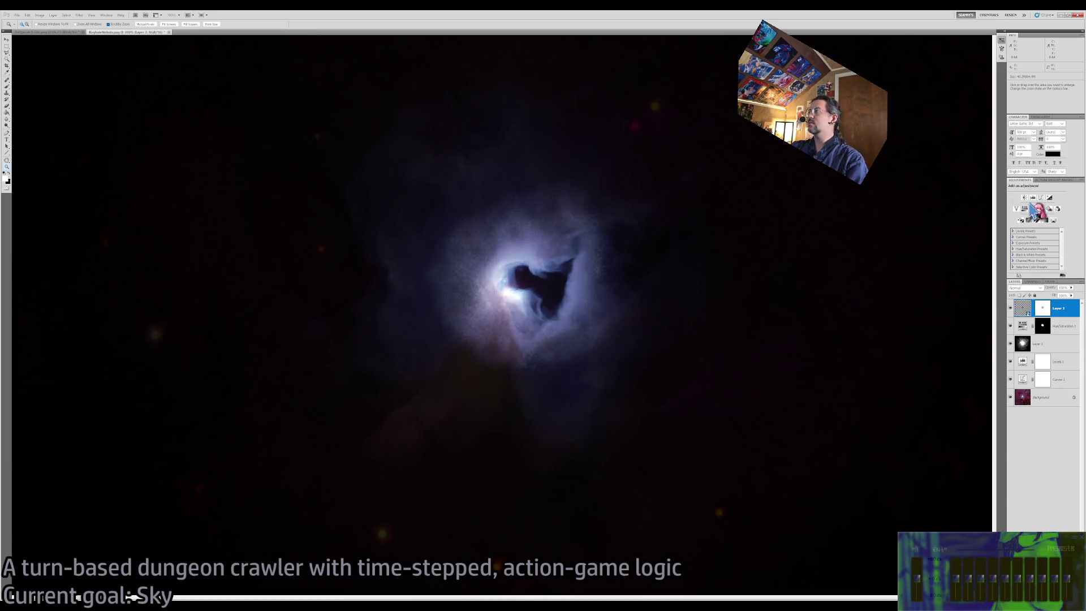
left_click(1016, 209)
left_click(1023, 307)
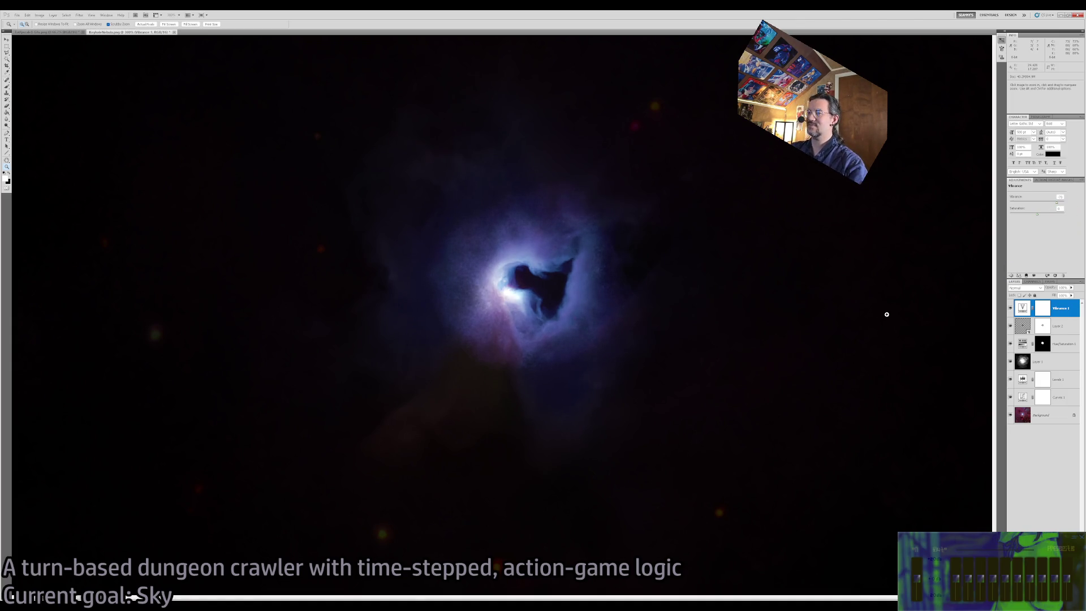
mouse_move(603, 360)
left_mouse_down()
mouse_move(557, 344)
mouse_move(567, 327)
mouse_move(920, 388)
left_mouse_up()
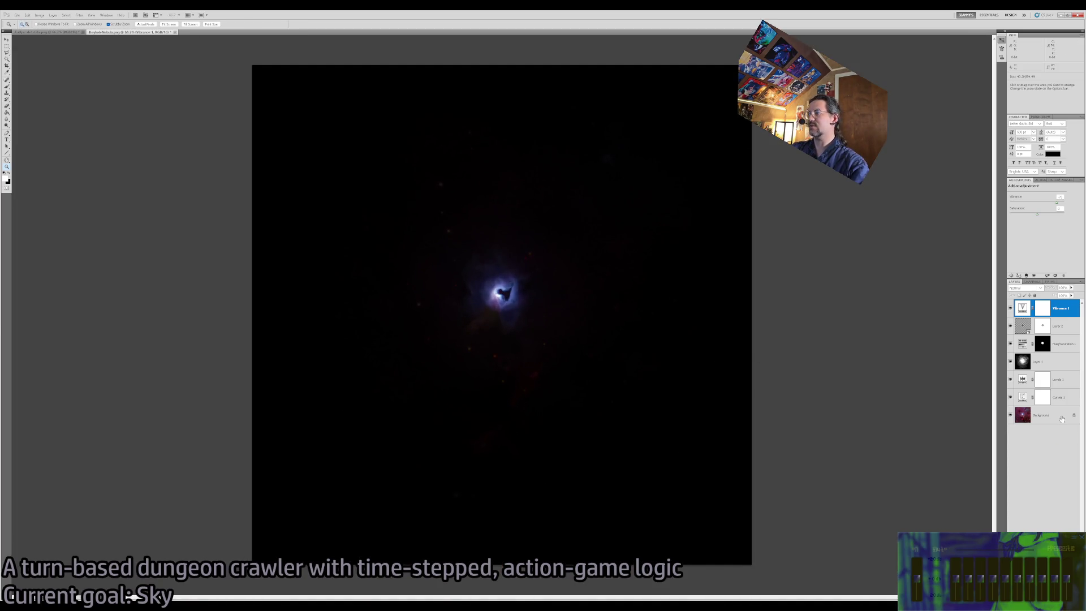
key("ctrl+shift+e")
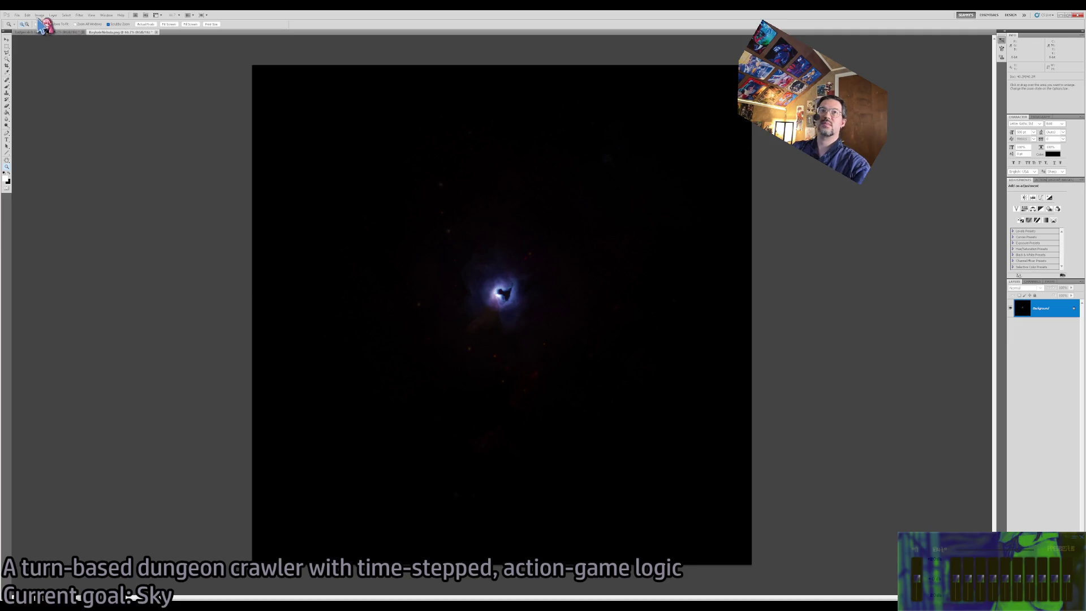
Zoom out on the flattened nebula image and then back to 100%.
left_click(439, 261, "alt")
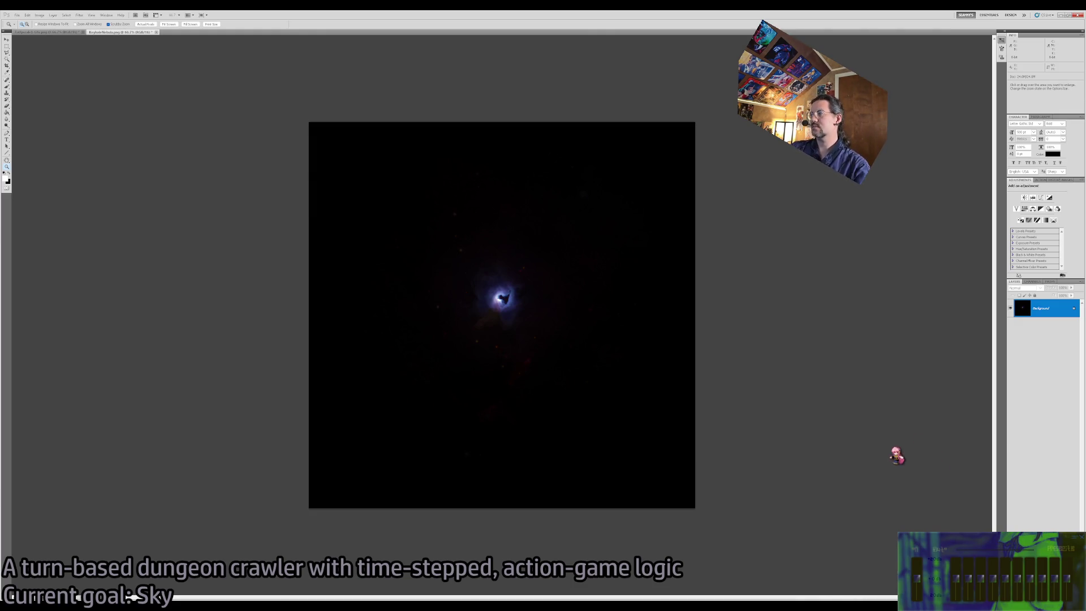
left_click(865, 440)
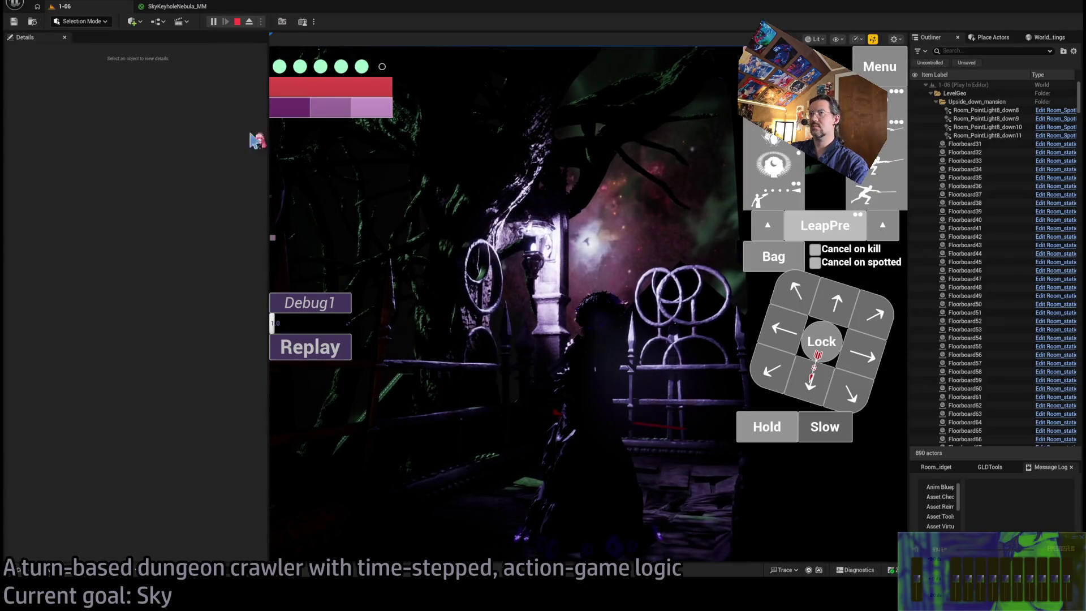
Open the KeyholeNebula texture from the Atmospherics folder in the Content Drawer.
left_click(40, 569)
double_click(219, 385)
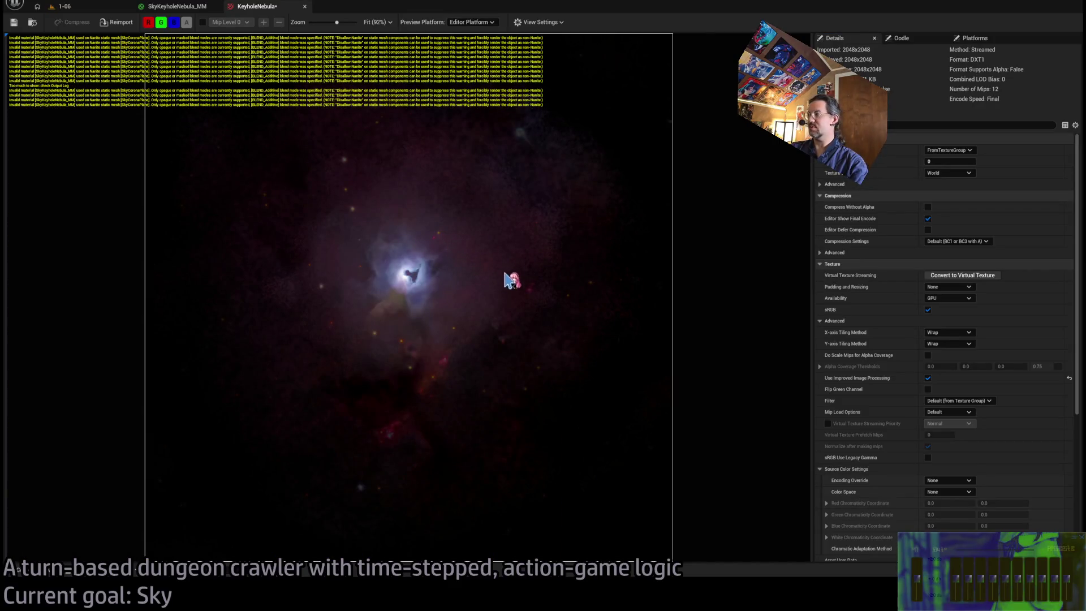
left_click(64, 6)
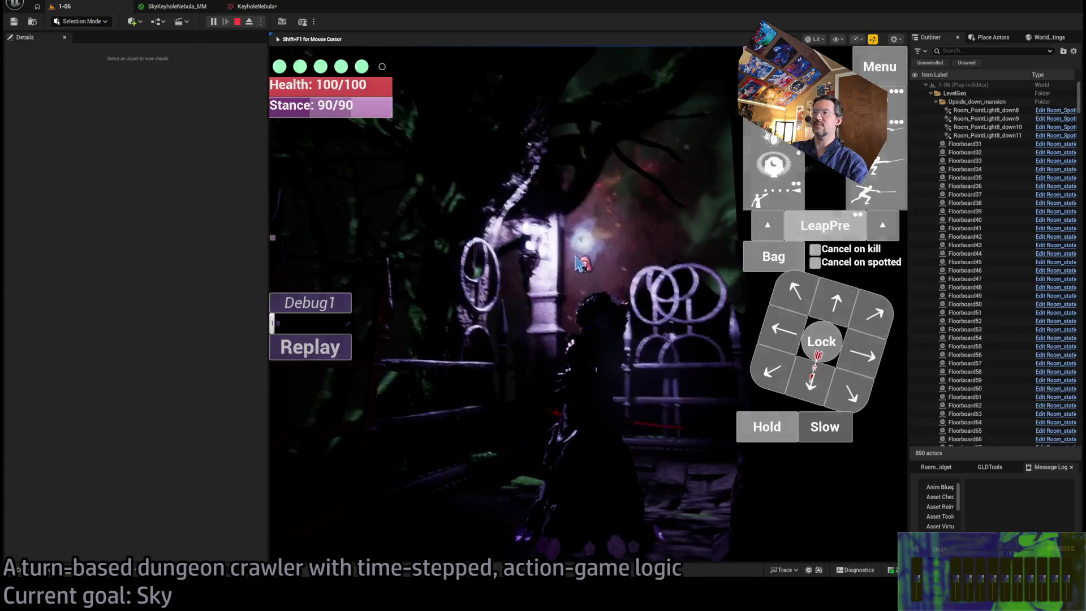
left_click(257, 7)
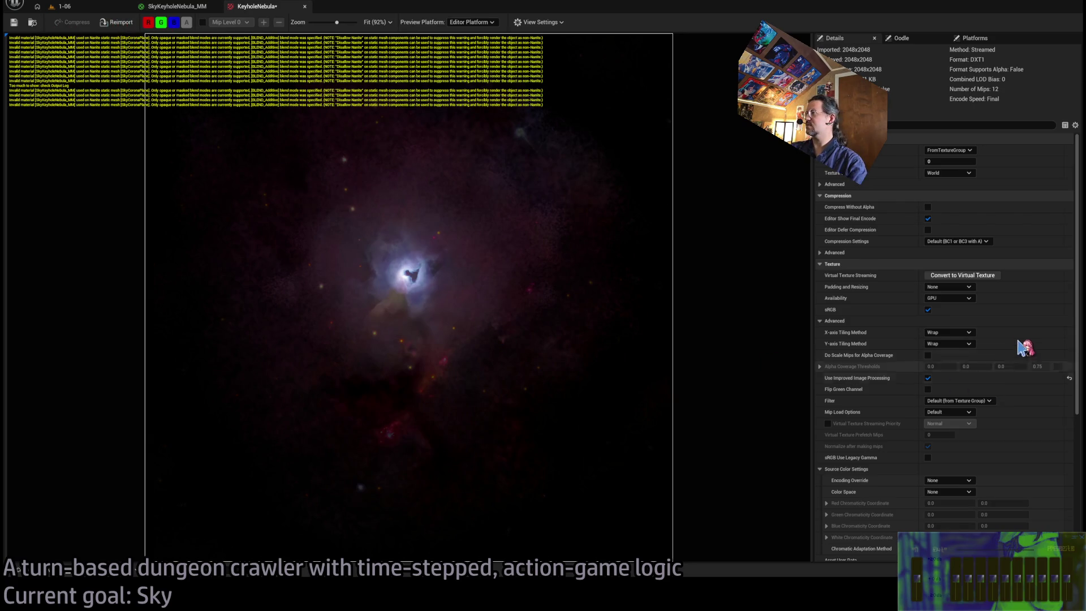
Inspect the texture's advanced Compression settings.
scroll(1022, 435, "down", 5)
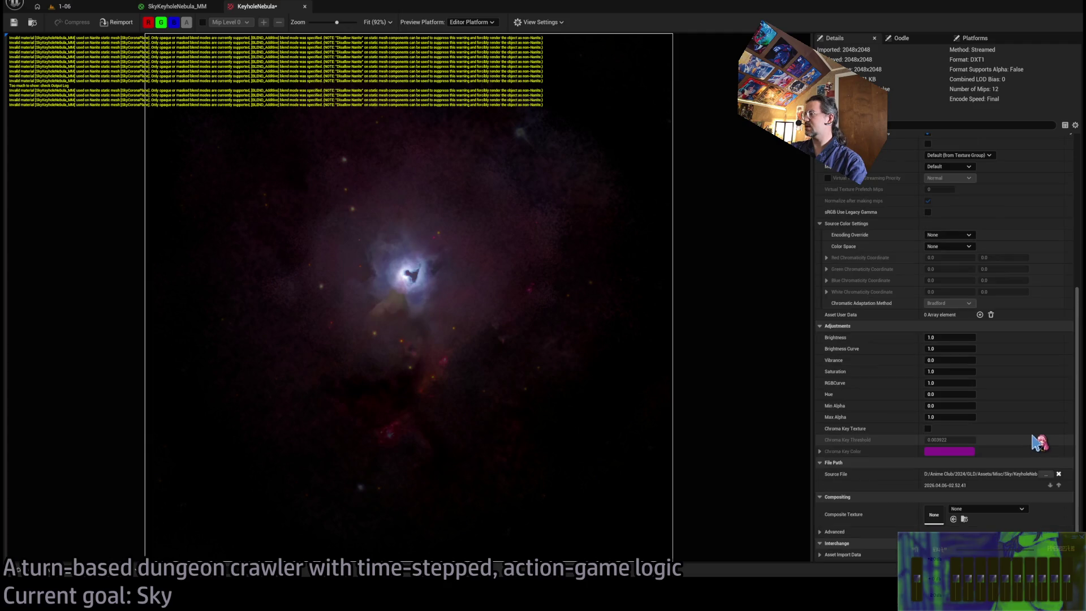
scroll(1039, 446, "up", 5)
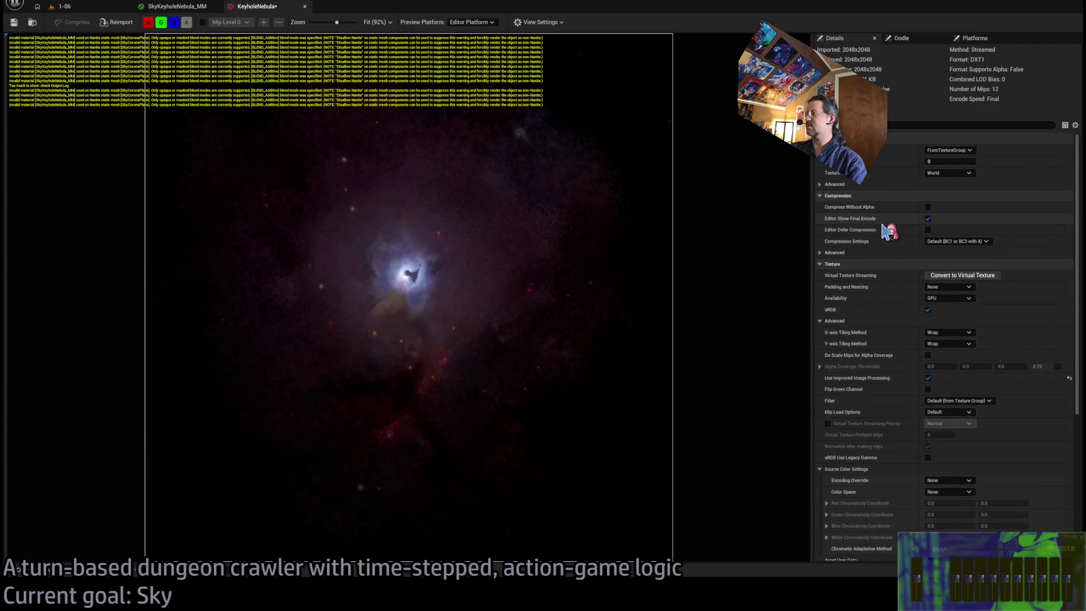
left_click(821, 253)
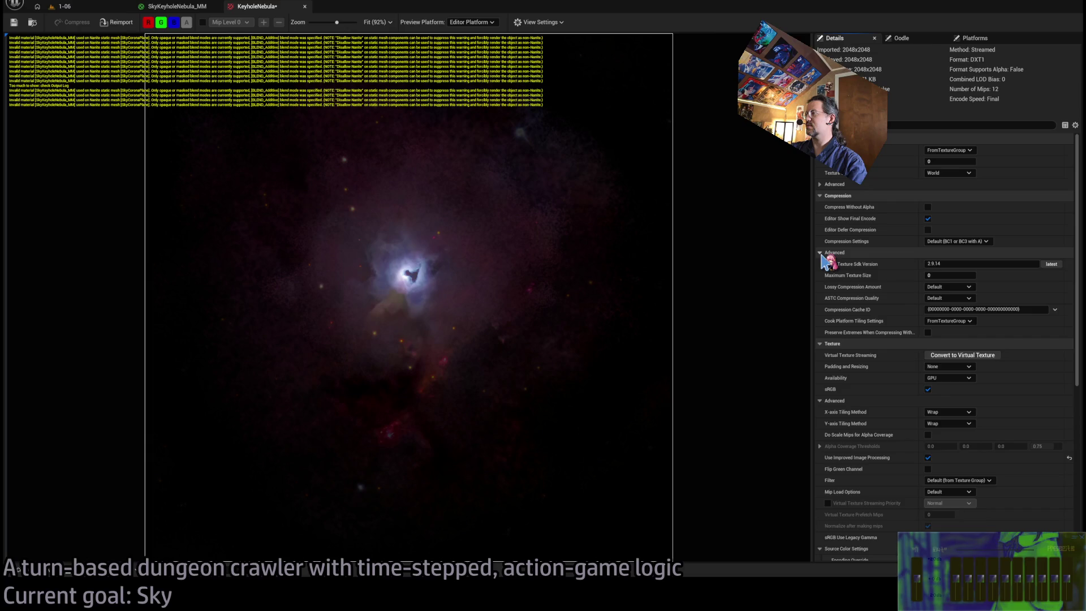
left_click(820, 253)
scroll(892, 412, "down", 3)
scroll(892, 413, "up", 3)
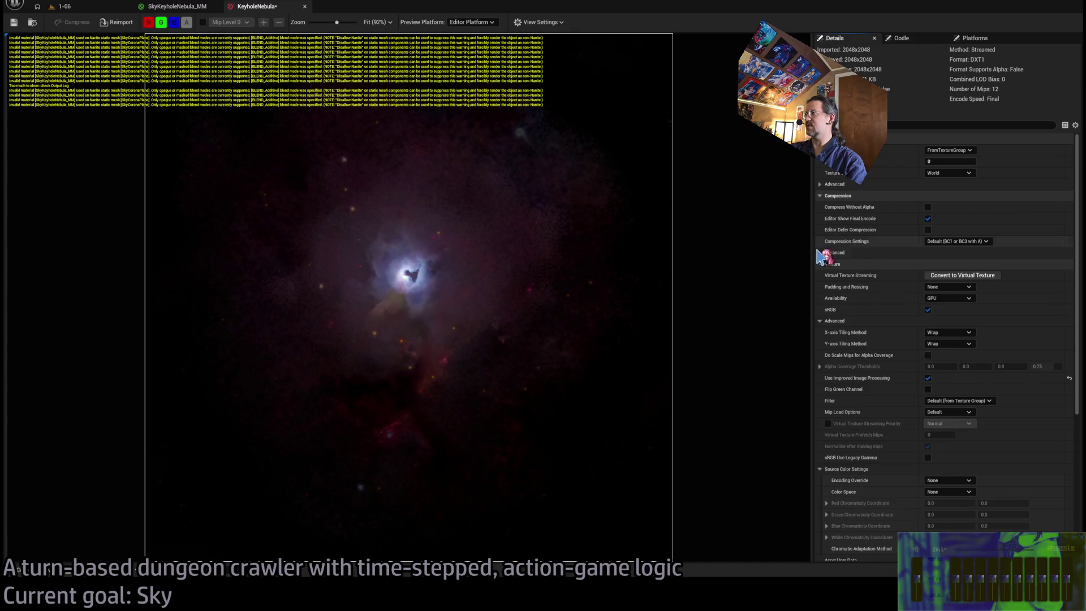
left_click(820, 253)
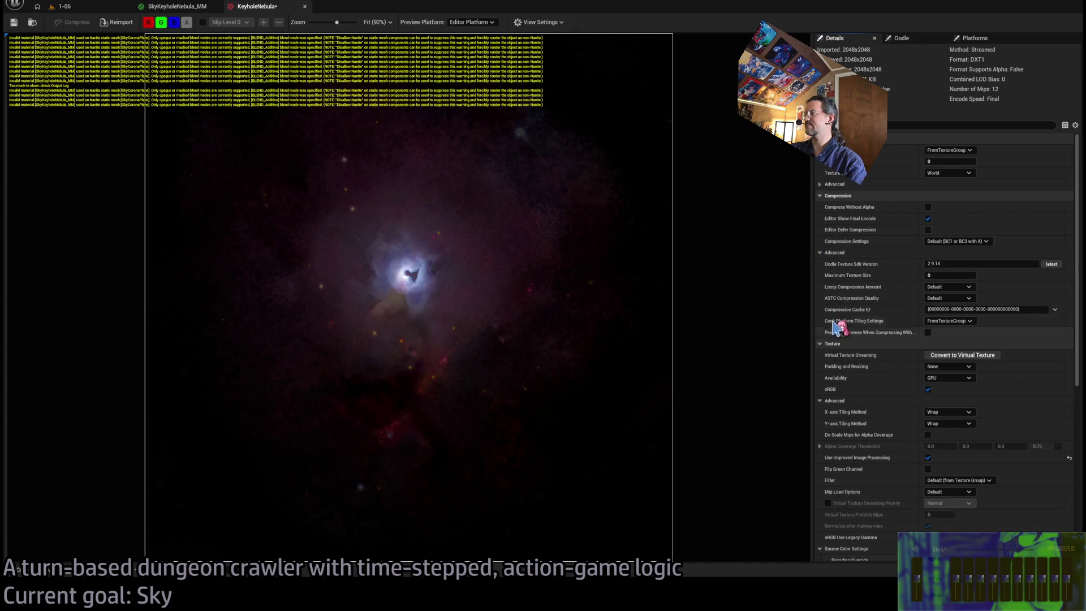
left_click(820, 253)
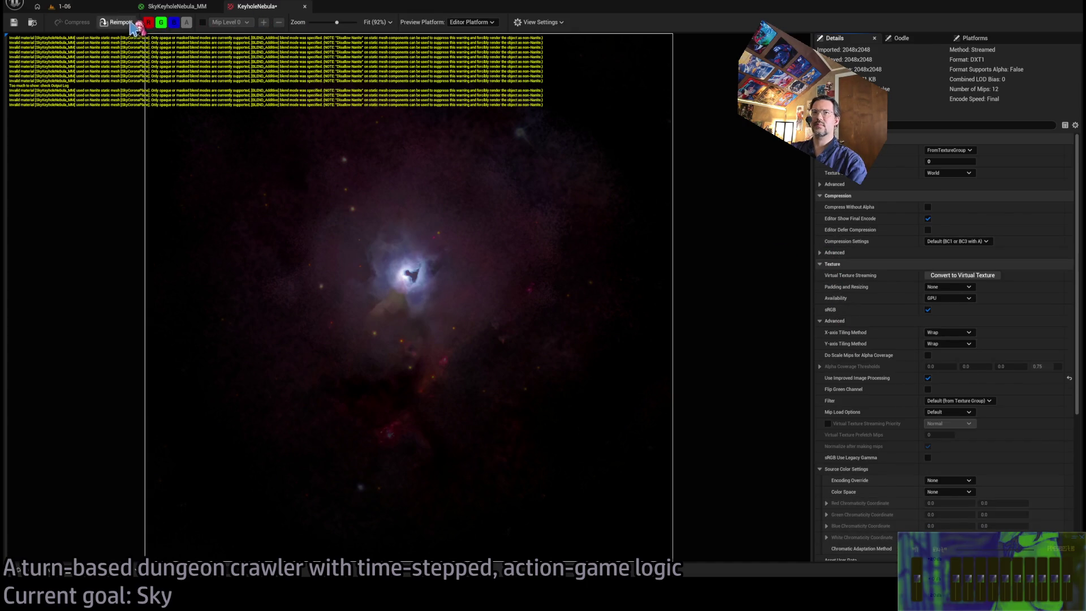
Stop the running 1-06 play session and glance at the nebula image in Photoshop.
left_click(61, 6)
left_click(237, 21)
left_click(249, 6)
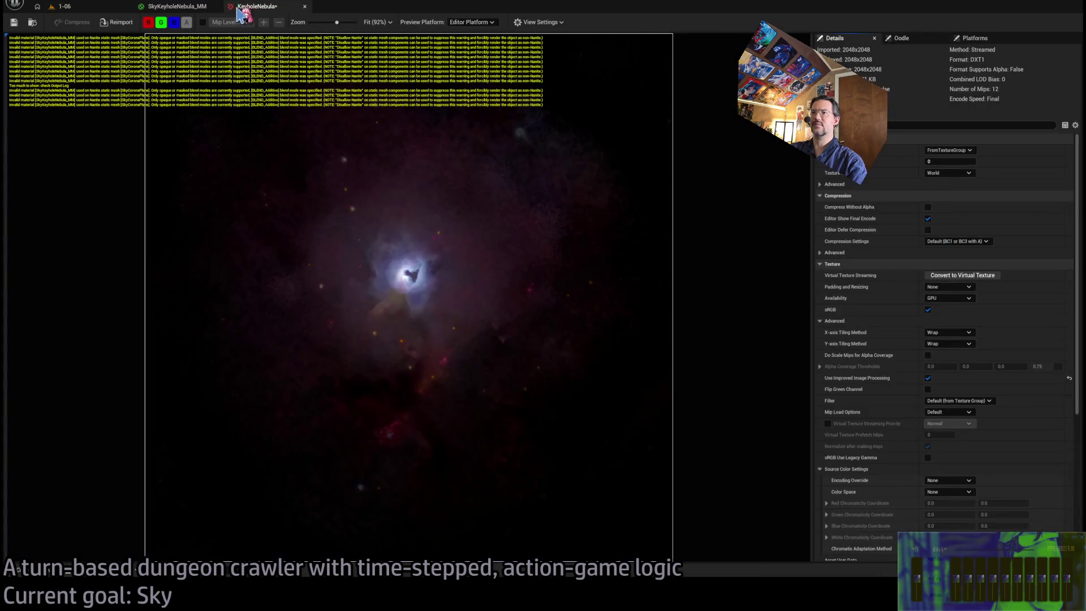
left_click(253, 6)
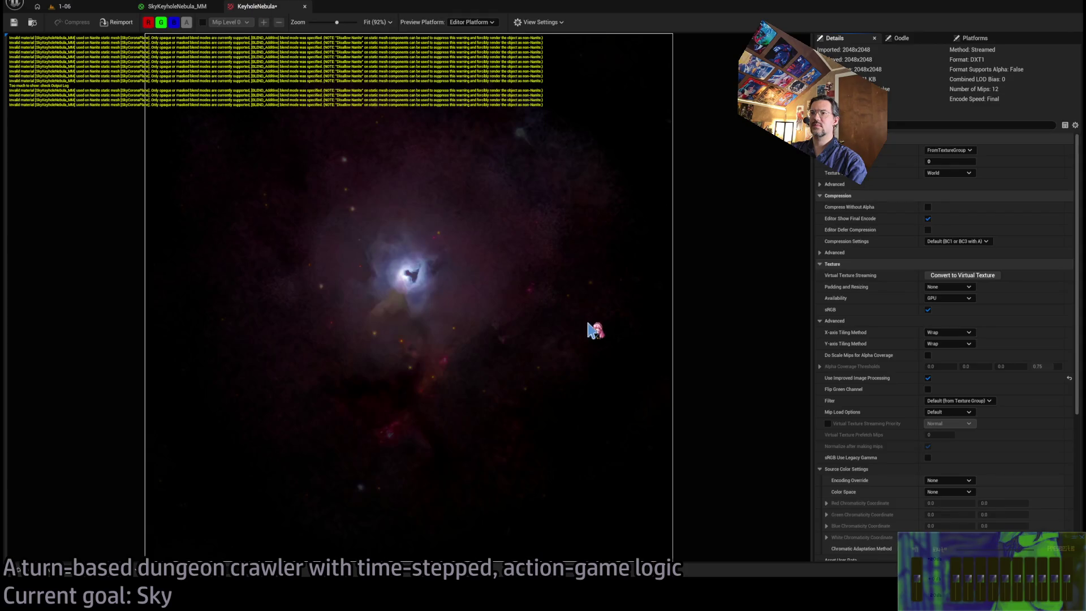
key("alt+Tab")
key("alt+Tab")
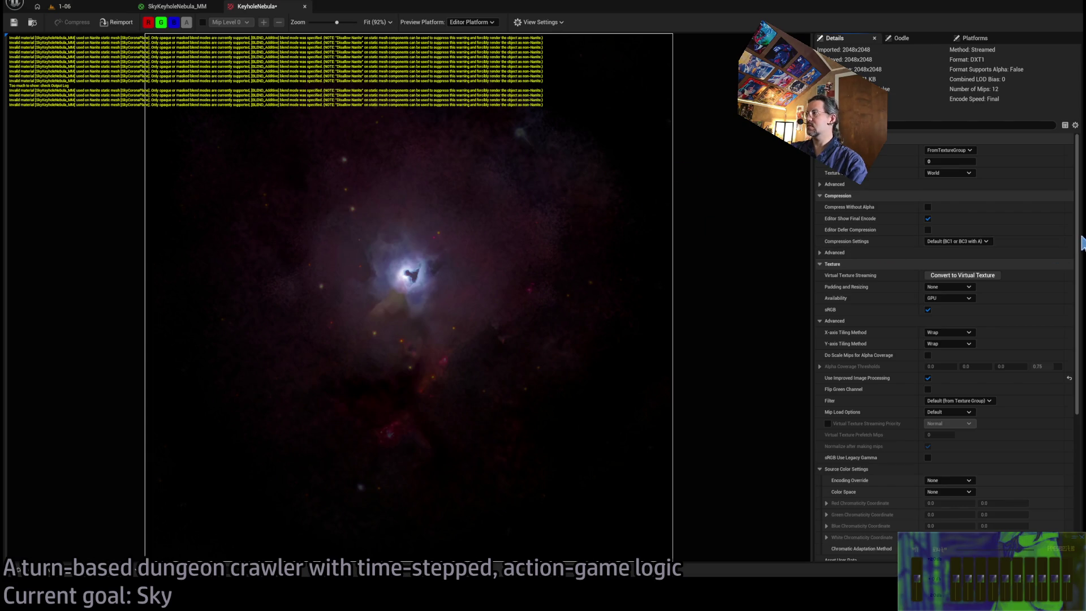
scroll(1074, 436, "down", 5)
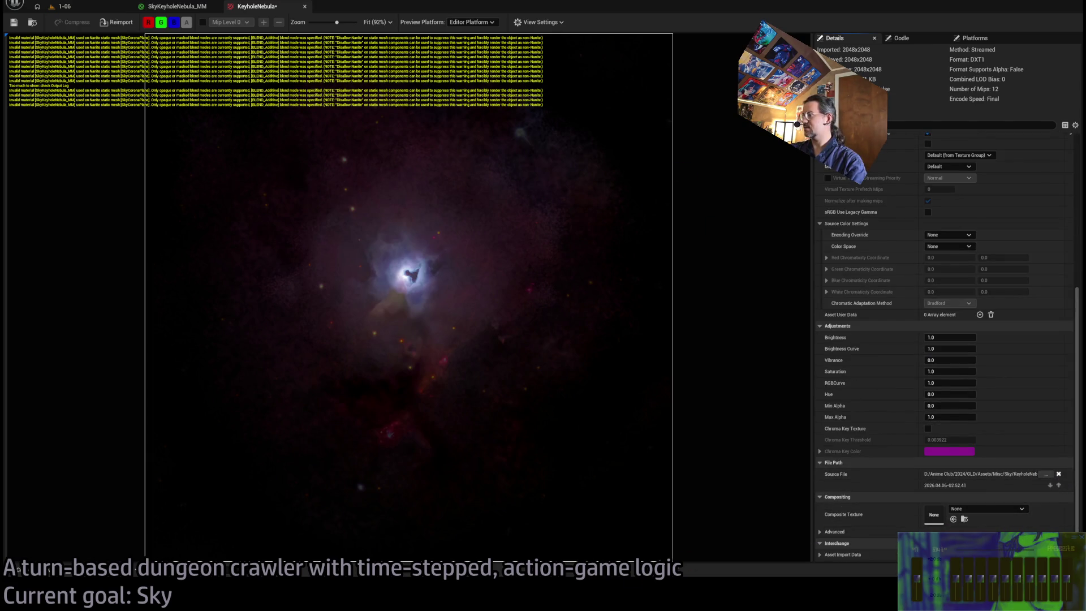
key("alt+Tab")
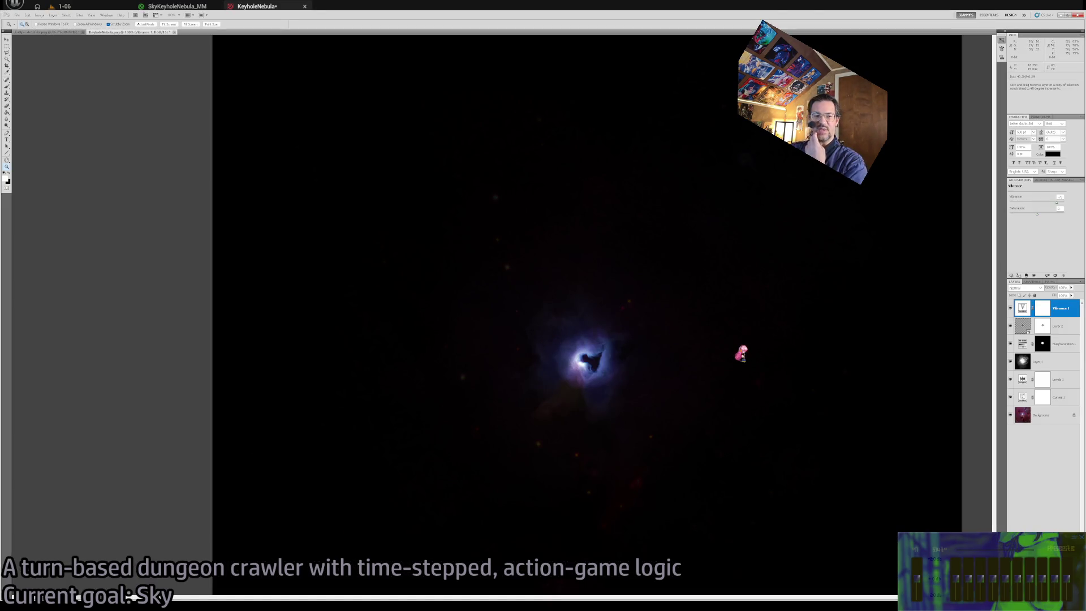
Switch to the Zoom tool on the nebula image, then go back to the KeyholeNebula texture editor.
key("z")
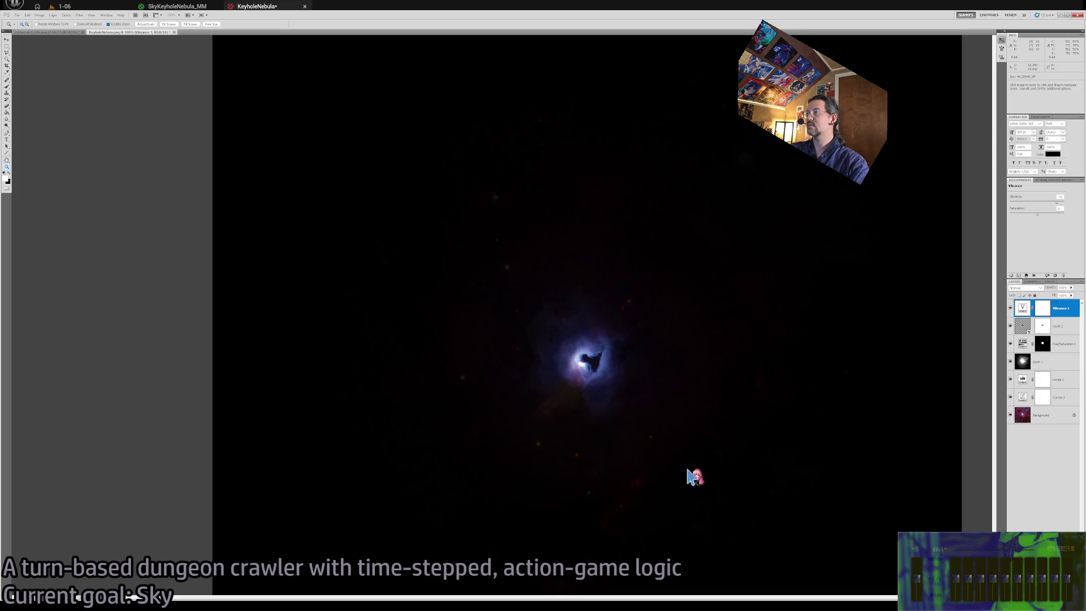
key("alt+Tab")
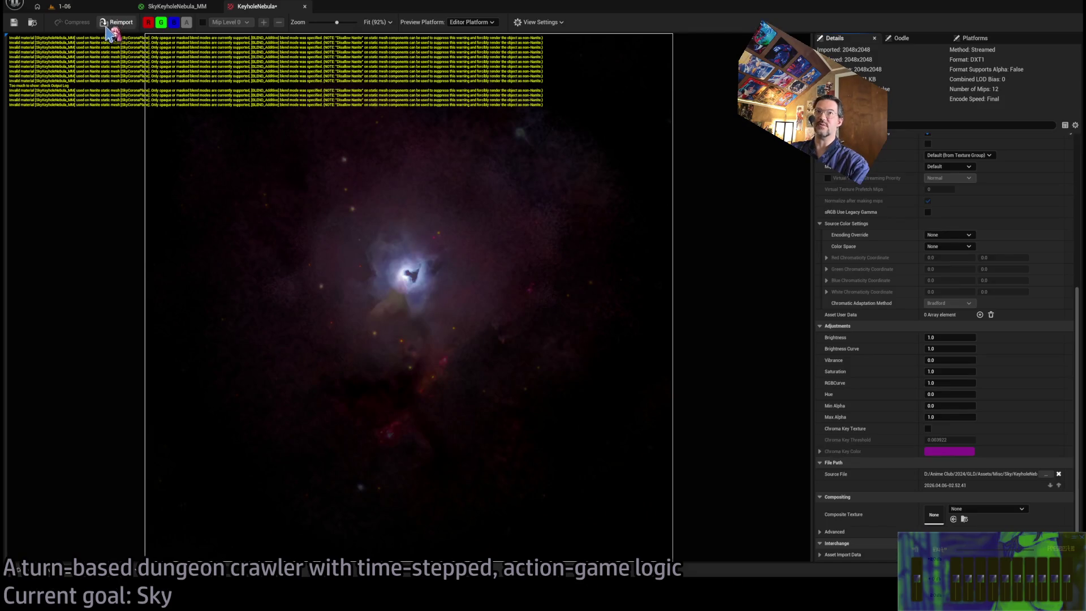
Reimport the darker KeyholeNebula texture, go back to the 1-06 level and play it.
left_click(116, 22)
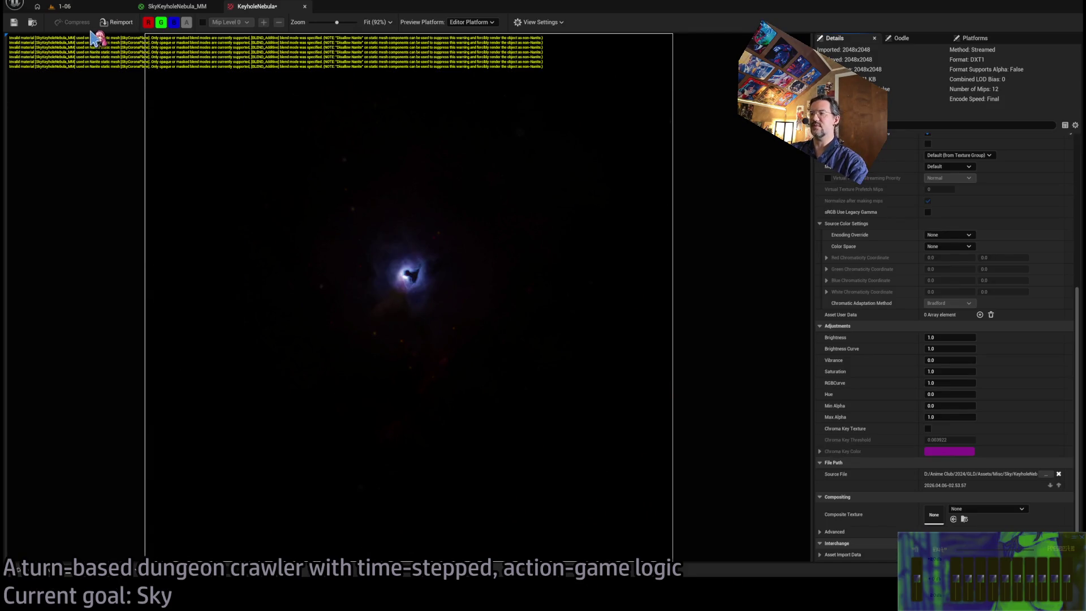
left_click(91, 6)
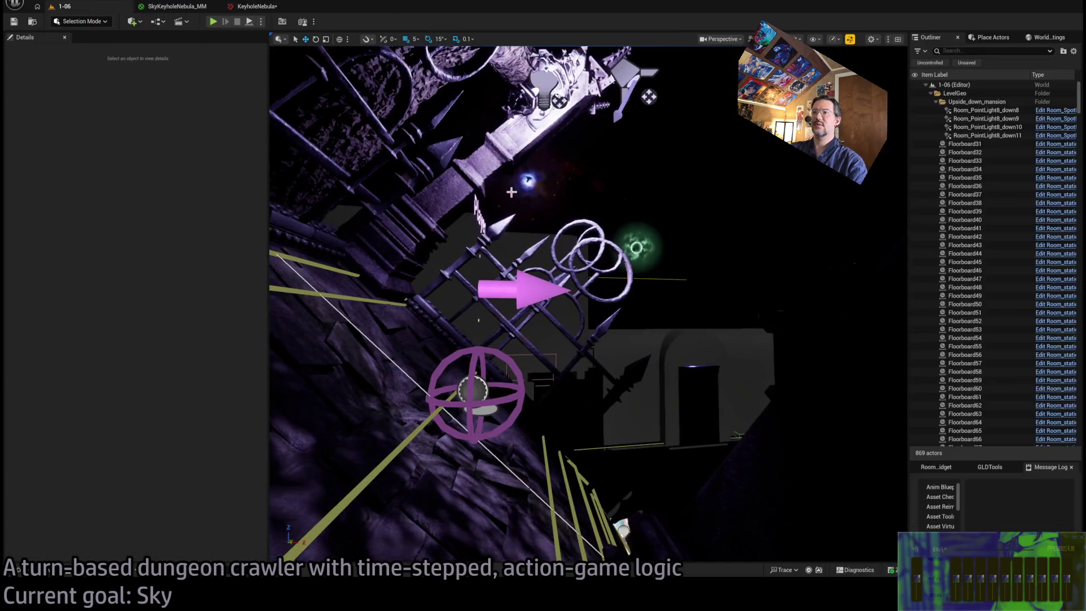
left_click_drag(591, 205, 590, 196)
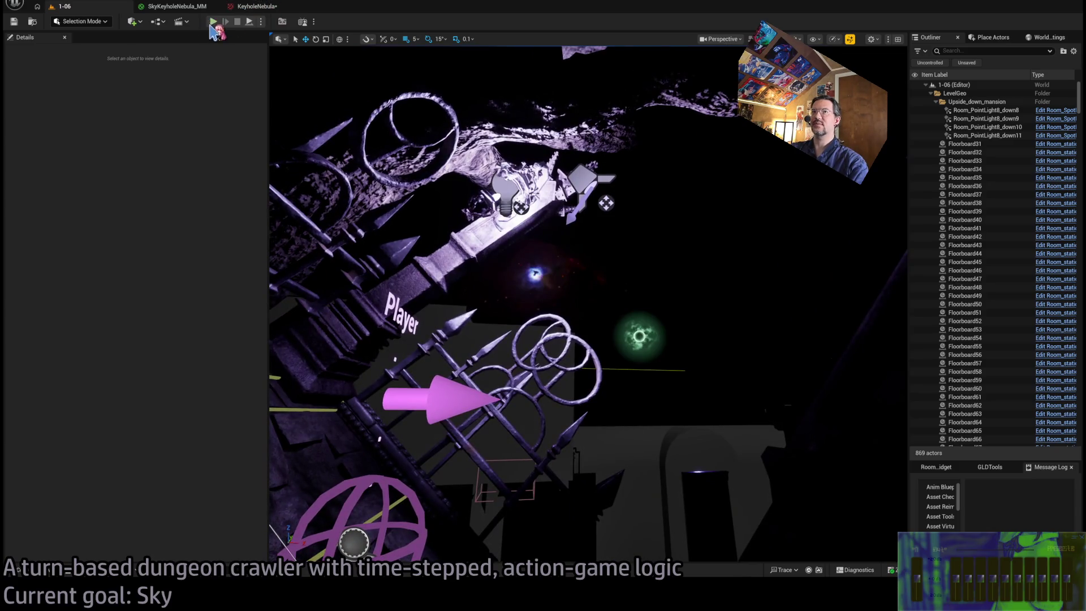
key("alt+p")
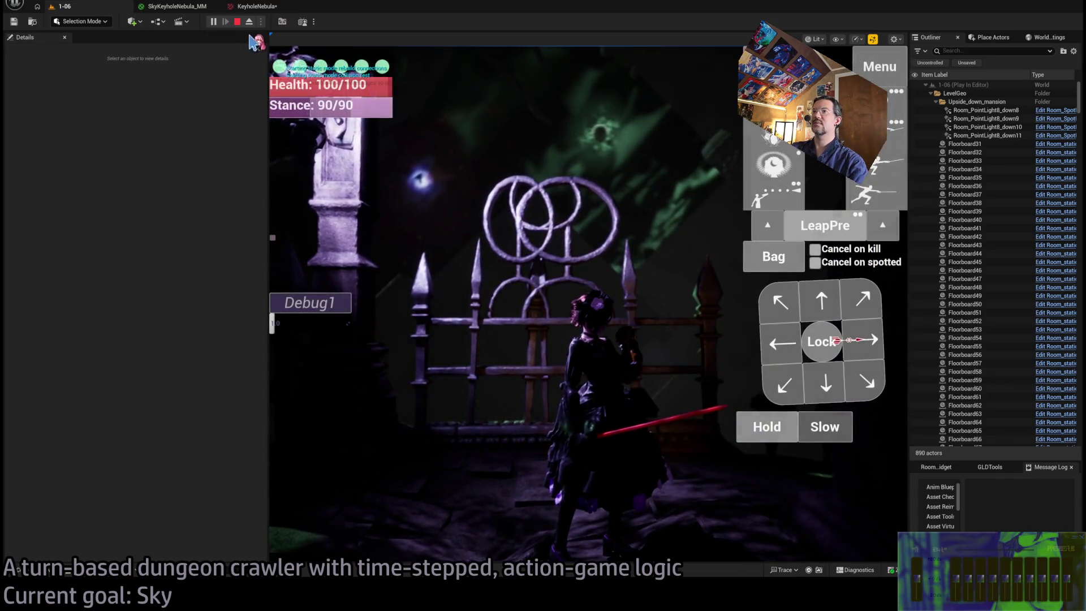
Play a turn with a projectile attack, then open the SkySun_MM material from Atmospherics.
left_click(810, 168)
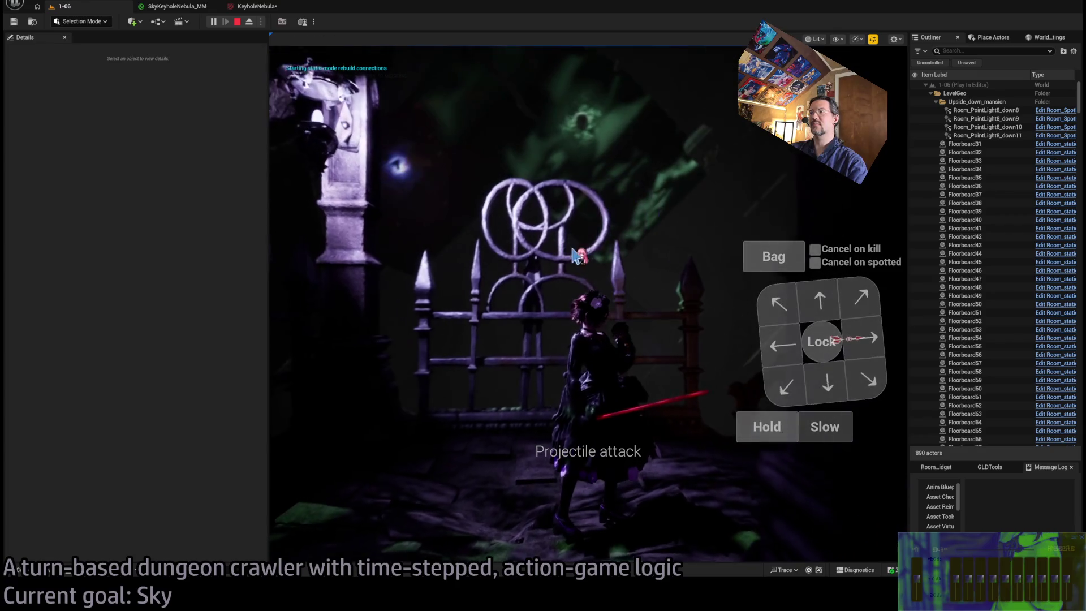
left_click(323, 370)
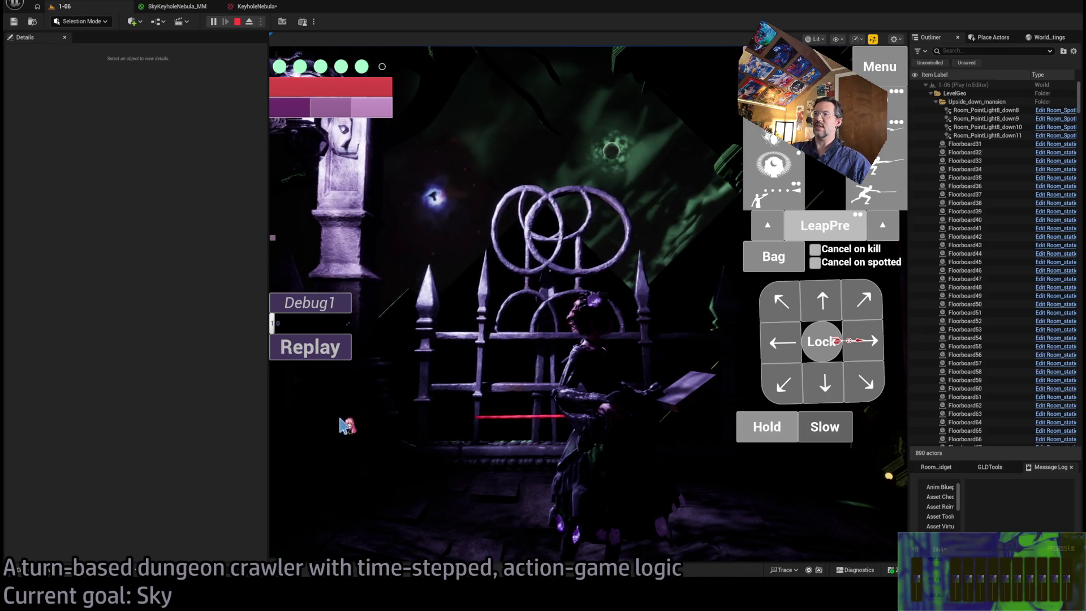
key("ctrl+space")
double_click(458, 397)
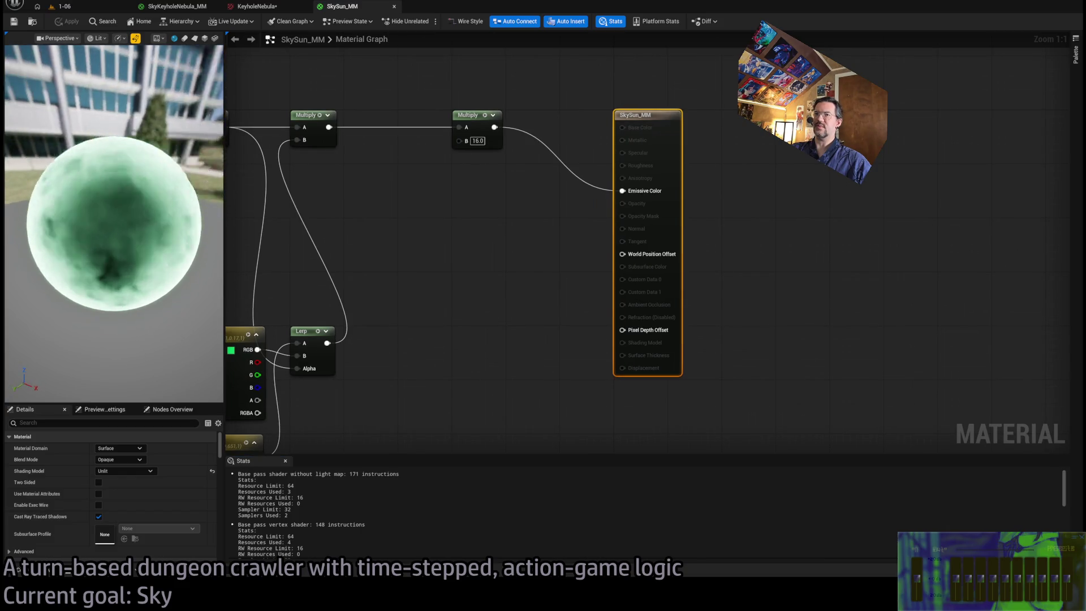
type("128")
Set the SkySun_MM multiplier to 128 and apply it, replay the level with an attack, then stop.
key("Return")
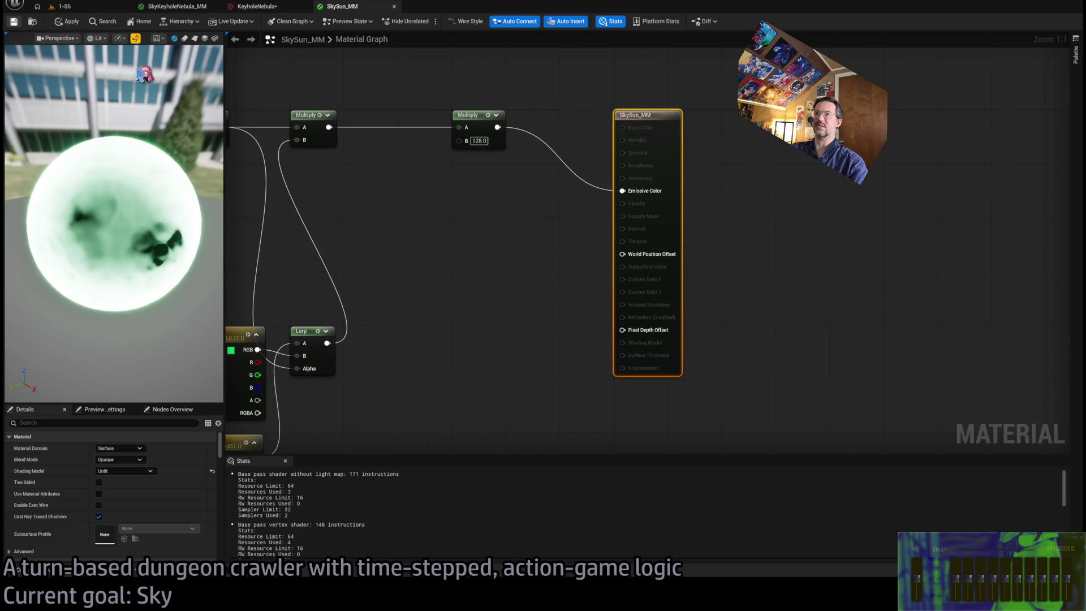
left_click(66, 21)
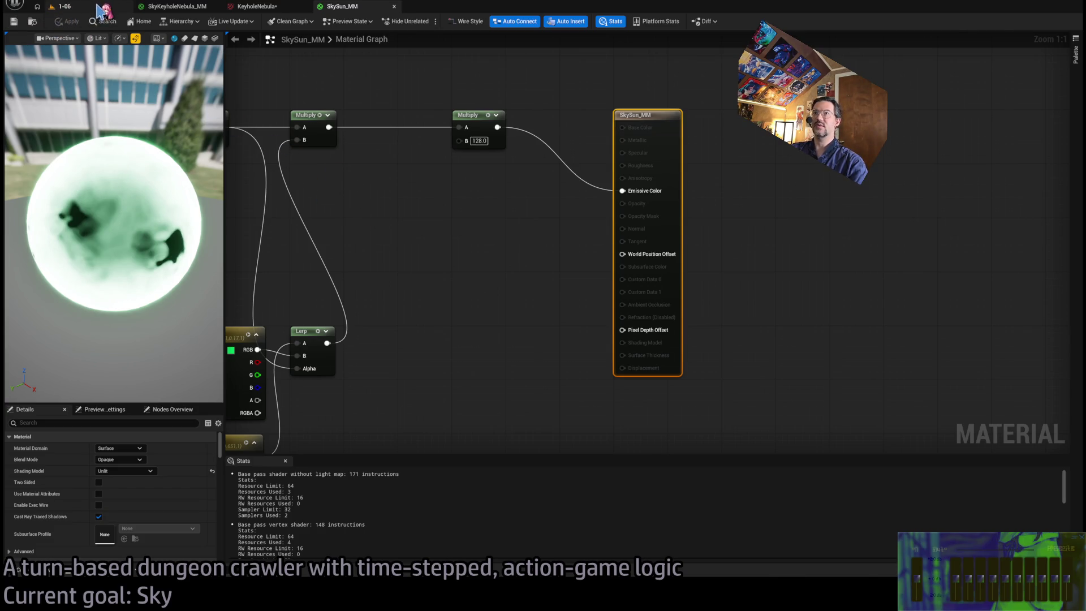
left_click(99, 10)
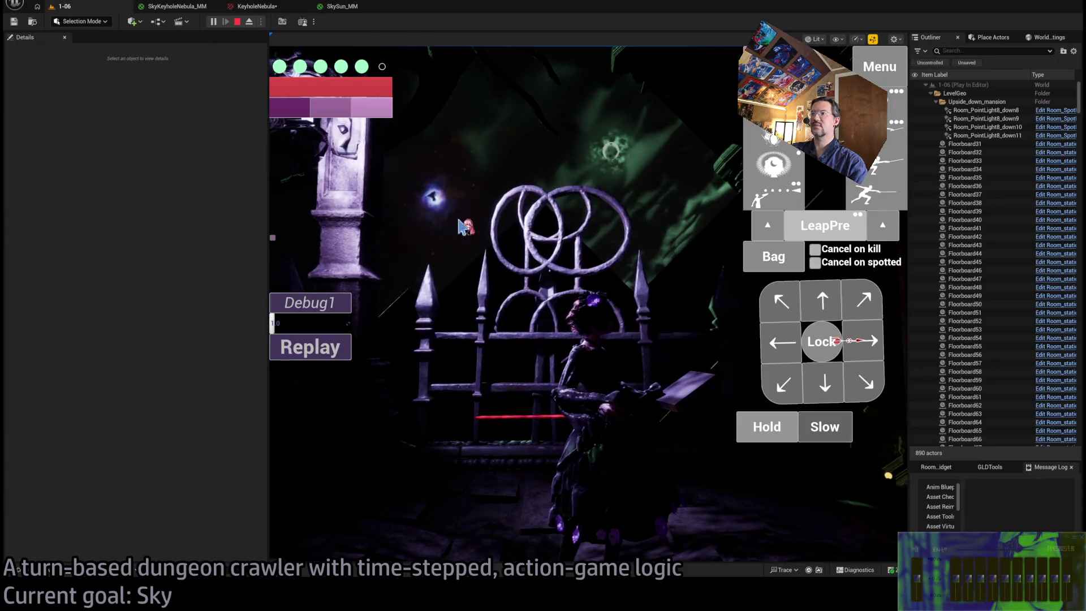
left_click(333, 347)
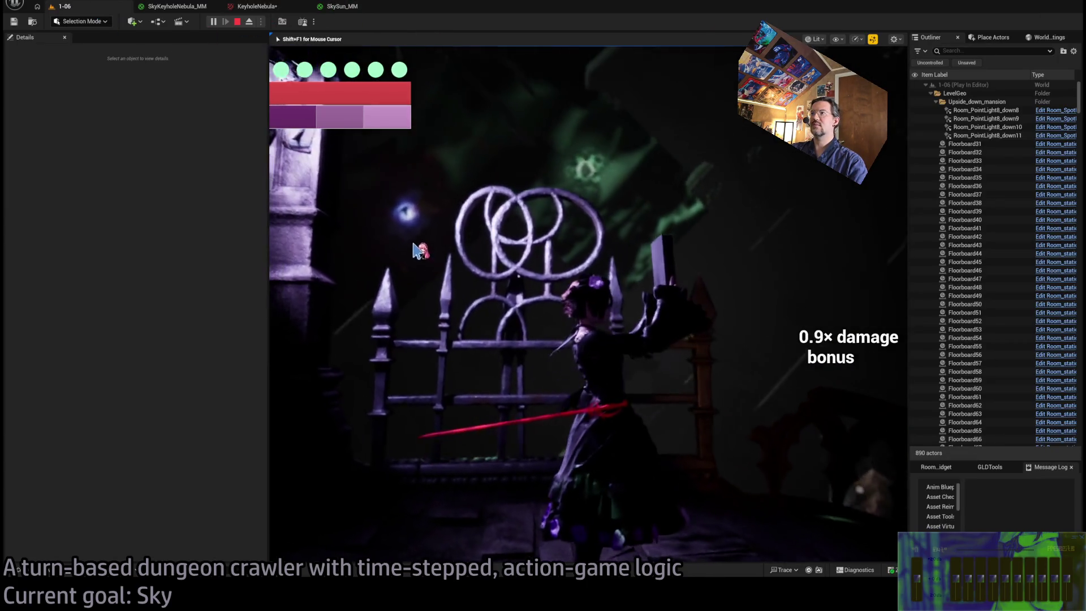
left_click(415, 245)
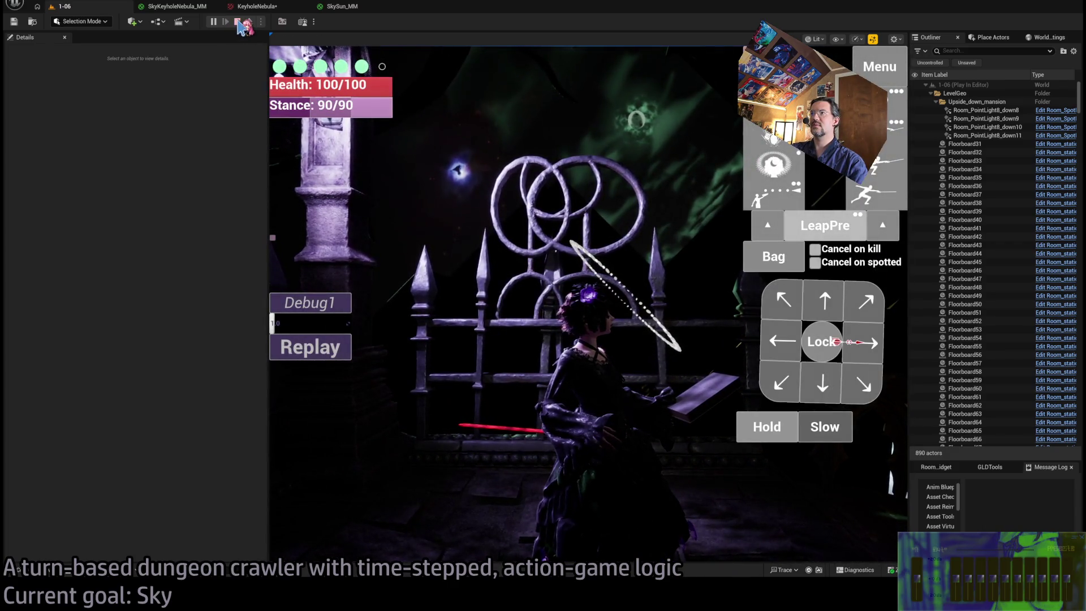
left_click(238, 22)
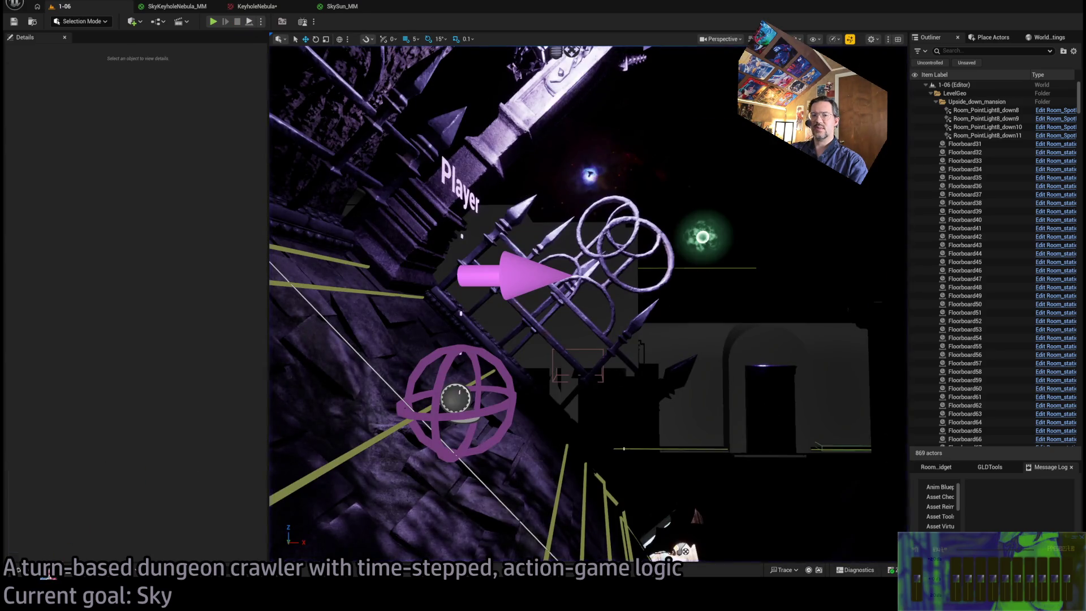
Search the content for 'm_pp' and open the MM_PP2 post-process material.
left_click(48, 571)
left_click(51, 378)
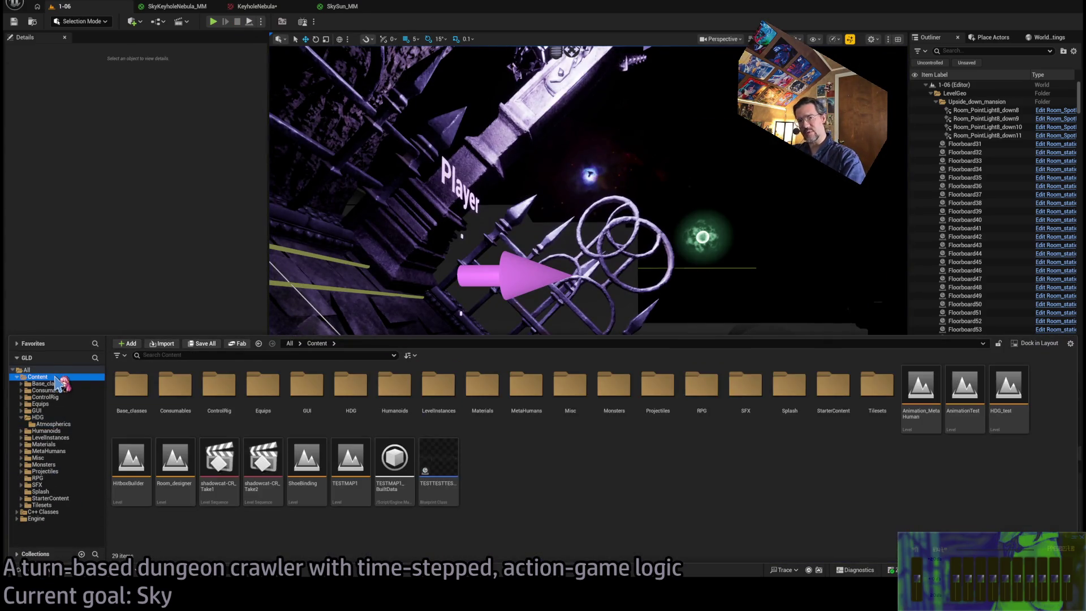
left_click(84, 370)
left_click(64, 377)
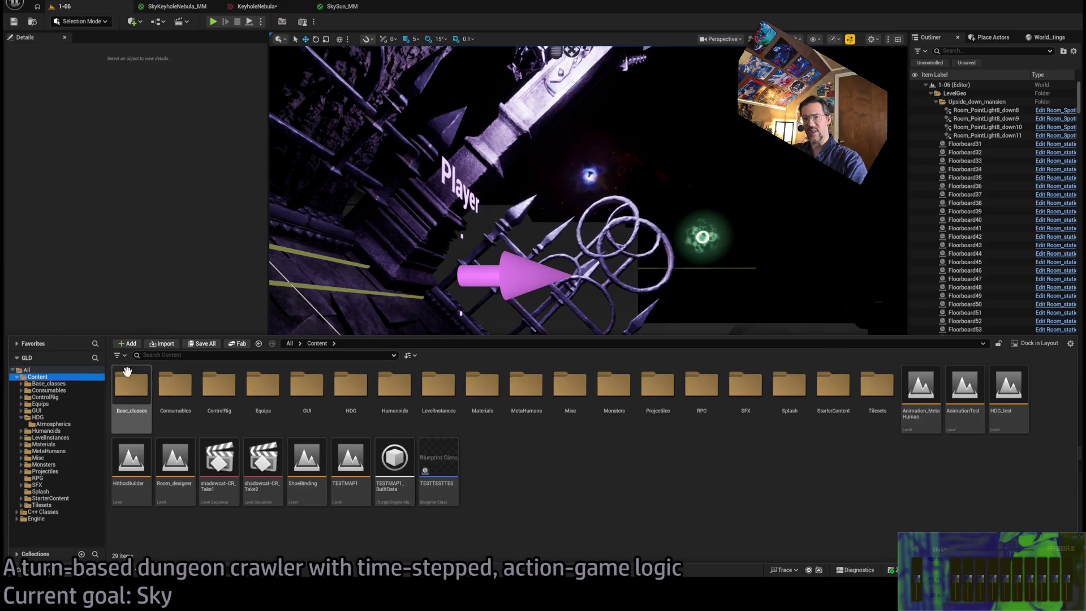
double_click(130, 394)
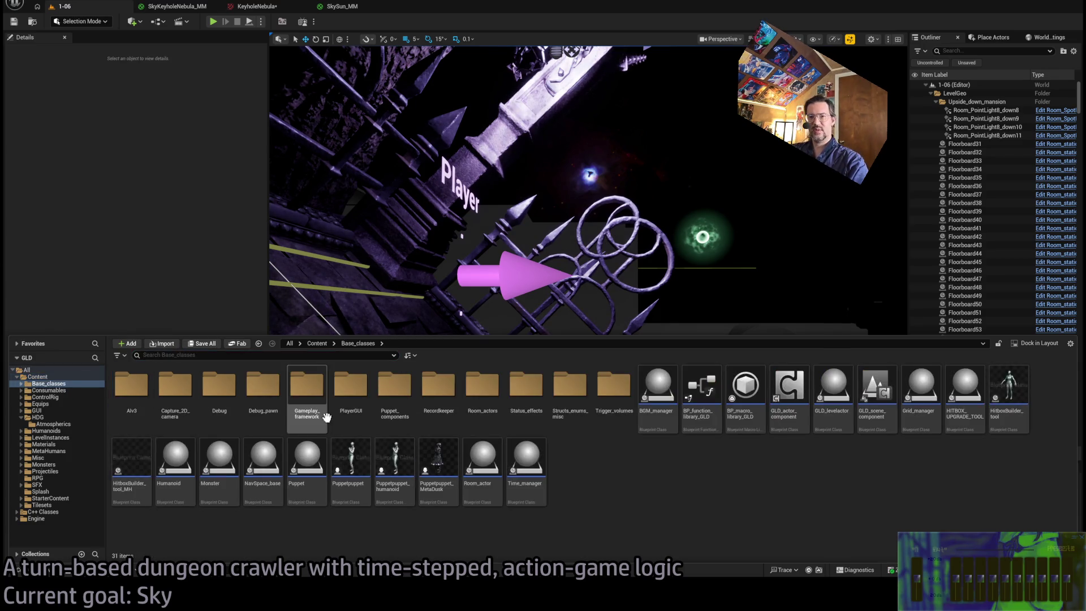
double_click(131, 390)
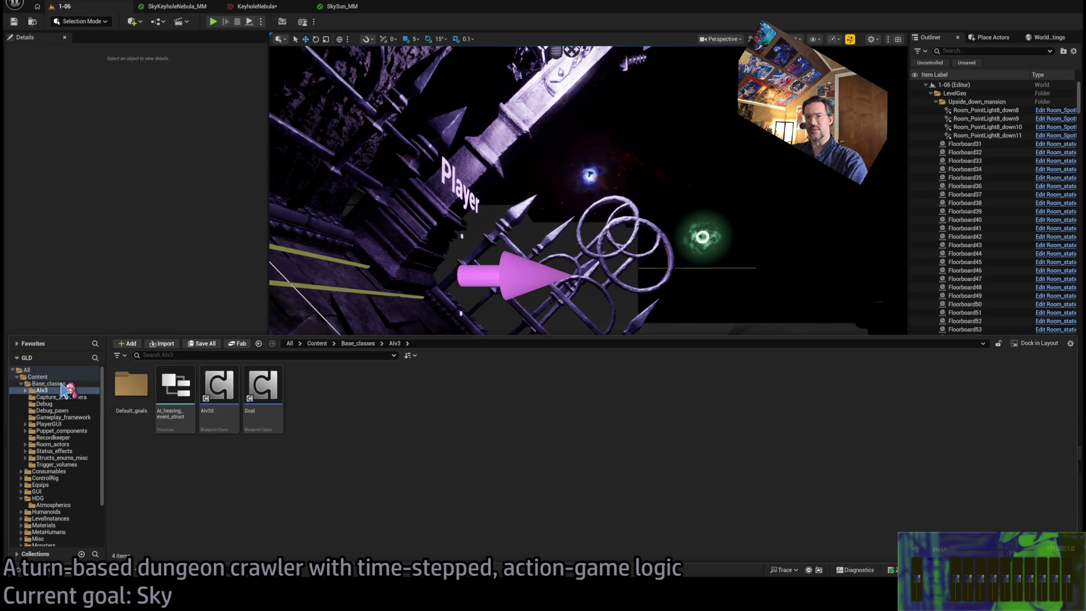
left_click(38, 376)
left_click(161, 355)
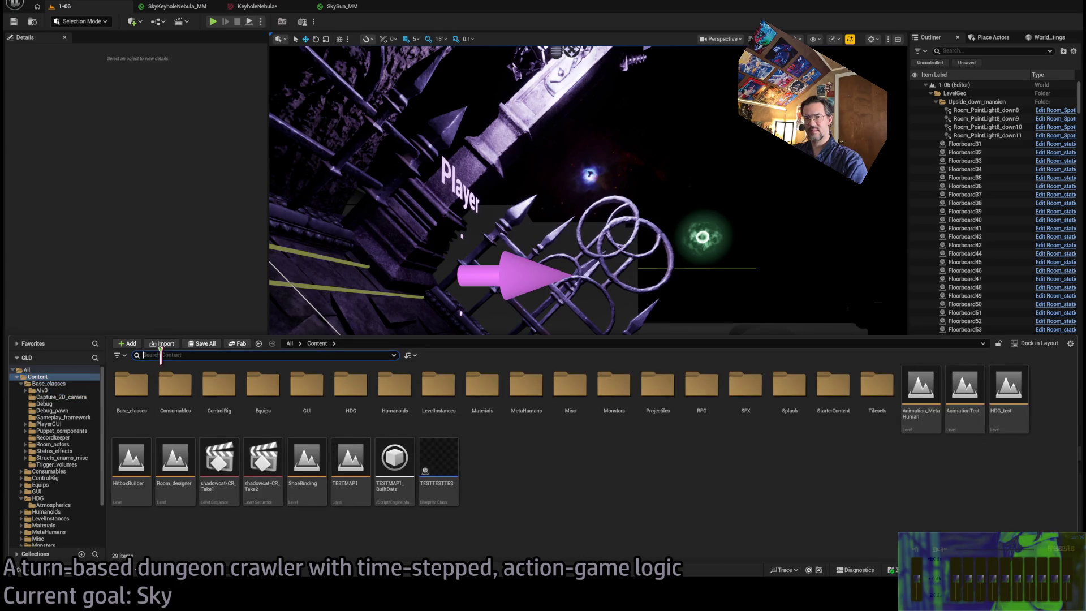
type("mm_p")
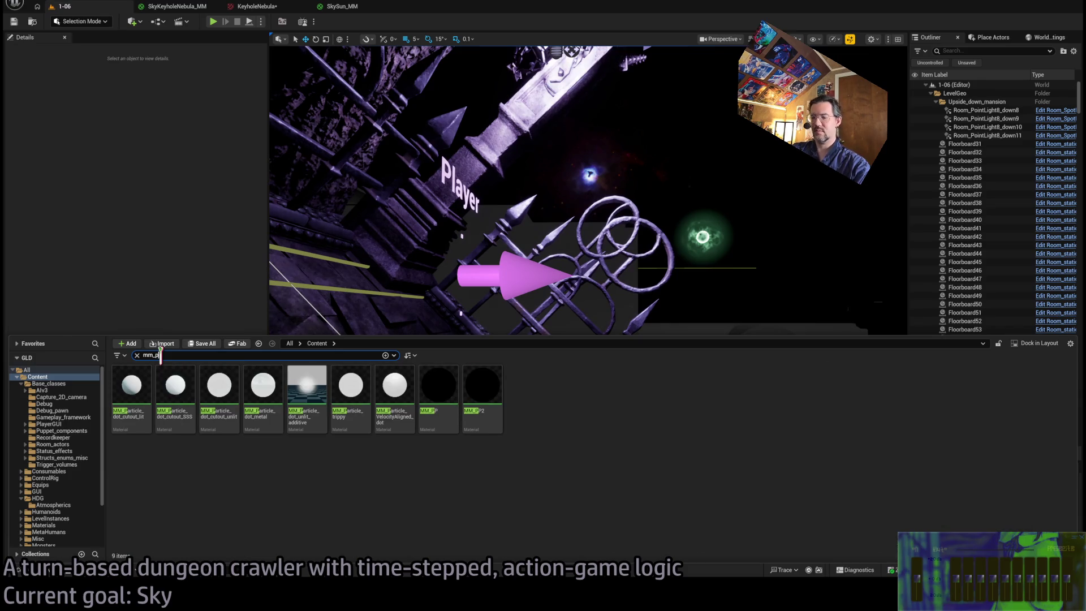
type("p")
double_click(177, 385)
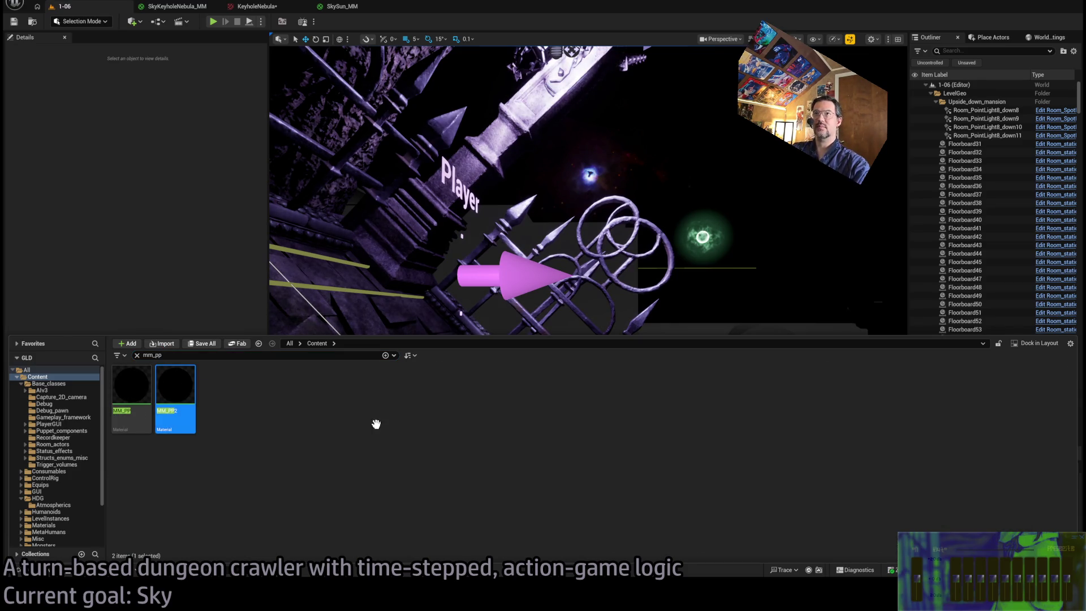
Wire the reroute straight into Emissive Color, bypassing PulseDebug, and return to the 1-06 level.
scroll(560, 232, "down", 6)
scroll(576, 257, "up", 5)
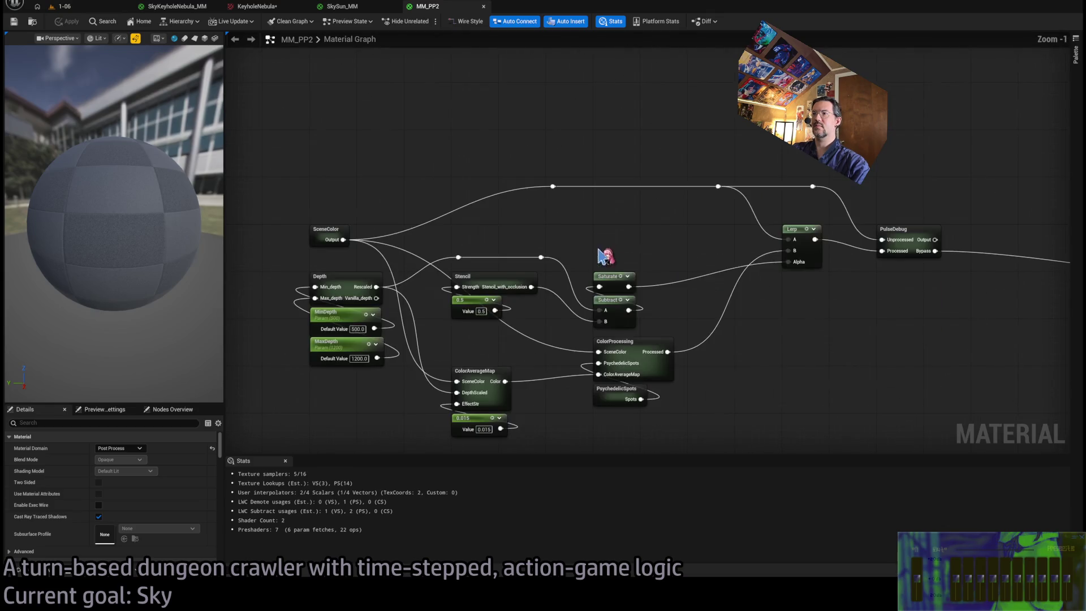
scroll(474, 266, "up", 1)
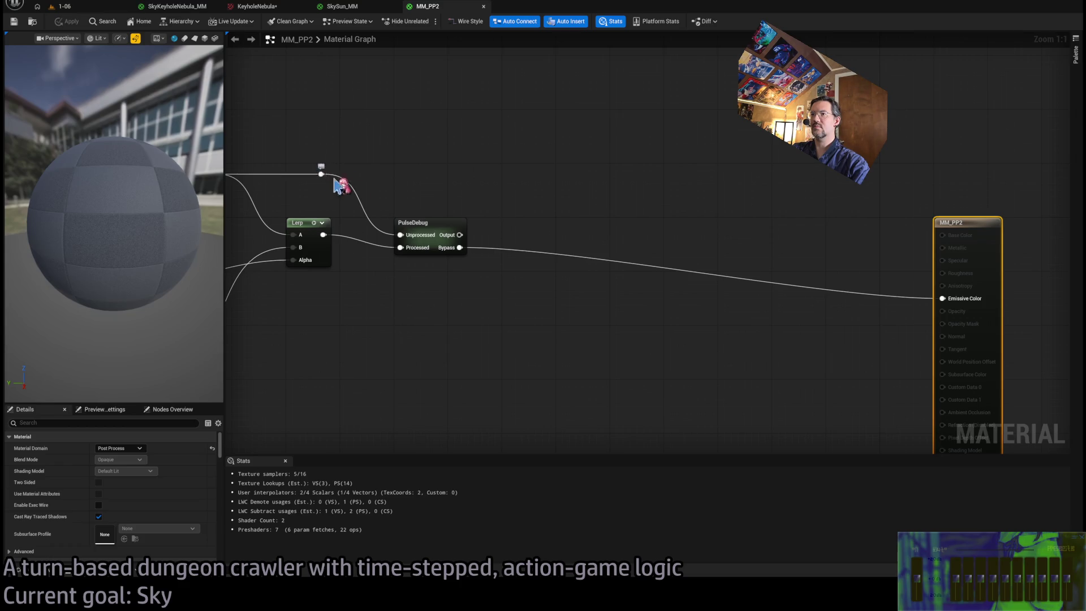
scroll(691, 206, "down", 4)
scroll(722, 213, "up", 3)
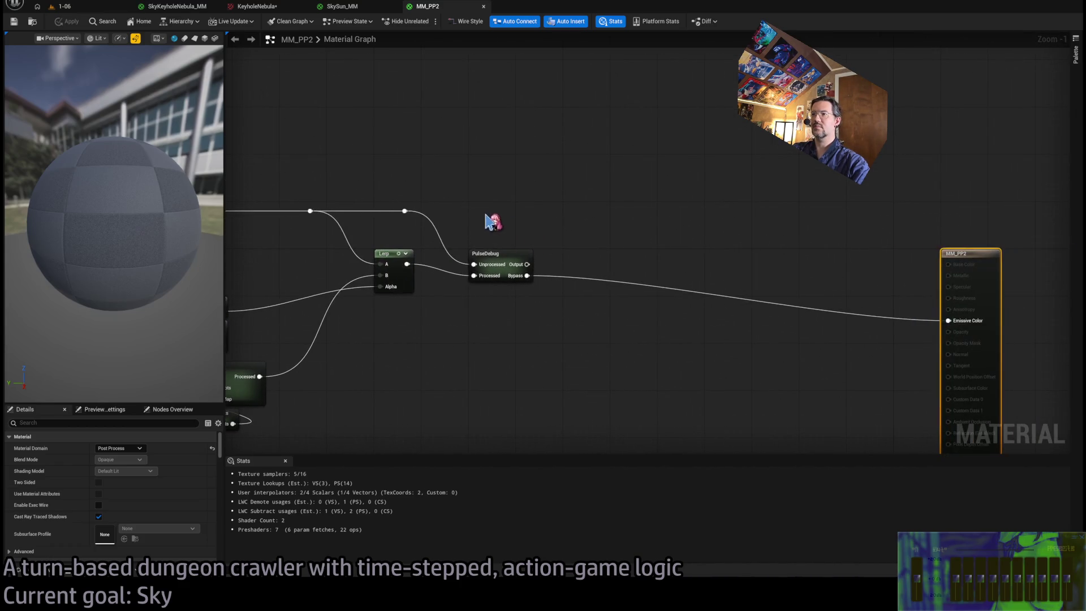
left_click_drag(404, 211, 948, 321)
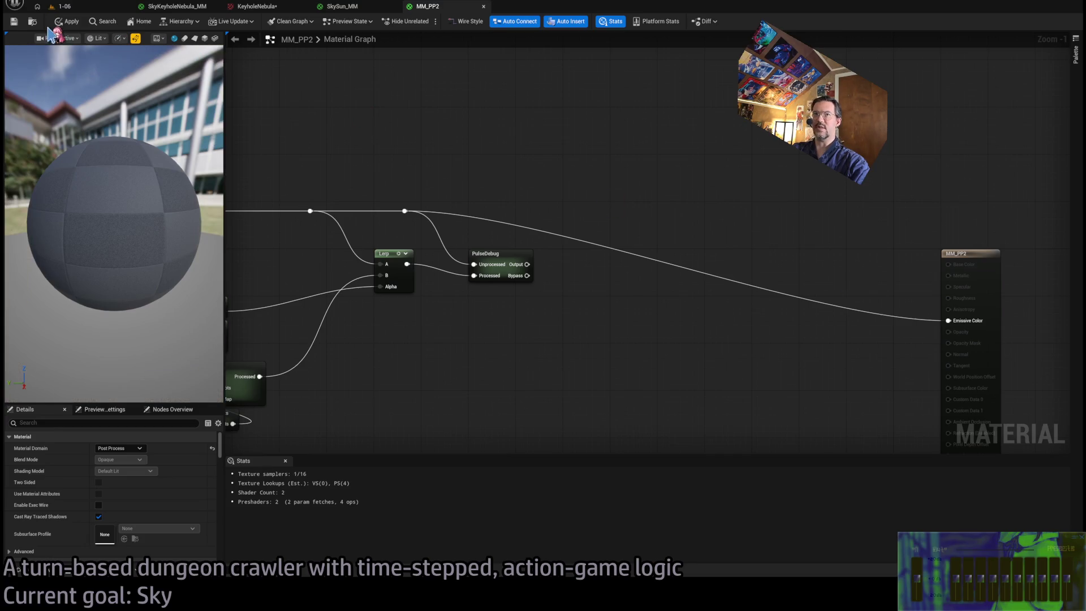
left_click(64, 7)
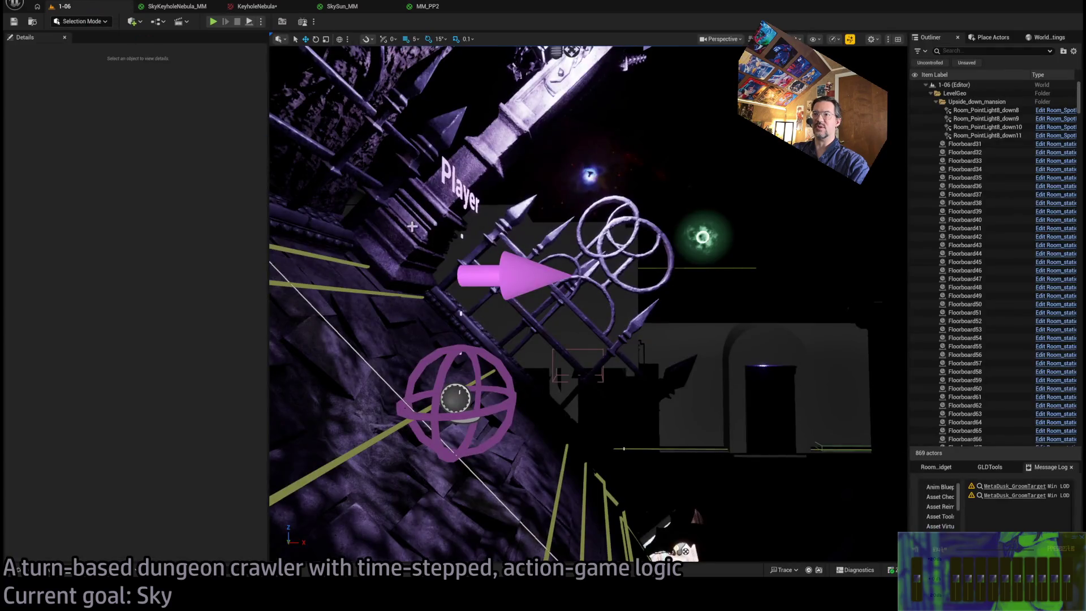
Play the level and lower the in-game Exposure to 8.0.
key("alt+p")
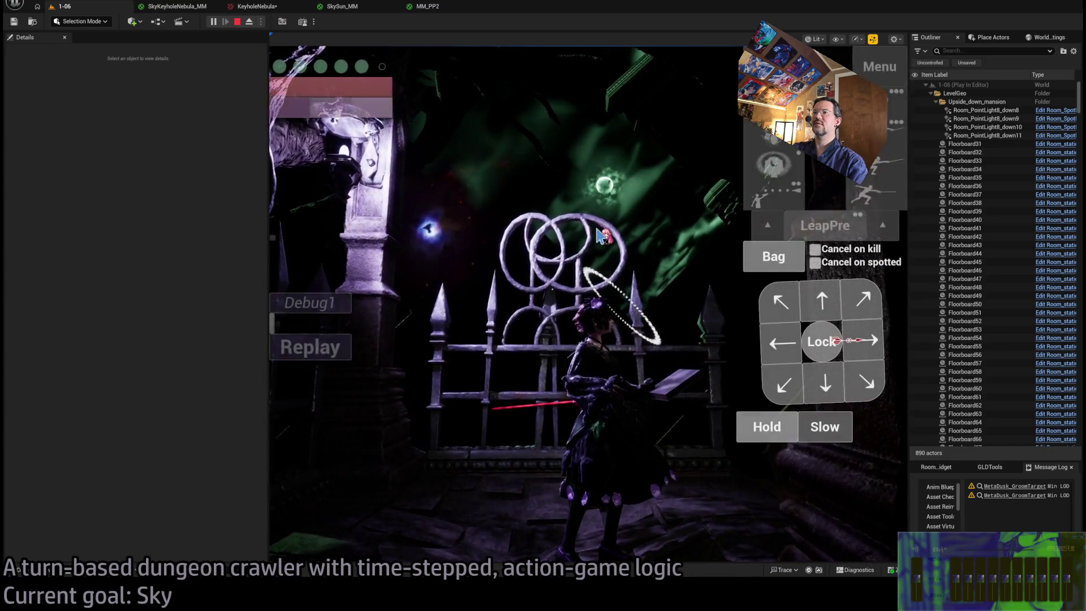
key("Escape")
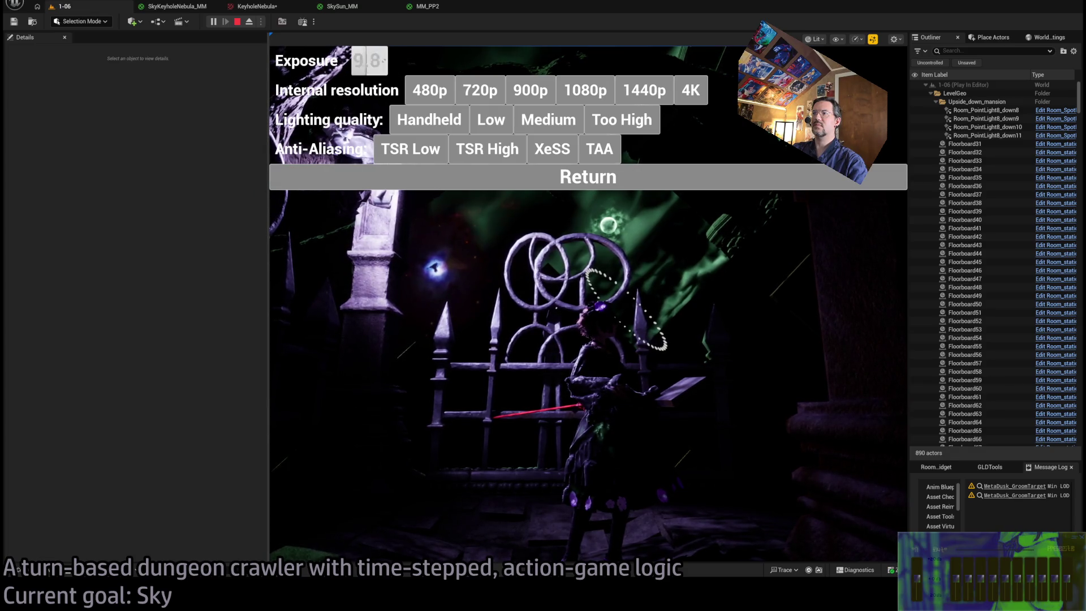
left_click_drag(369, 61, 350, 61)
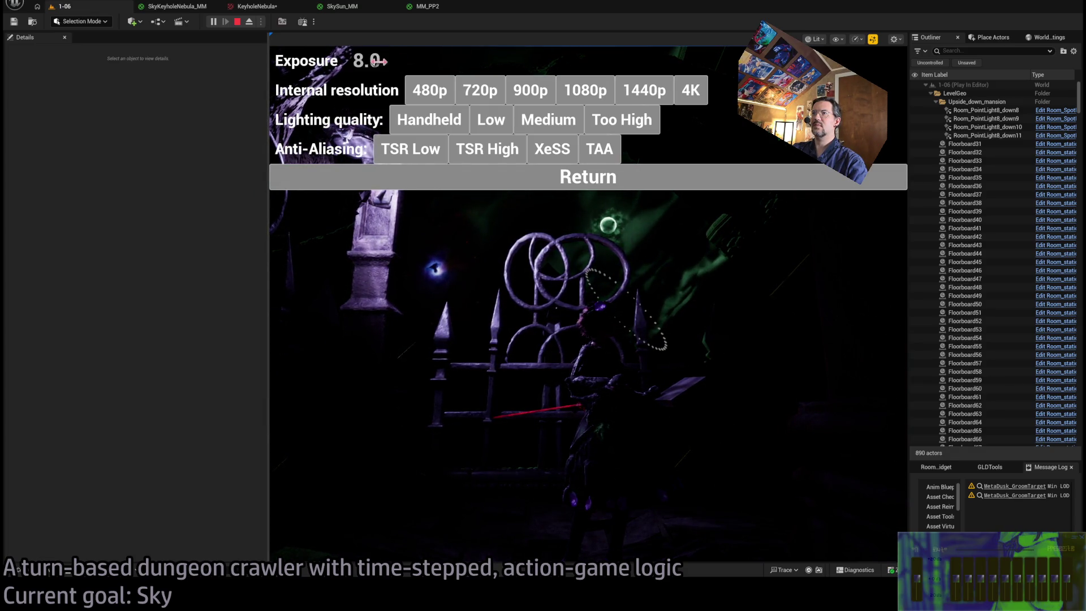
left_click_drag(375, 61, 356, 61)
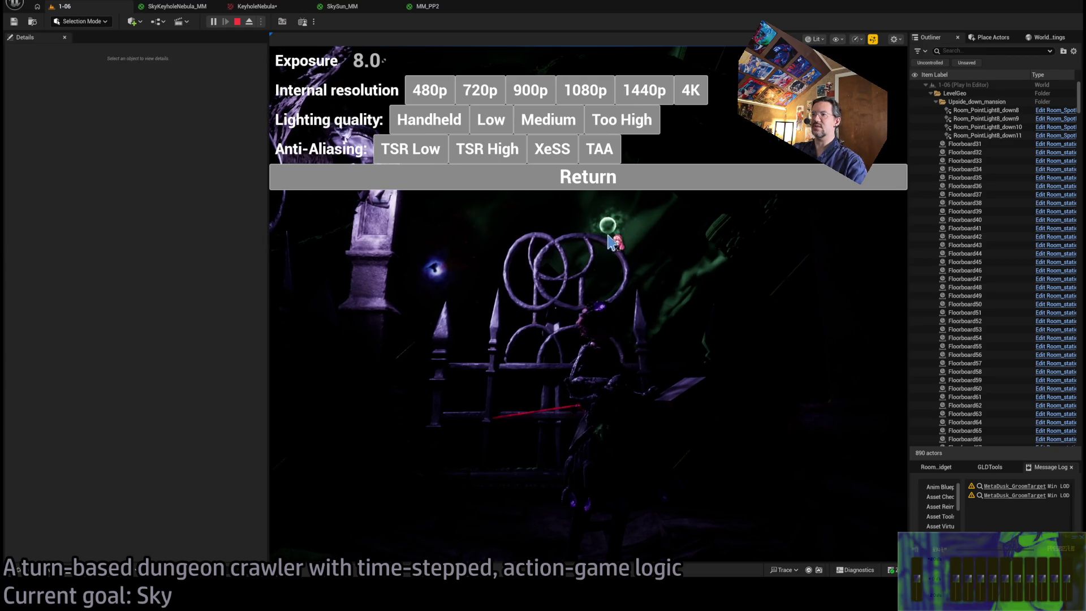
left_click(368, 61)
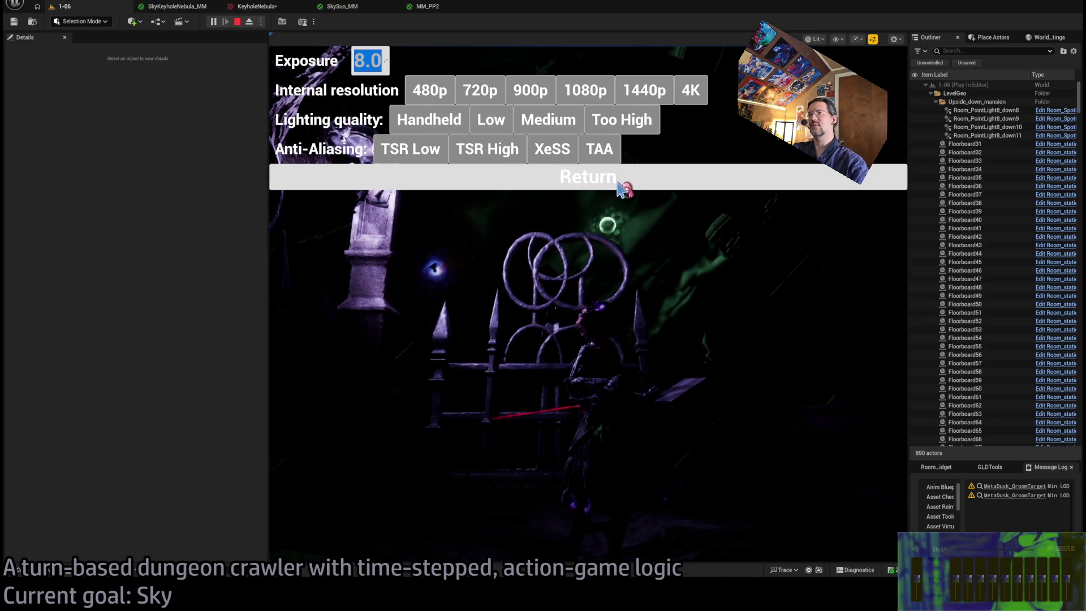
left_click(561, 178)
Resume the game, stop playing, and reopen the Content Drawer showing the mm_pp results.
key("Escape")
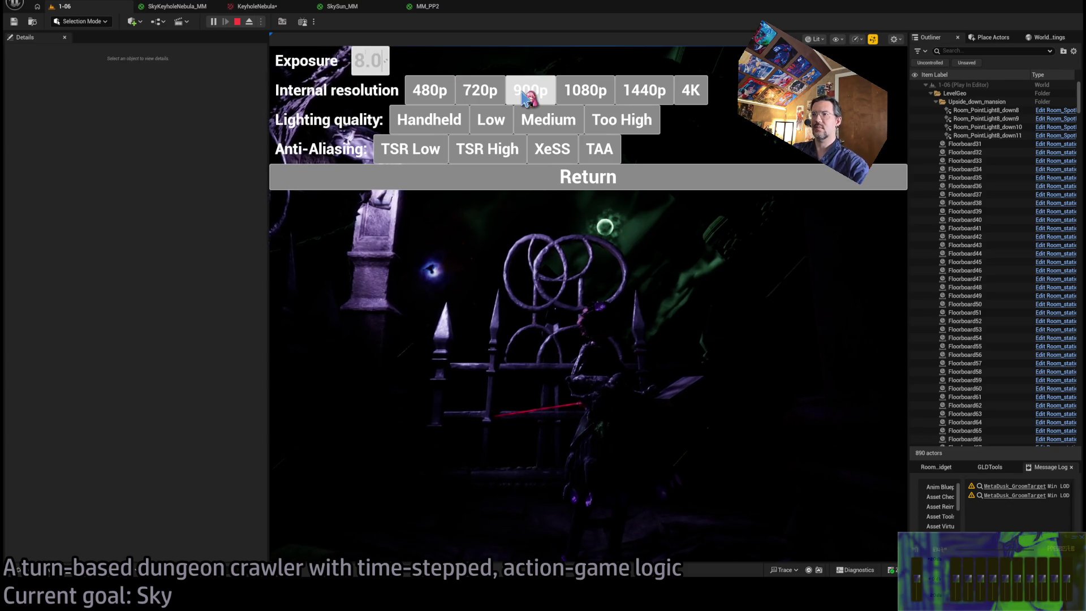
left_click(602, 181)
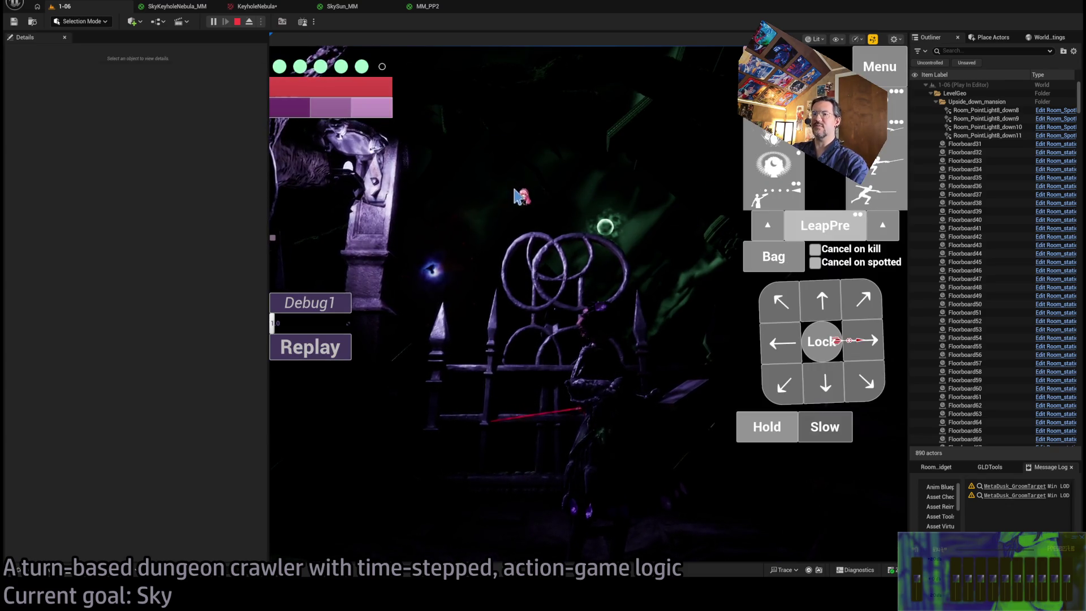
key("Escape")
key("ctrl+space")
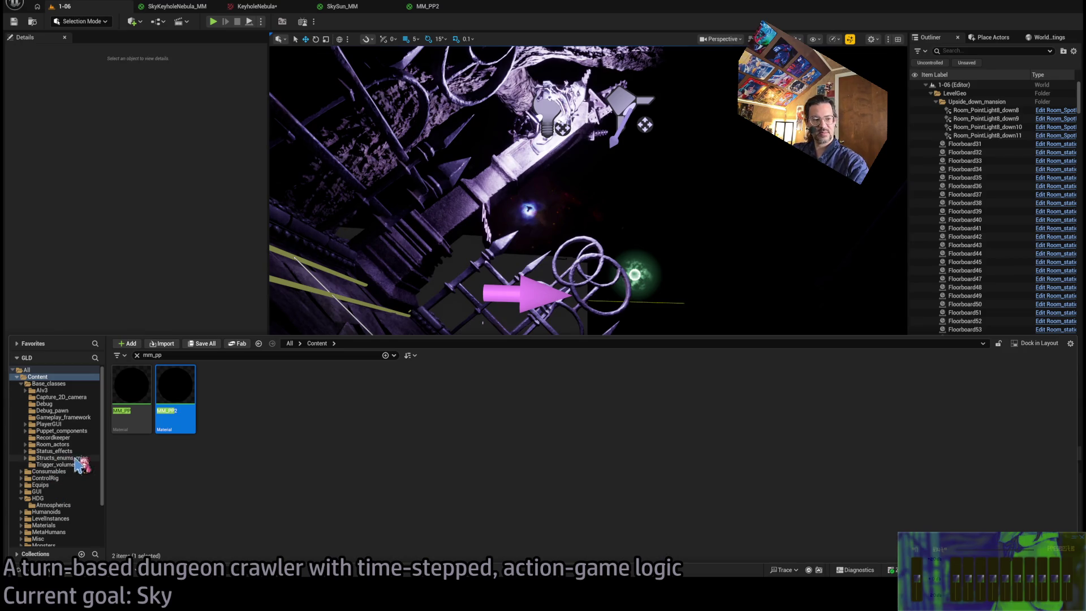
Browse the content folders, clear the mm_pp search, and open the GFX settings widget.
scroll(79, 481, "down", 3)
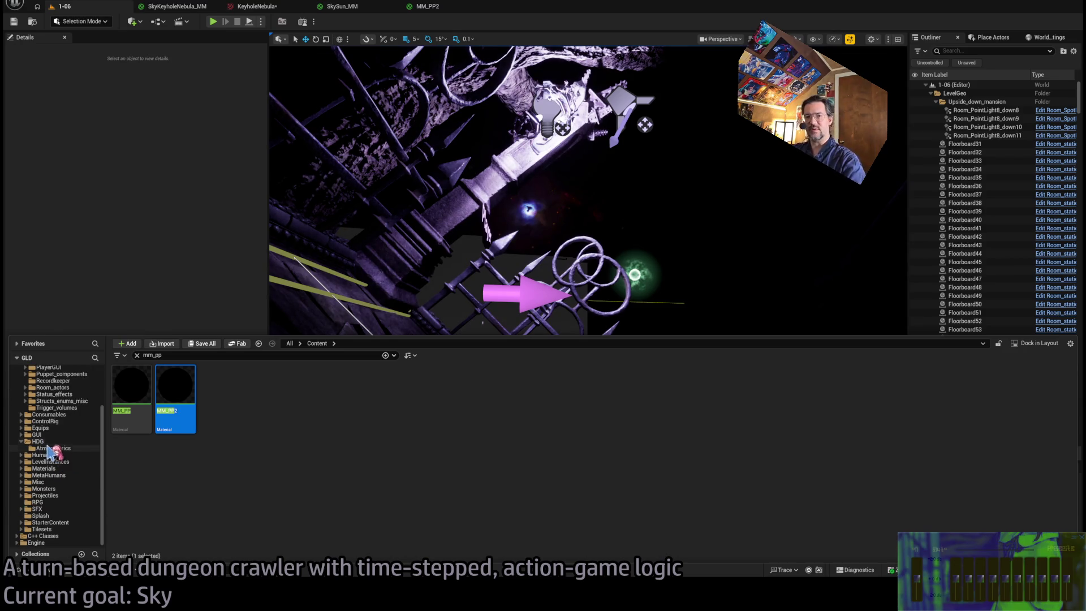
left_click(50, 442)
scroll(57, 446, "up", 3)
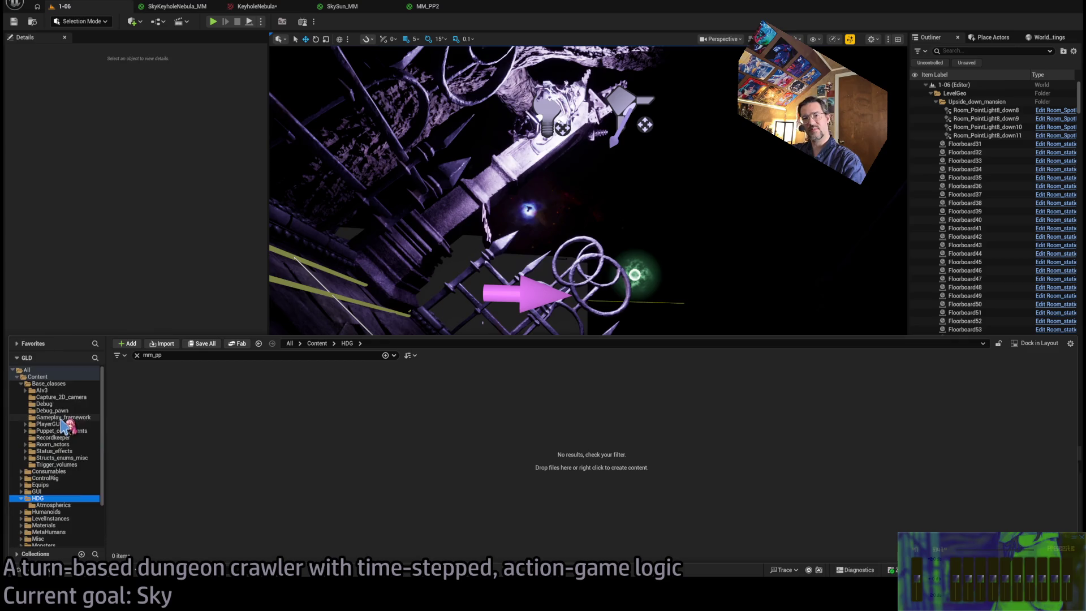
left_click(54, 384)
scroll(69, 492, "down", 3)
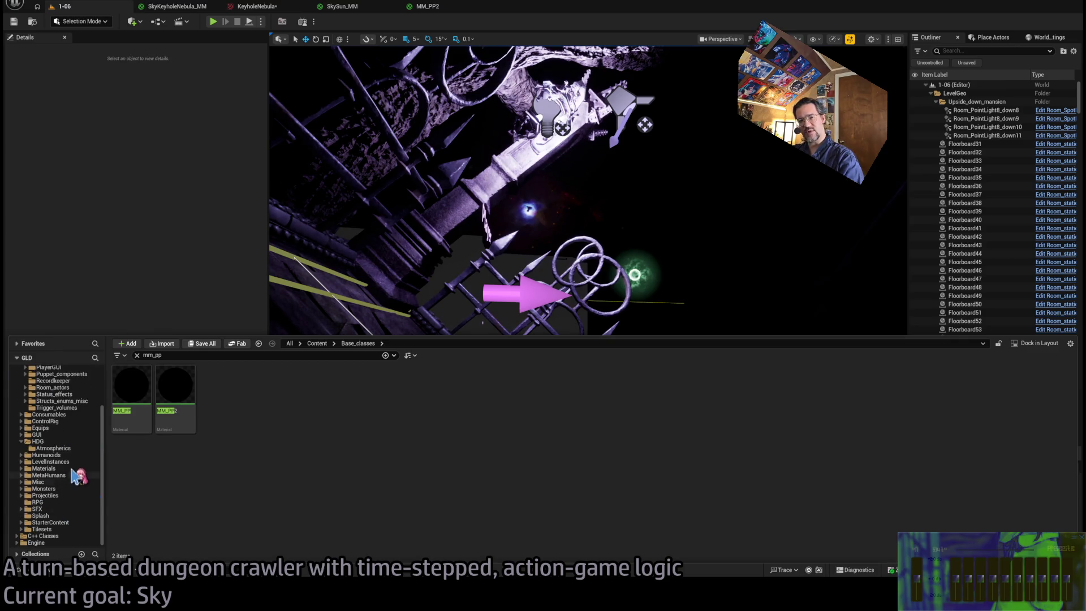
left_click(56, 442)
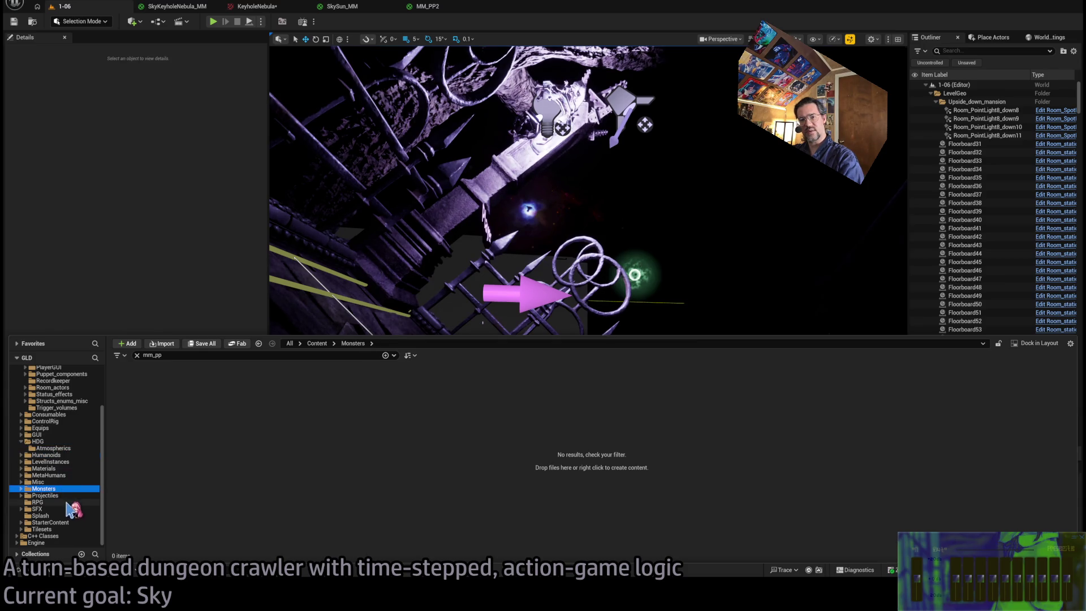
left_click(56, 521)
left_click(62, 496)
left_click(61, 488)
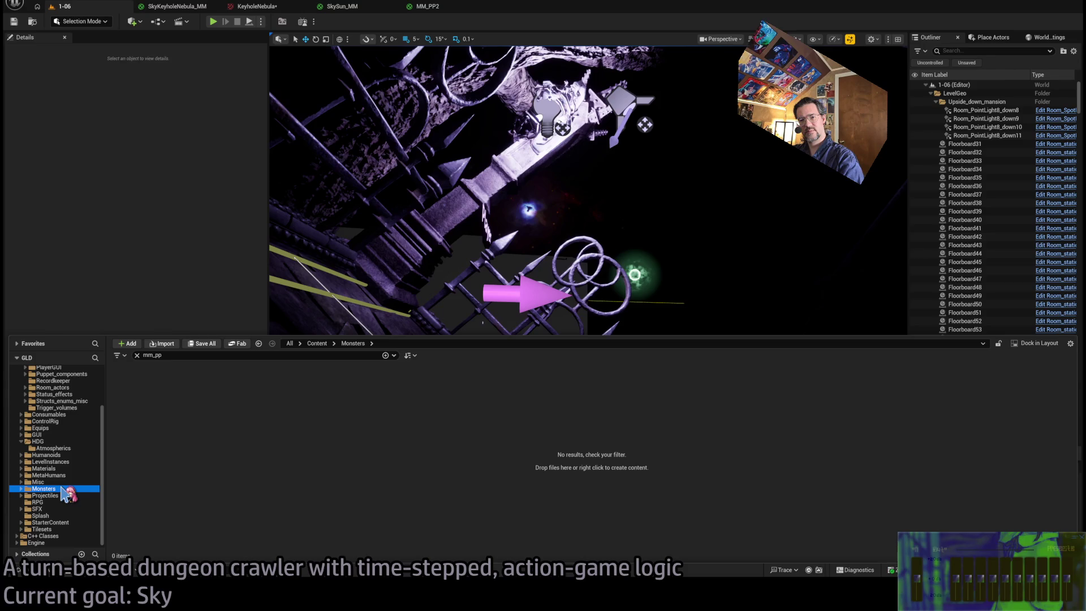
left_click(54, 434)
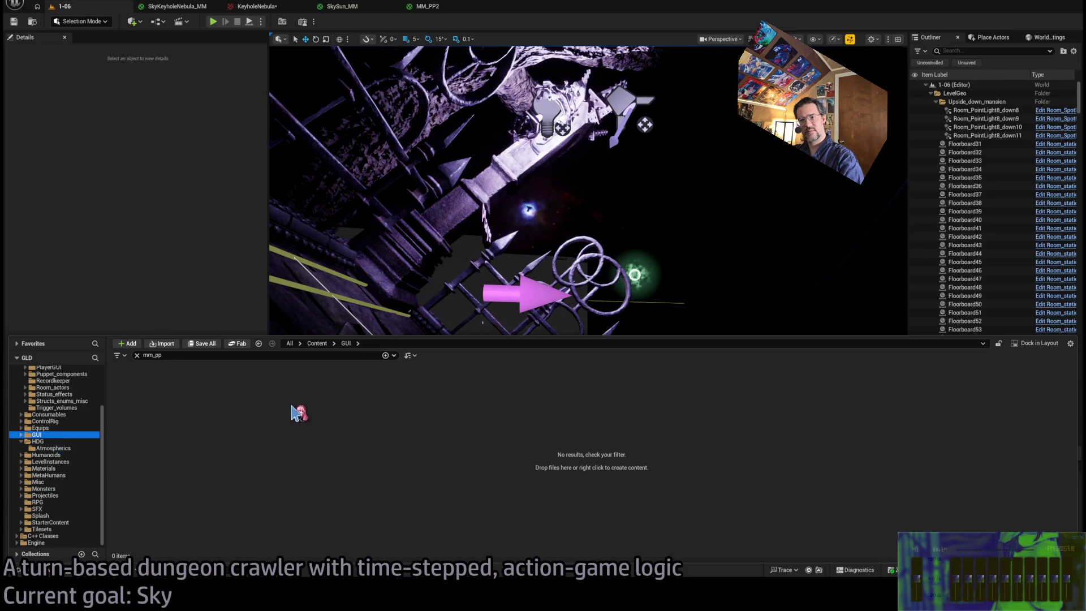
double_click(38, 435)
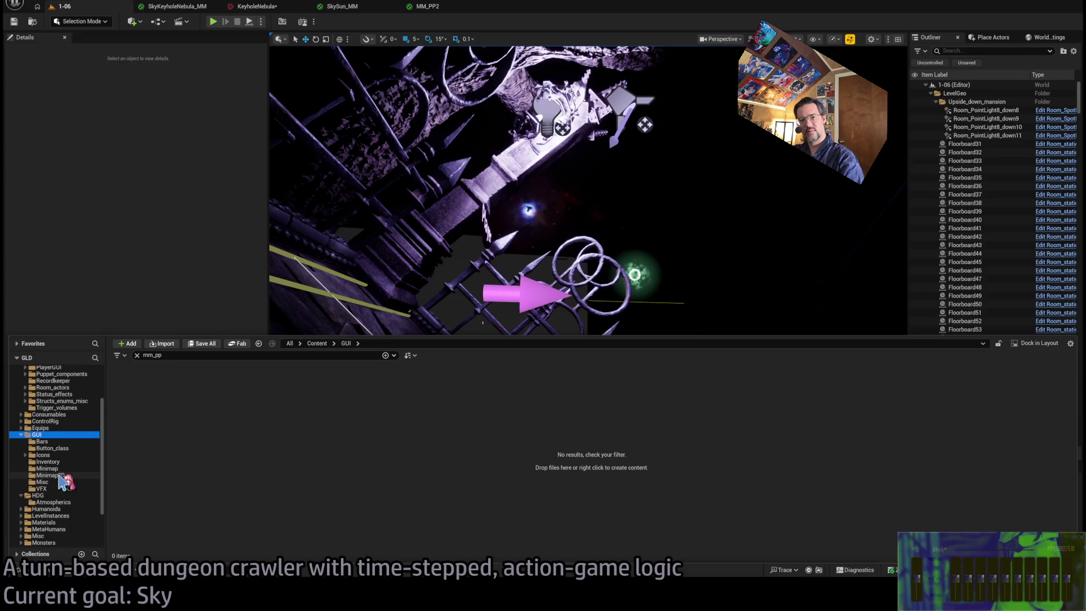
double_click(49, 436)
left_click(137, 356)
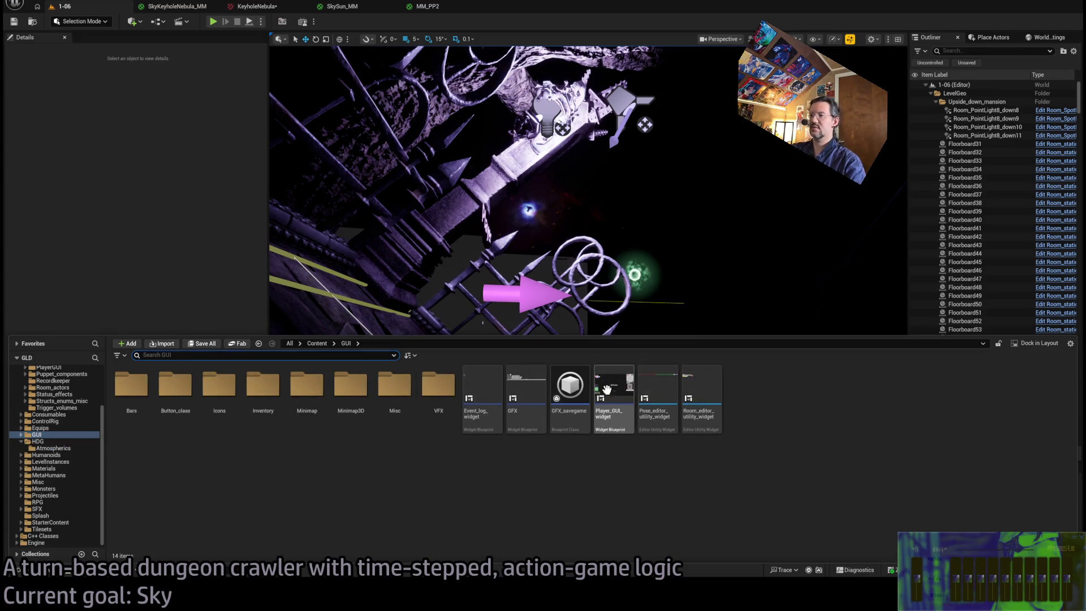
left_click(525, 396)
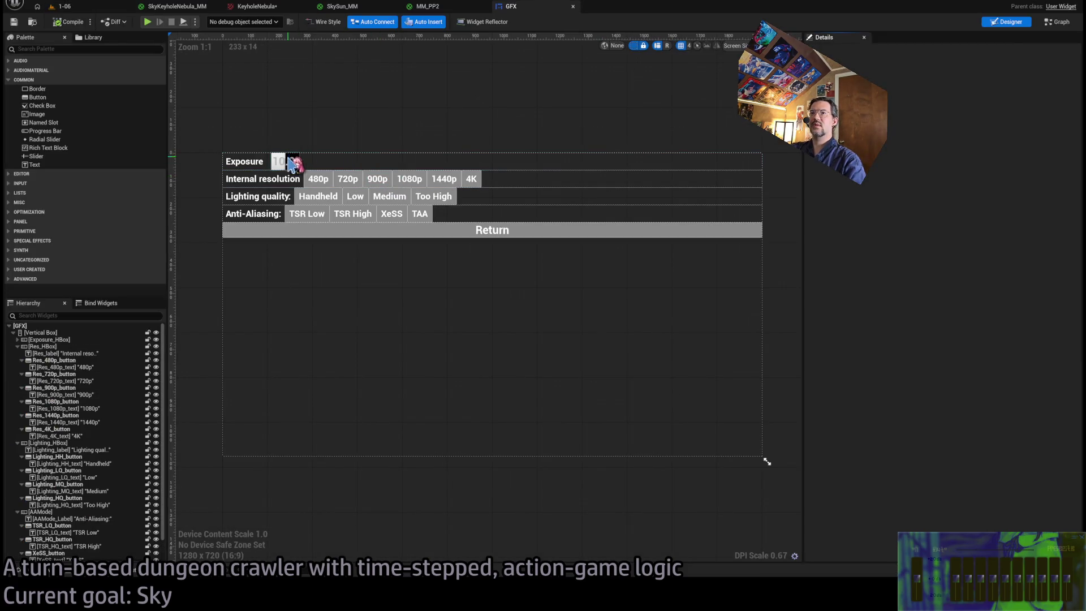
Set the Exposure_Spinner minimum value to 4.0, compile and save, and return to 1-06.
left_click(289, 162)
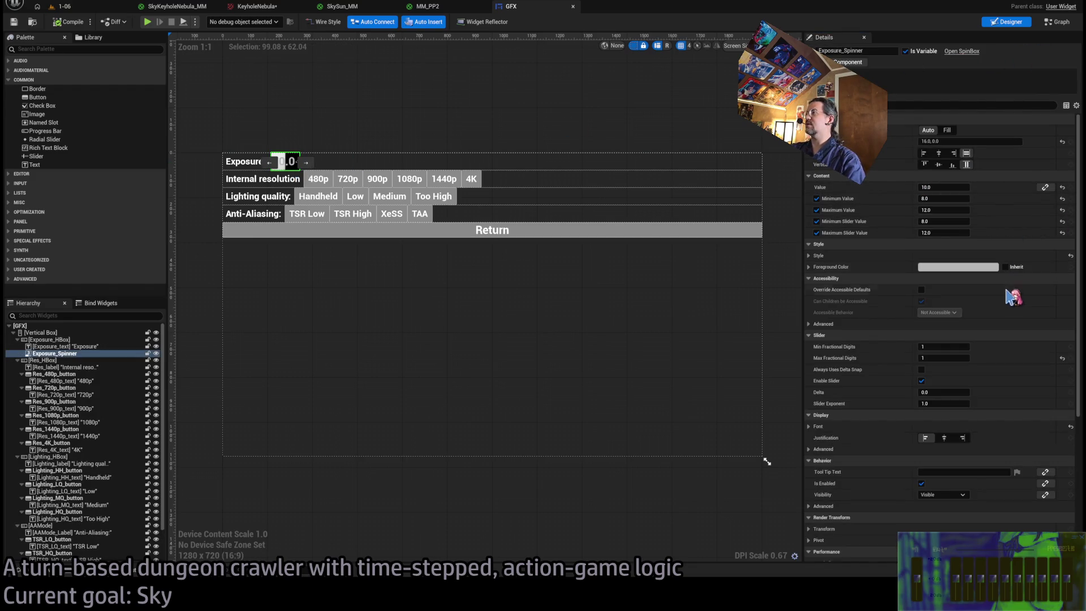
type("4")
key("Return")
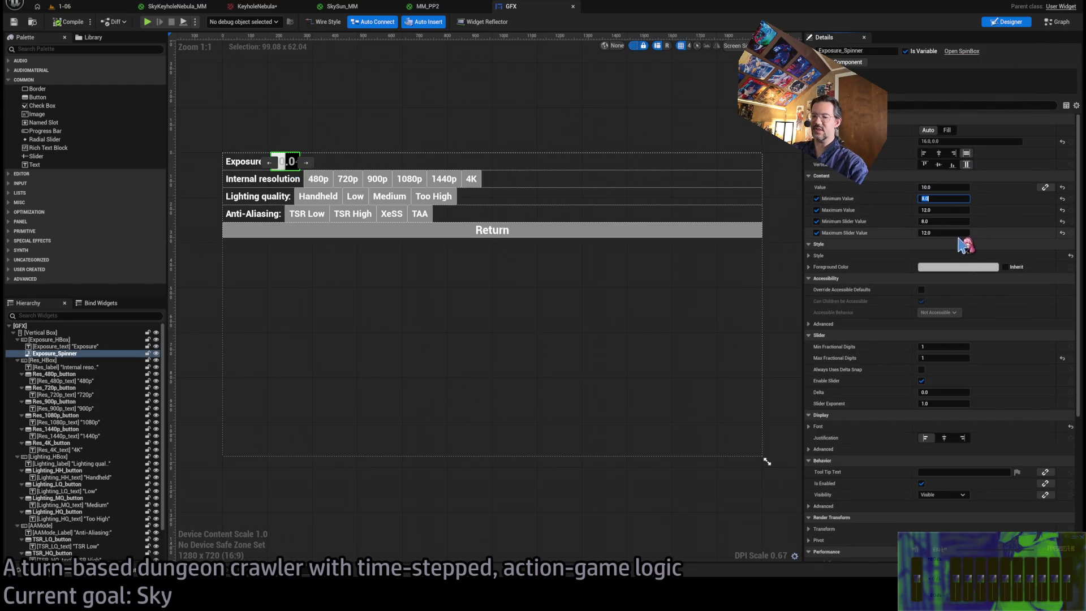
left_click(14, 22)
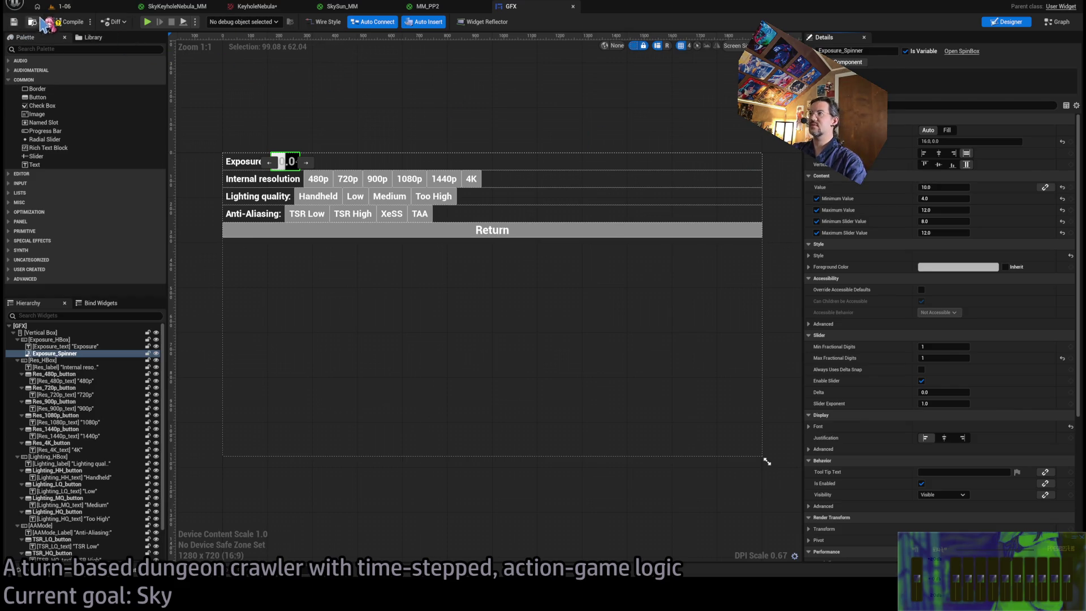
left_click(62, 6)
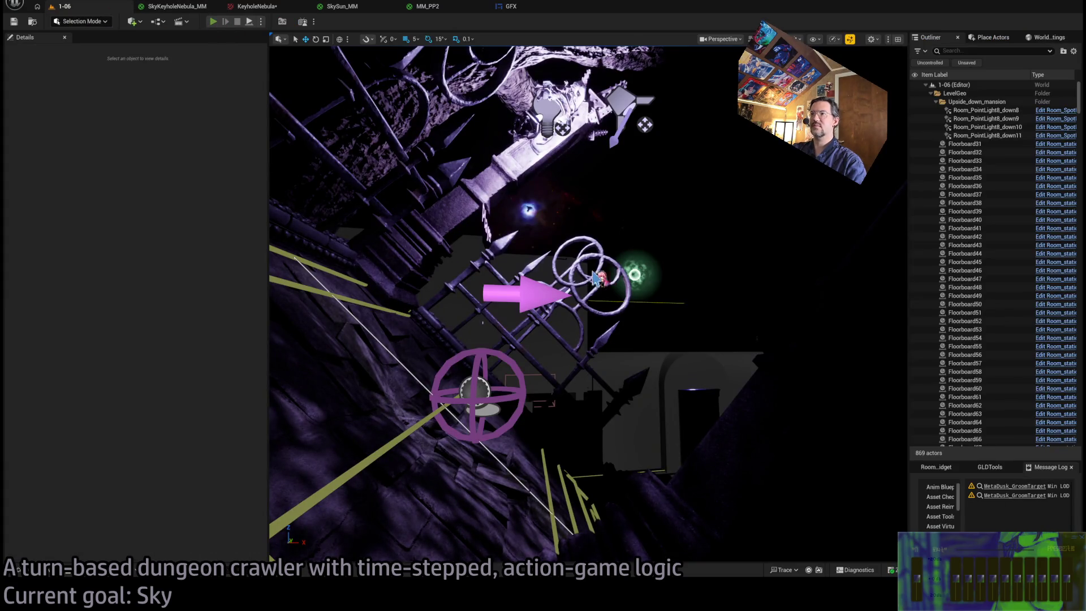
Play the level, take a move, and try in-game Exposure values 8.0 and 4.0.
key("alt+p")
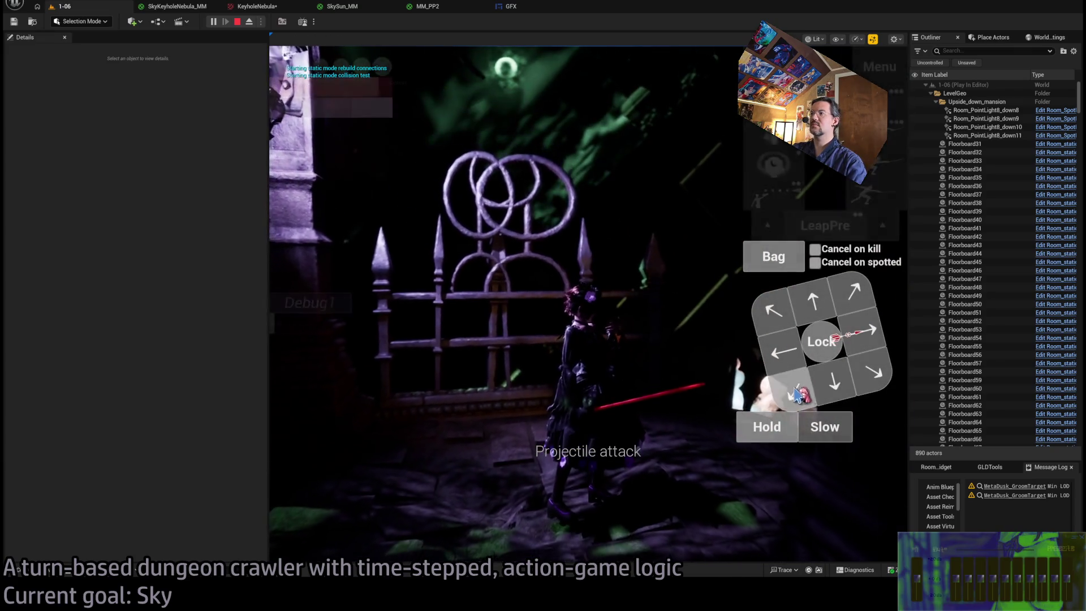
left_click(797, 393)
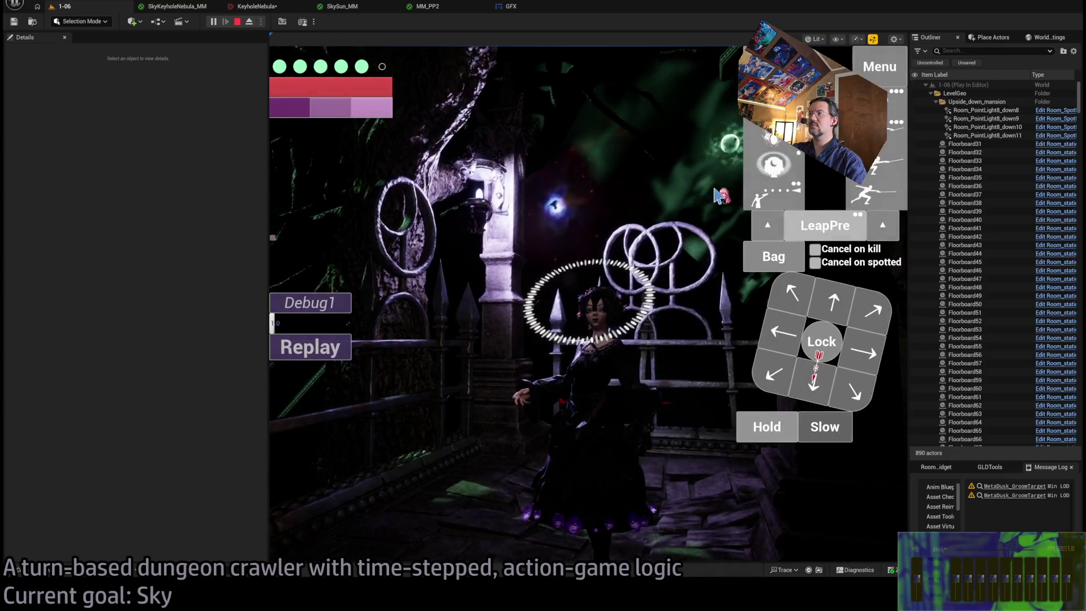
key("Escape")
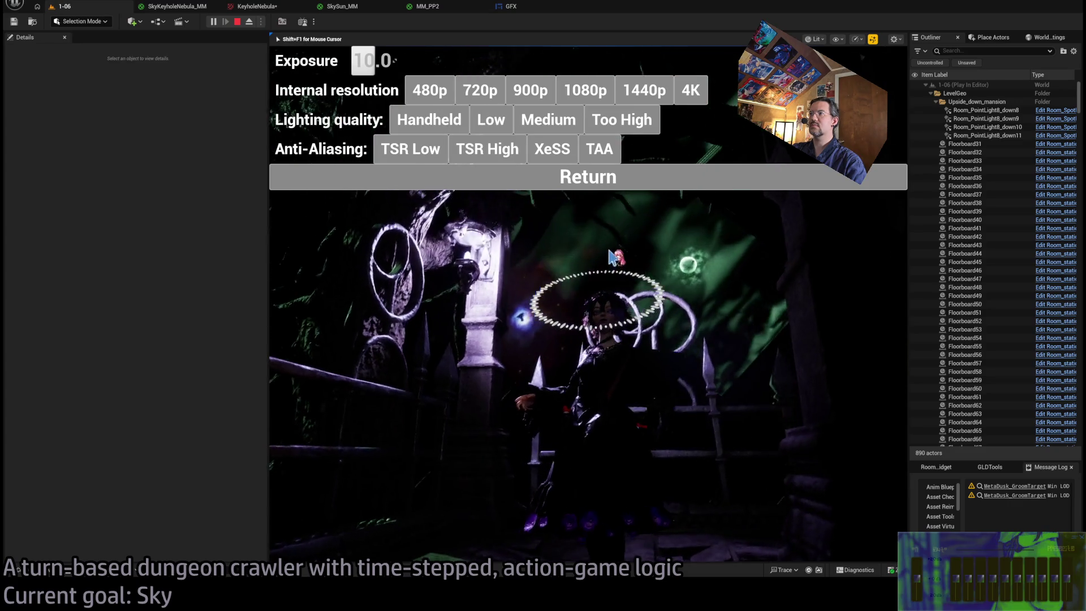
type("8")
key("Return")
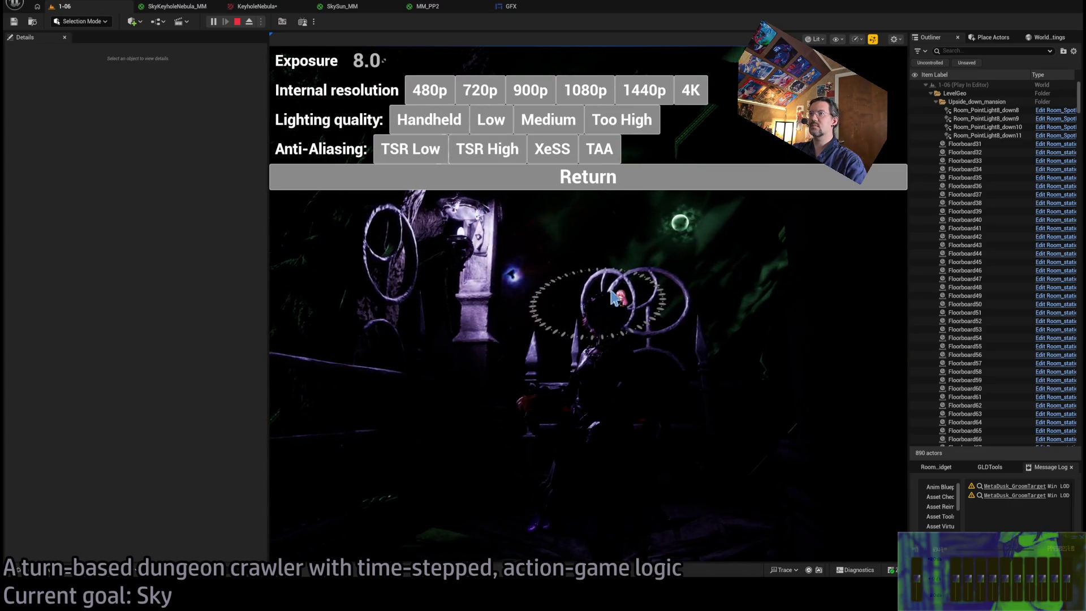
double_click(367, 61)
type("4")
key("Return")
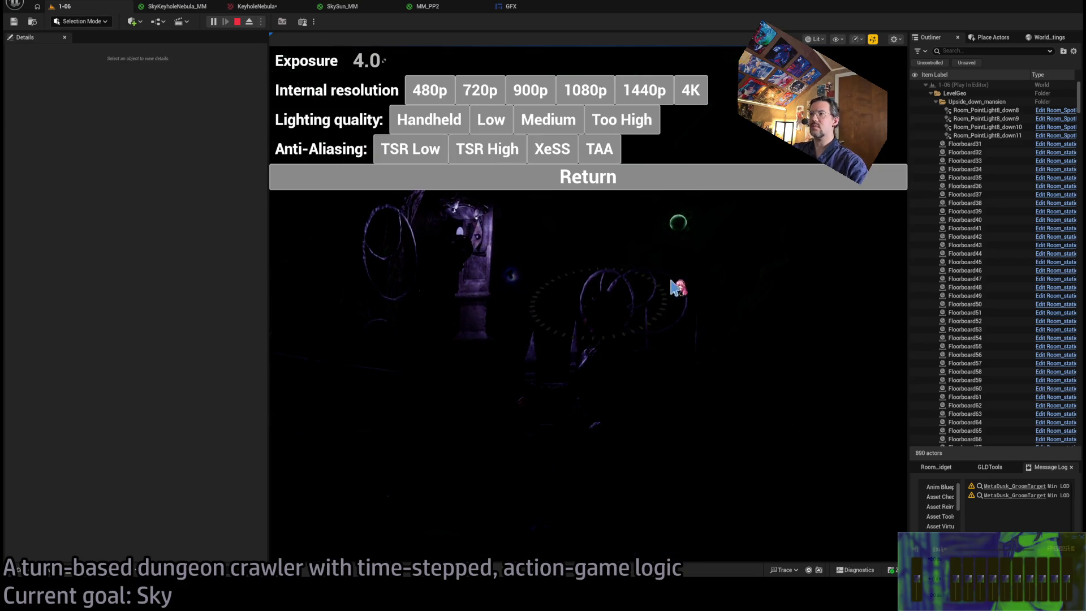
Try Exposure 8.0, 4.0 and 5.0, then settle on 10.0 and resume play.
type("8")
key("Return")
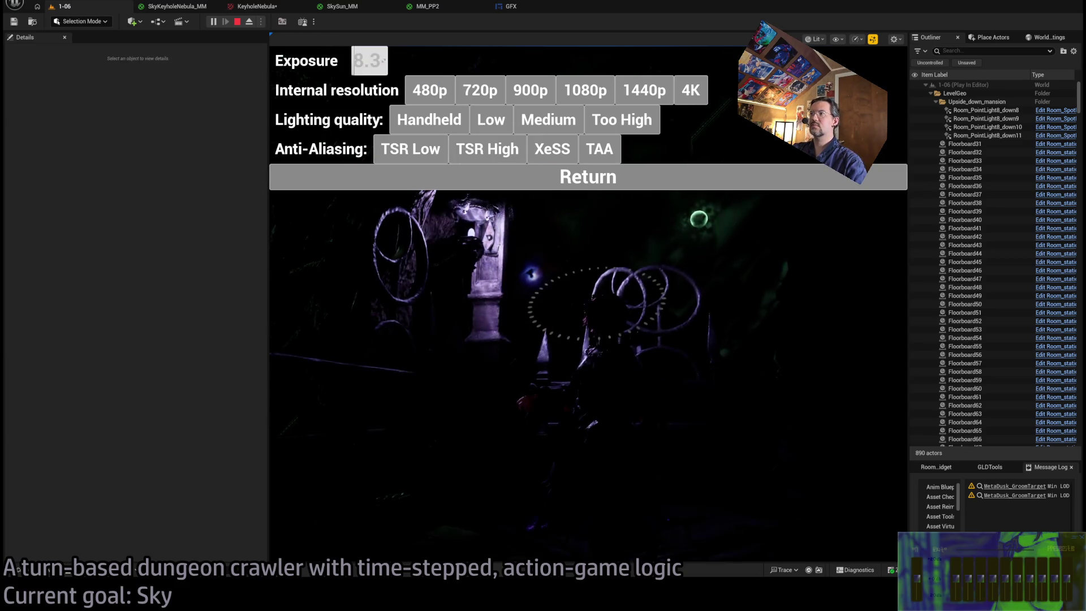
type("4")
key("Return")
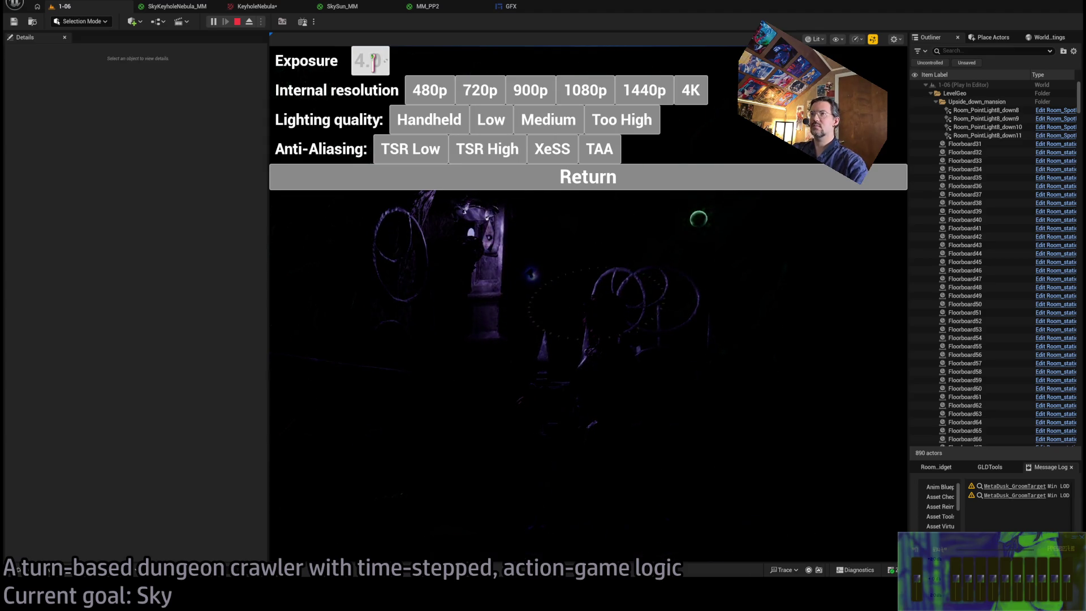
type("5")
key("Return")
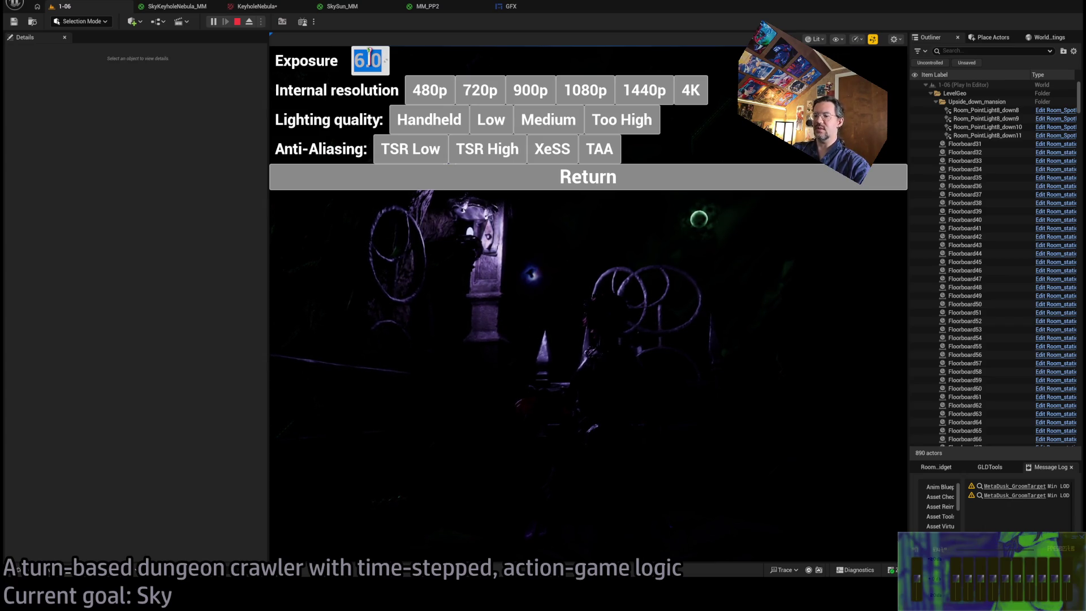
left_click_drag(367, 58, 697, 222)
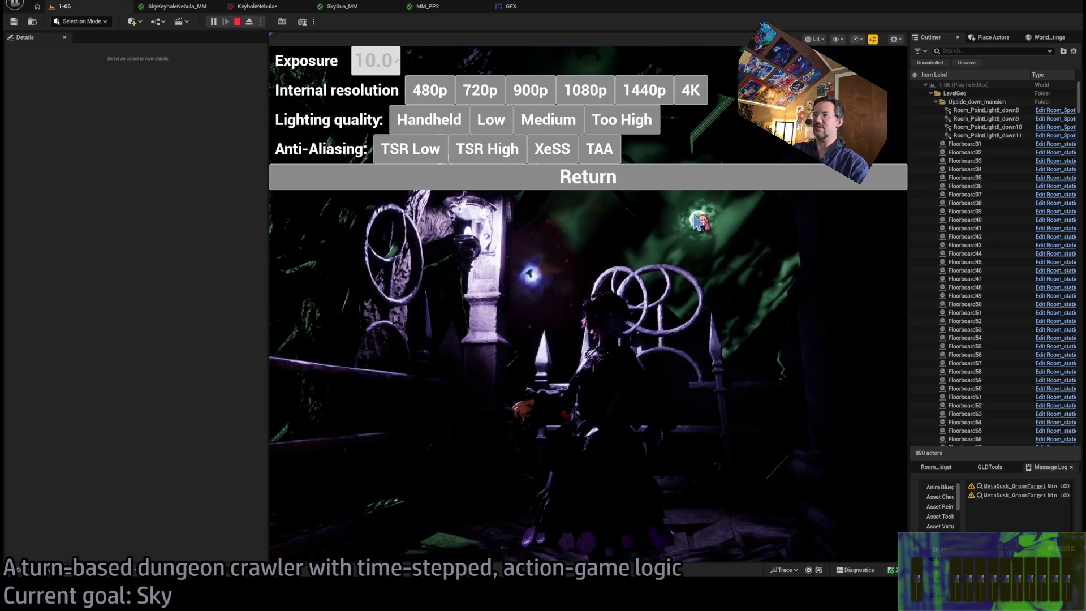
left_click(585, 176)
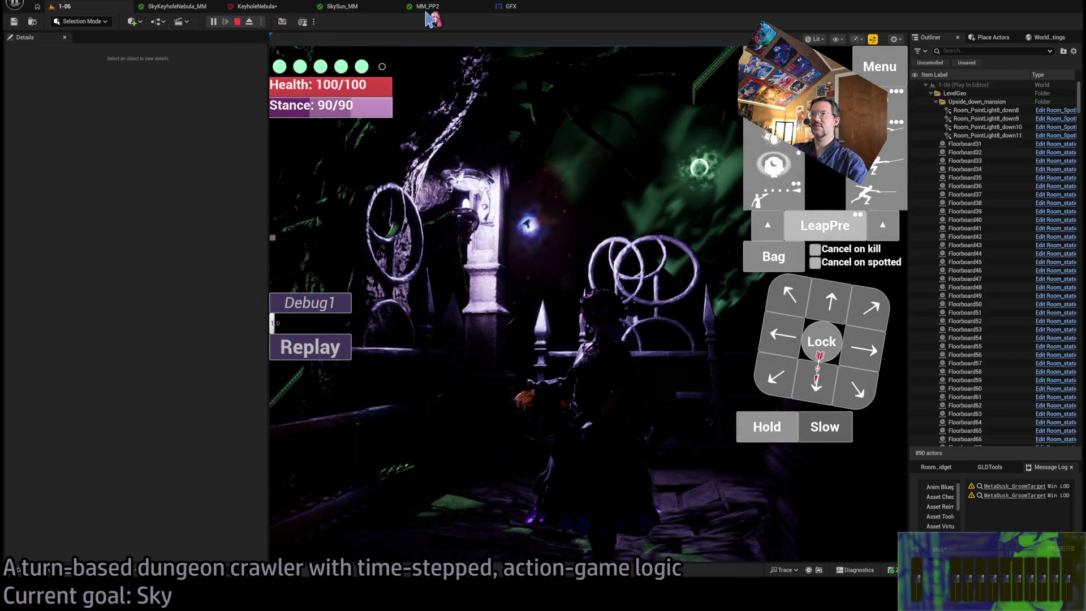
Halve the SkySun_MM sun glow multiplier to 64.
left_click(333, 8)
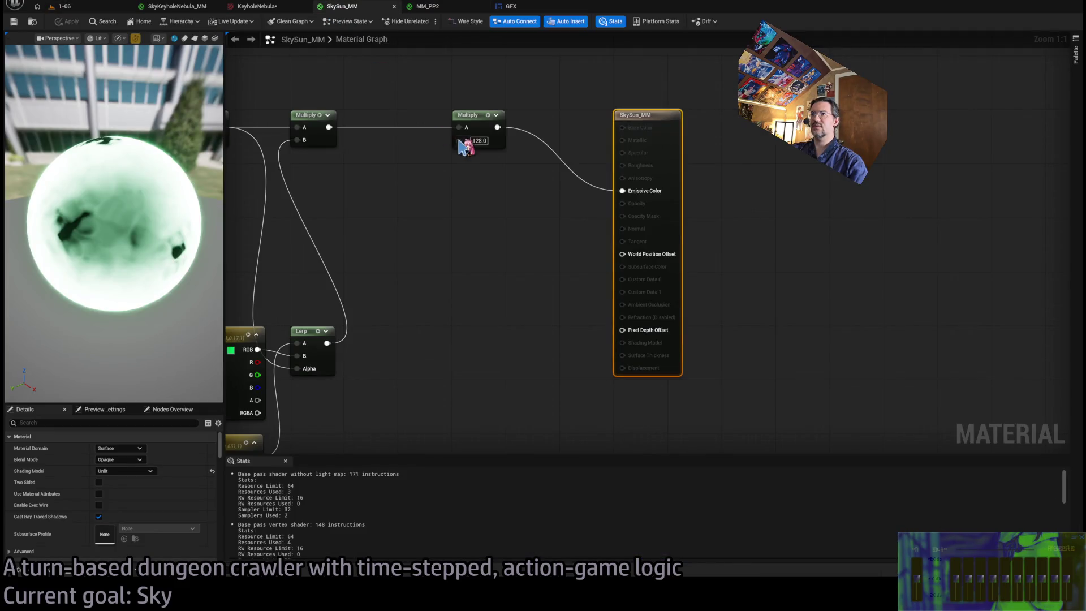
type("64")
key("Return")
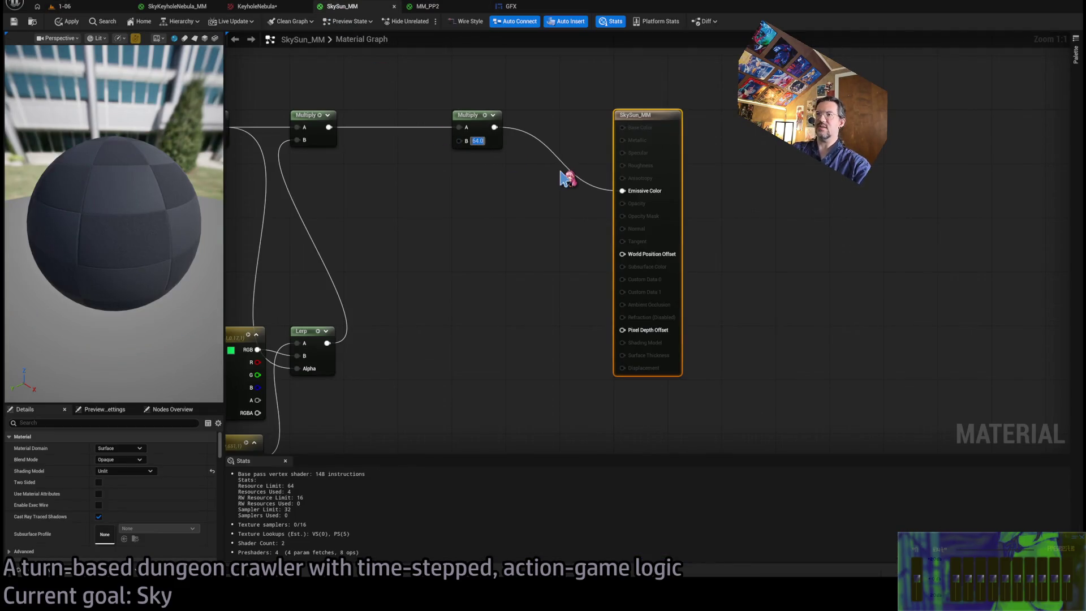
In the running game, set Exposure to 5.0, then 10.0, and resume play.
left_click(90, 7)
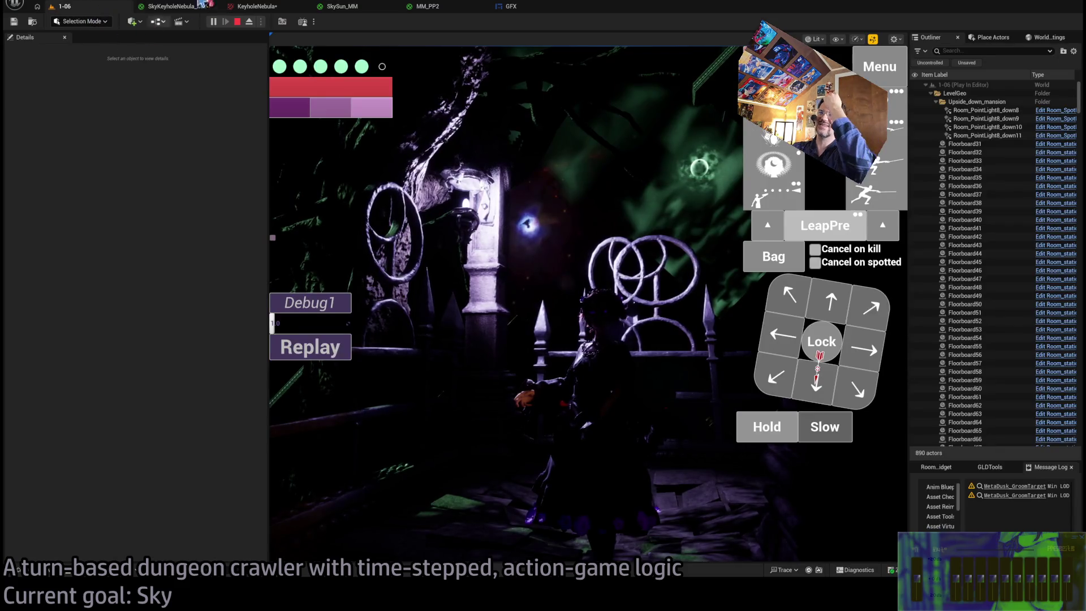
key("Escape")
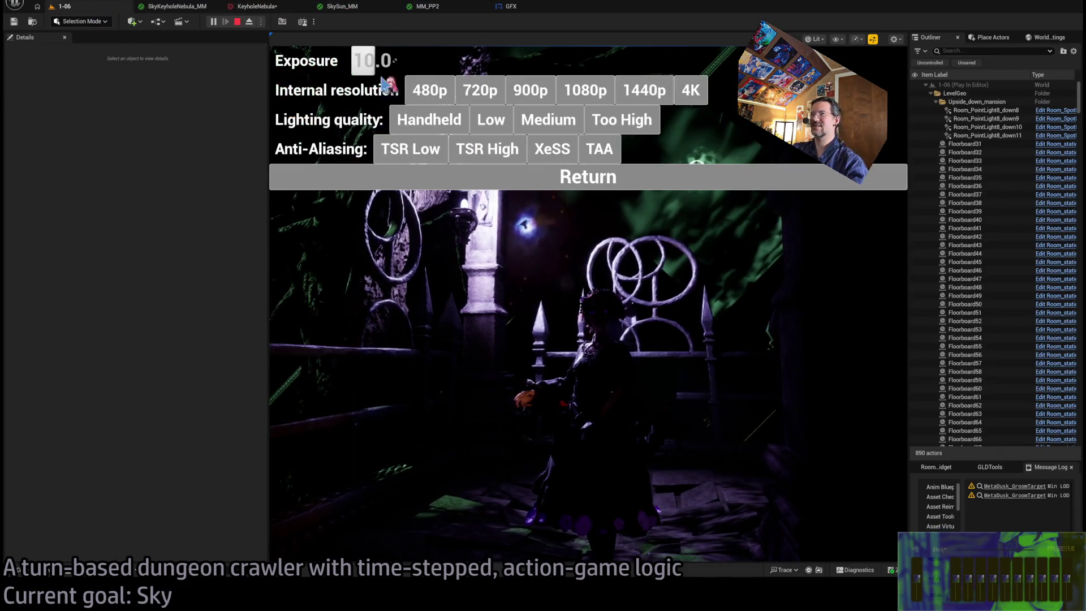
left_click(374, 66)
type("5")
key("Return")
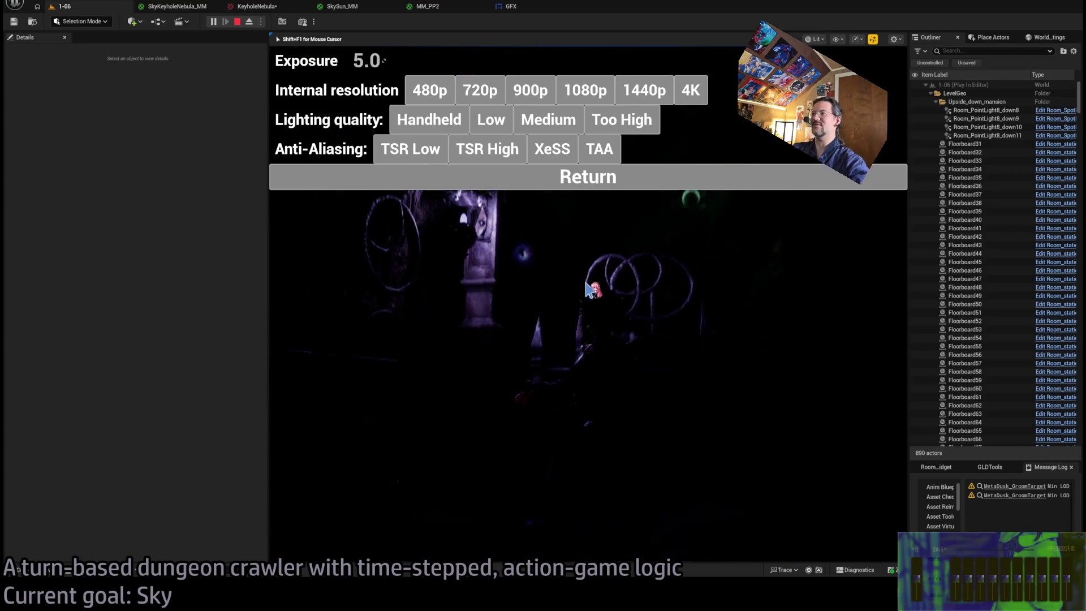
type("6")
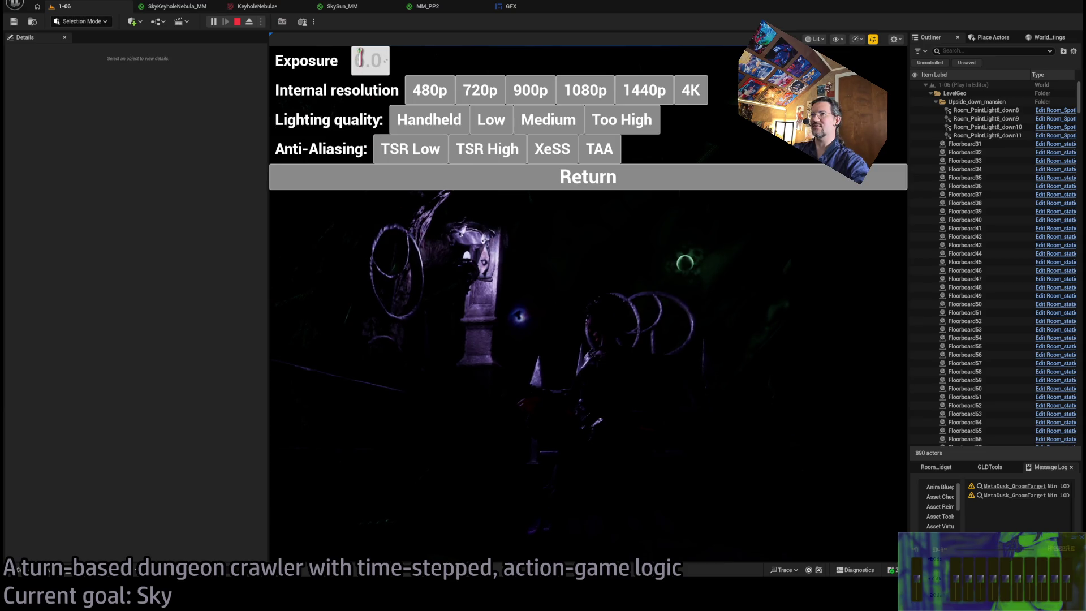
type("10")
key("Return")
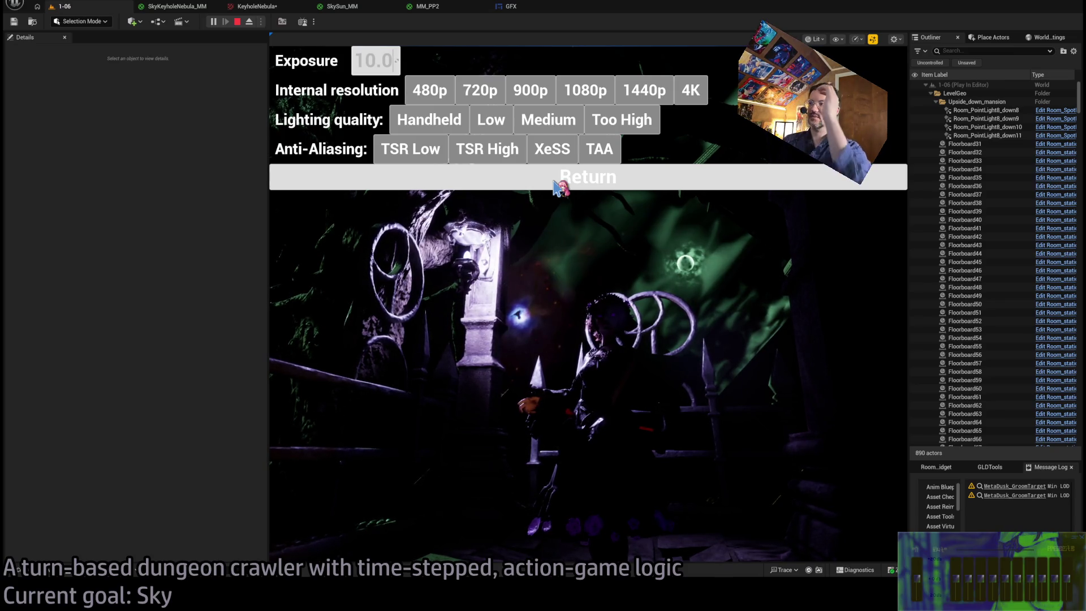
left_click(558, 187)
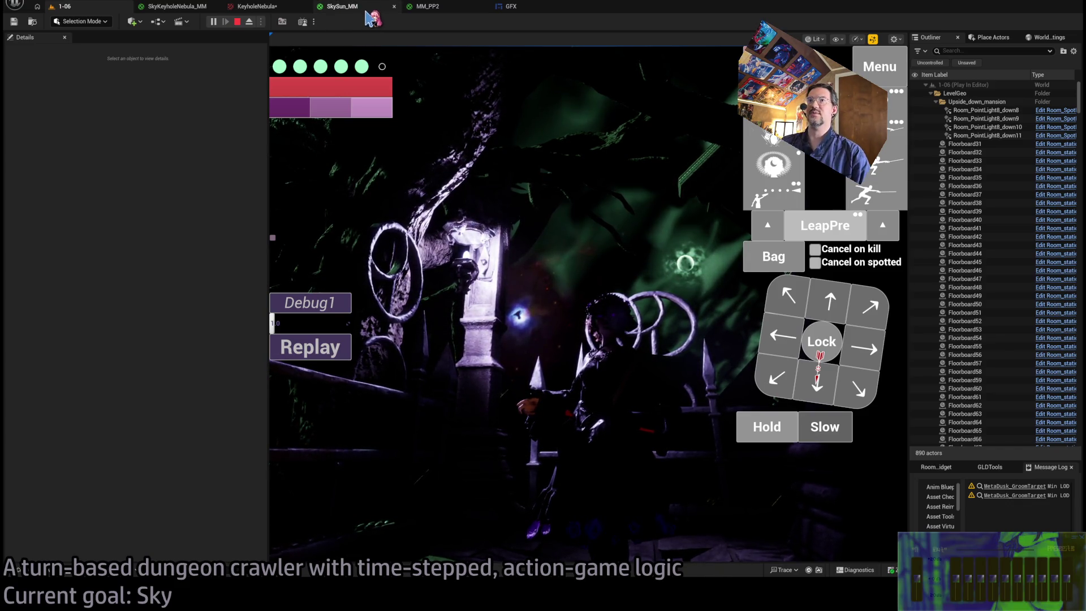
left_click(350, 7)
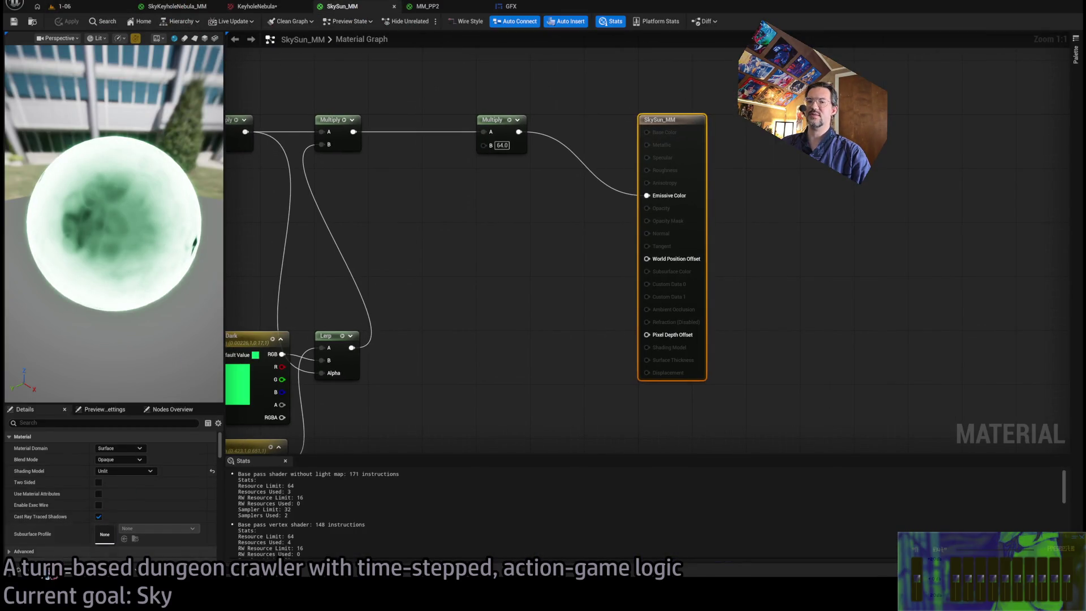
Open the SkyCoronaPlane_MM material from HDG > Atmospherics in the Content Drawer.
key("ctrl+space")
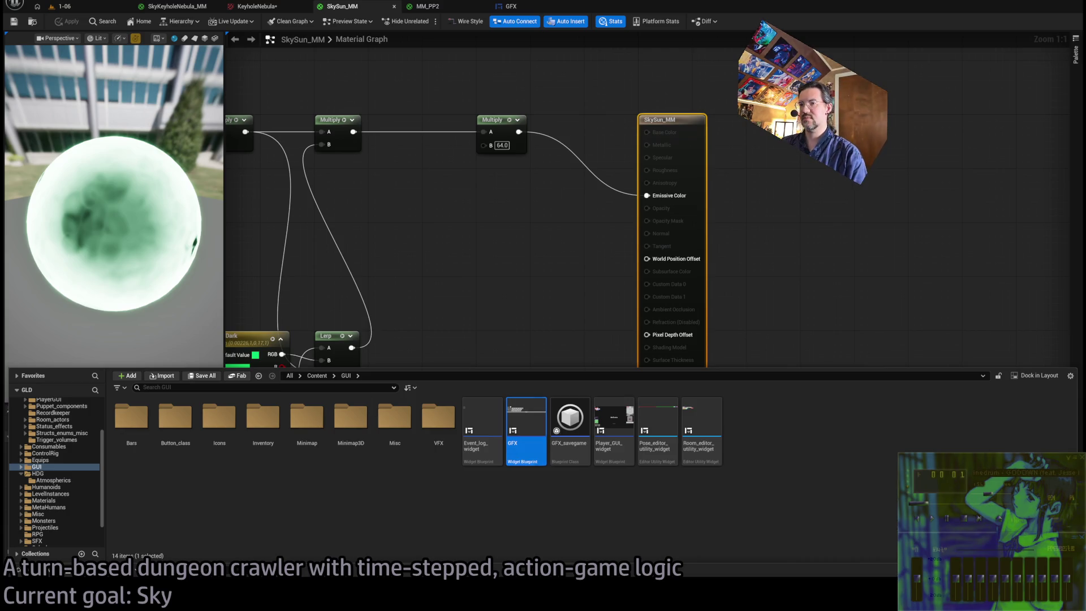
left_click(574, 416)
left_click(526, 419)
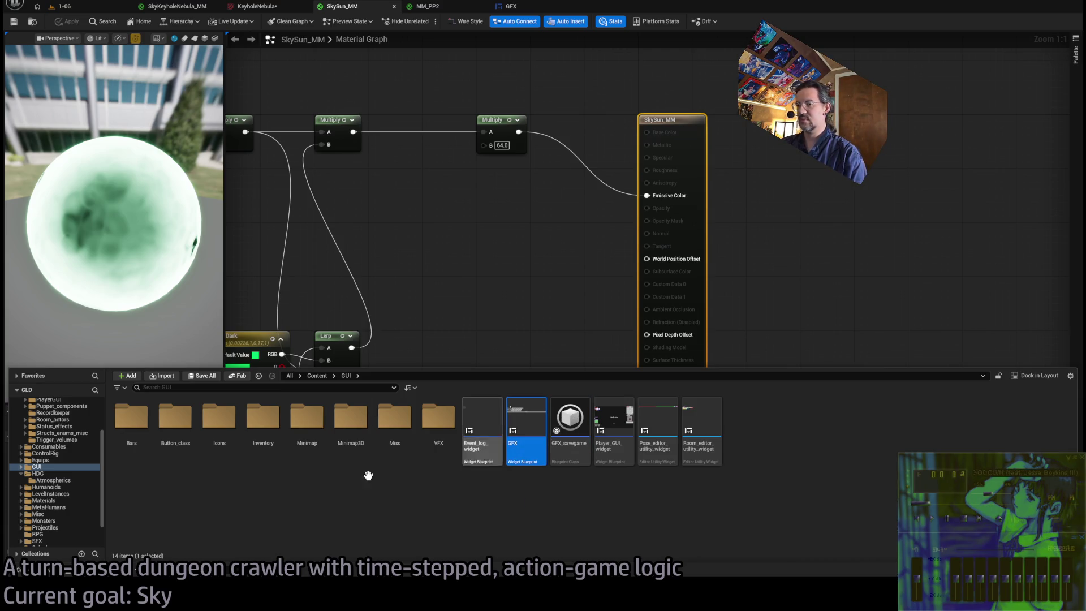
left_click(519, 430, "ctrl")
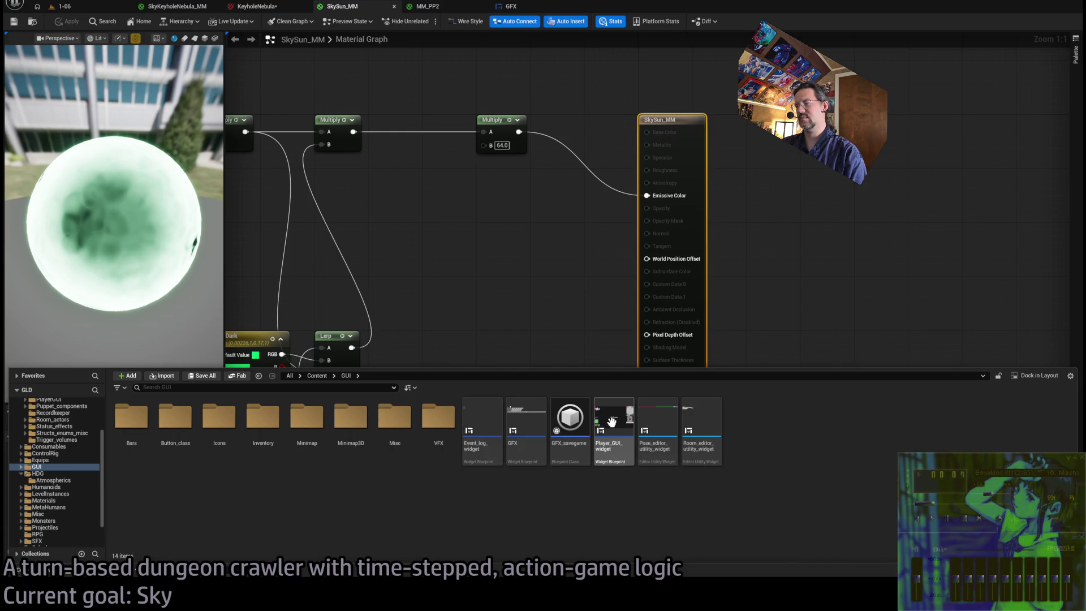
scroll(79, 452, "up", 3)
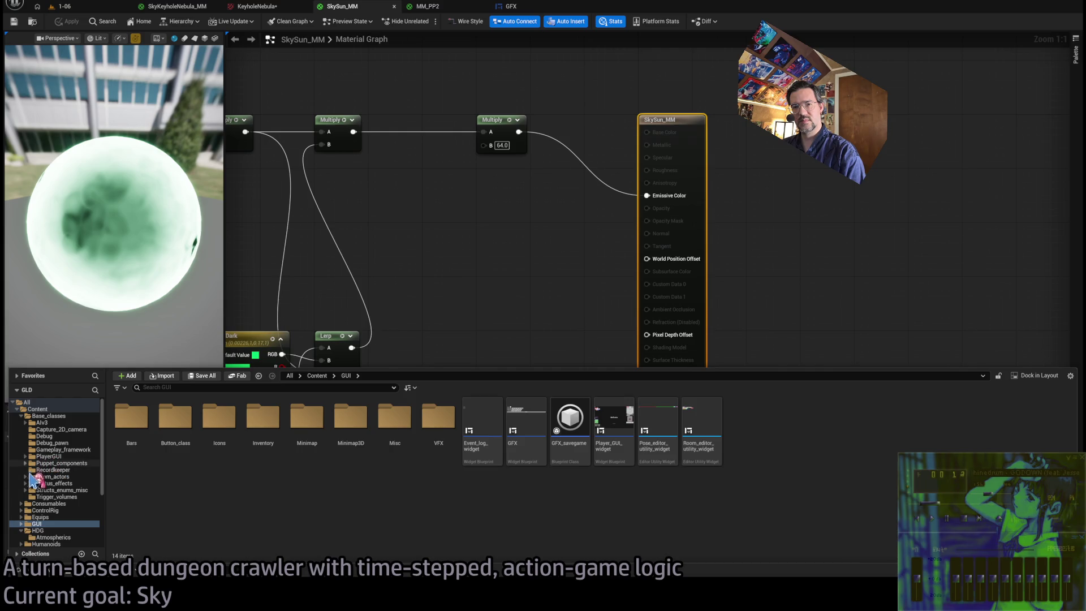
left_click(52, 537)
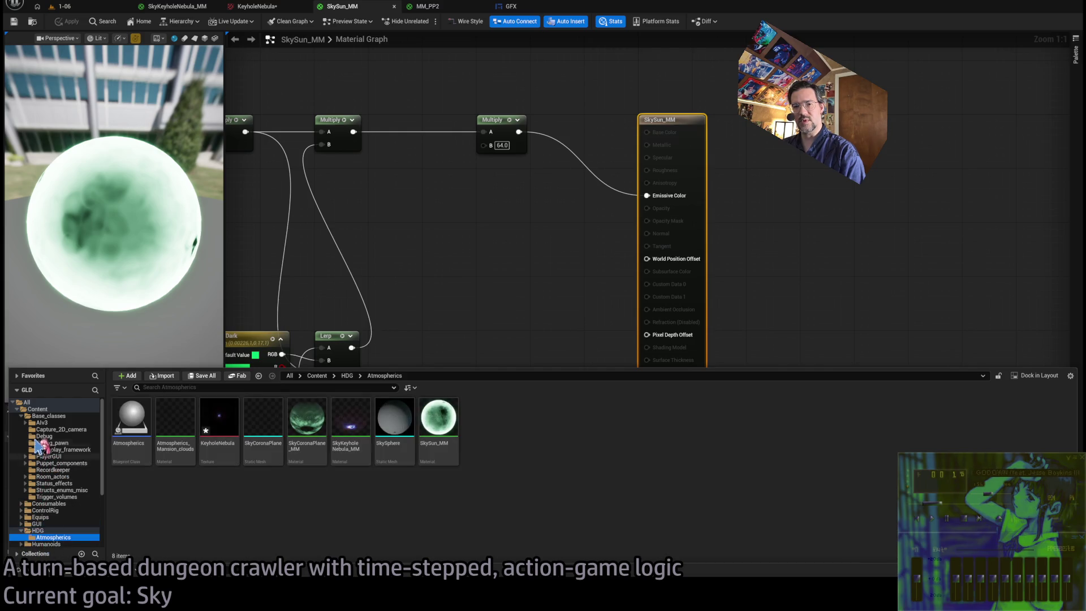
left_click(22, 416)
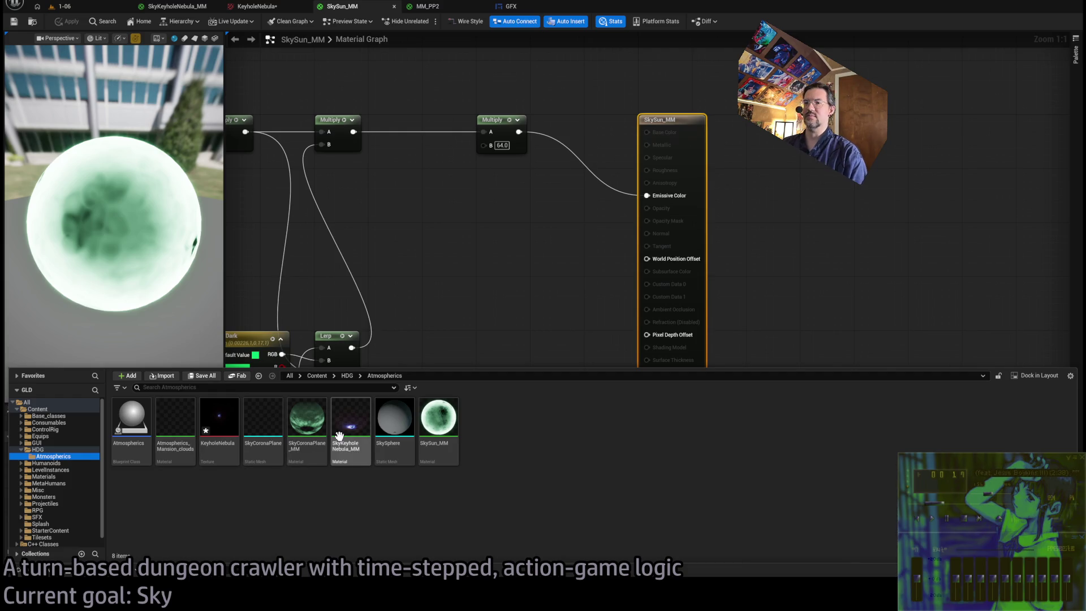
left_click(307, 447)
key("Return")
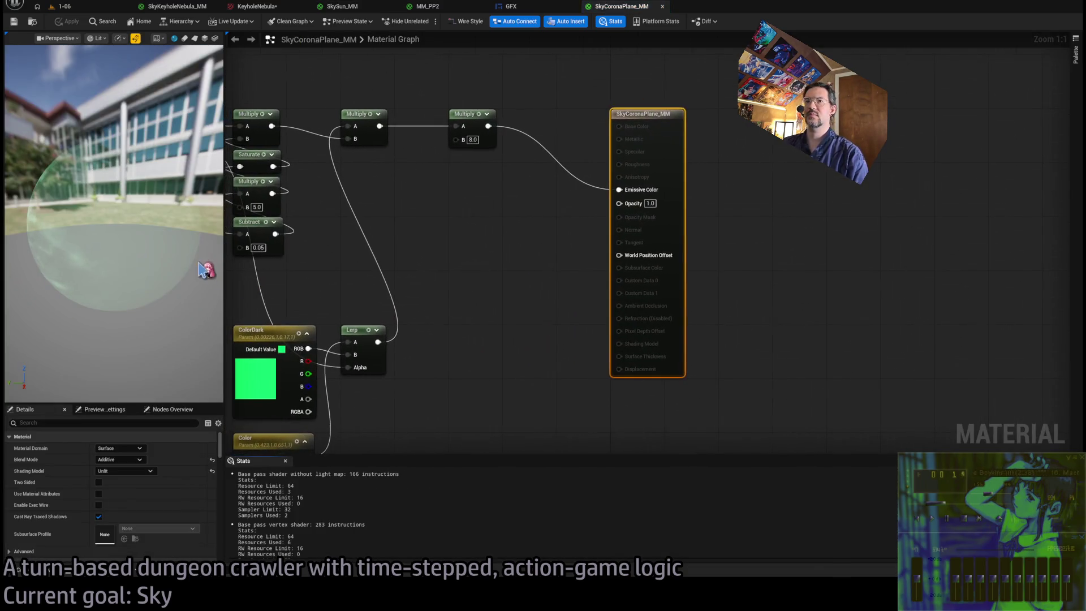
Preview it on a plane, set the emissive multiplier to 16.0, and apply it.
left_click(195, 39)
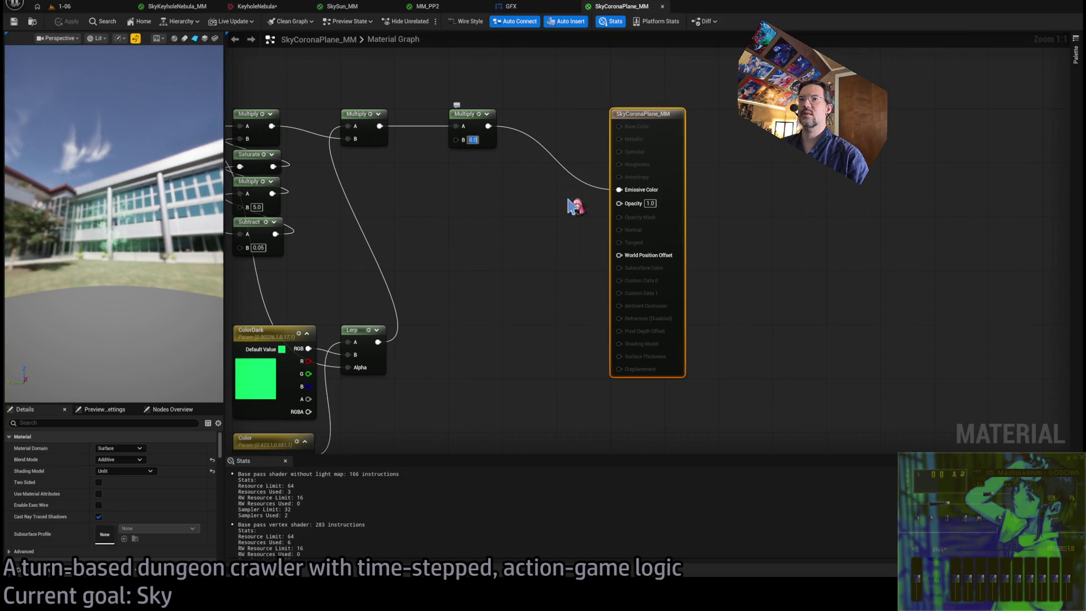
type("16")
key("Return")
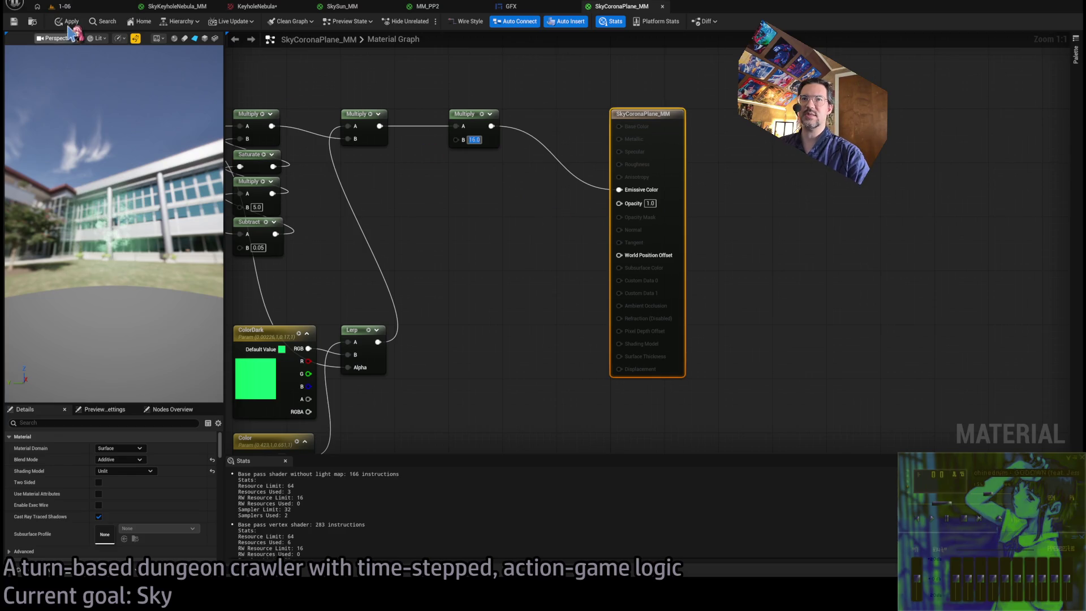
left_click(76, 19)
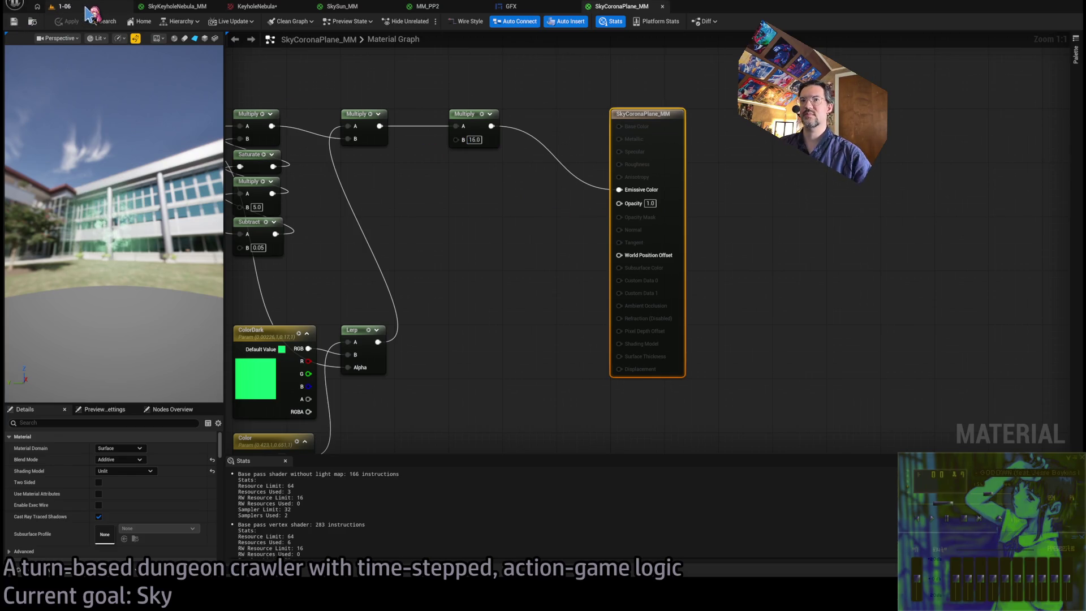
left_click(88, 8)
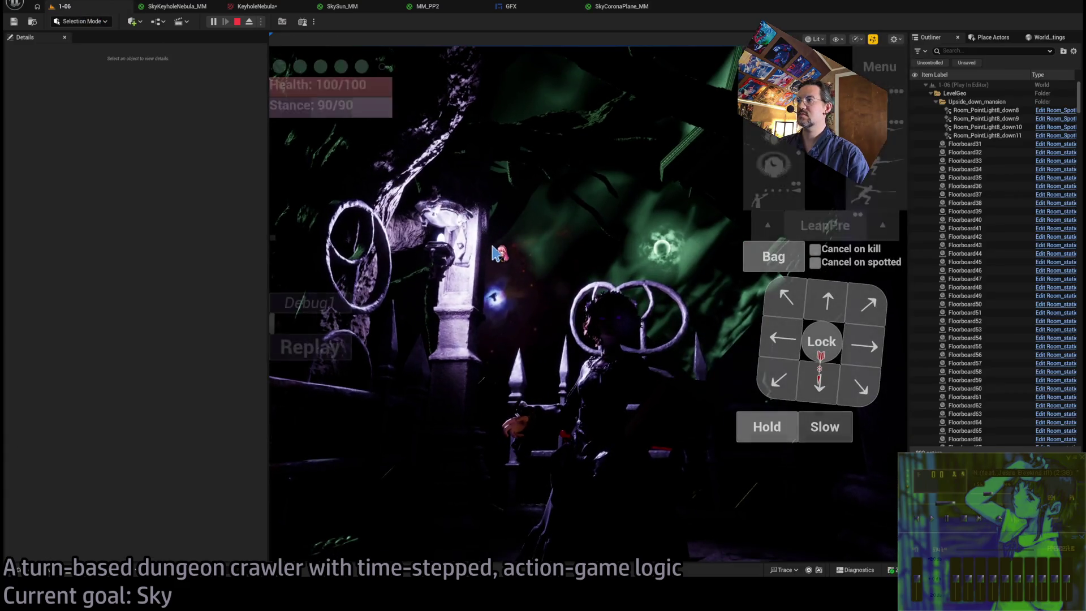
Open the in-game settings and drop Exposure to 8.0, then 4.0.
left_click(879, 67)
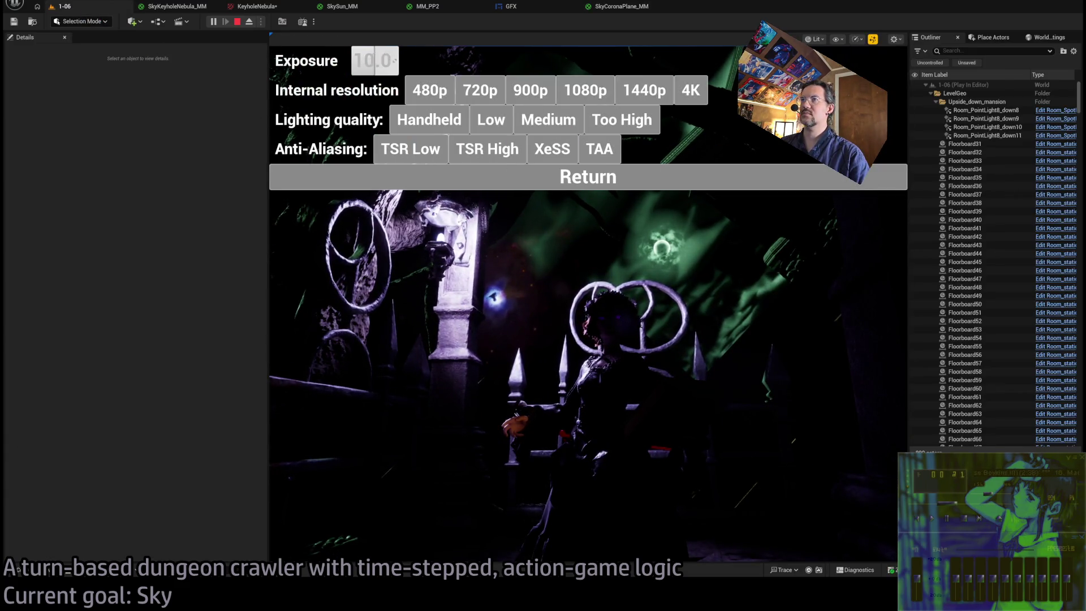
left_click_drag(374, 60, 377, 59)
left_click(377, 59)
type("4")
key("Return")
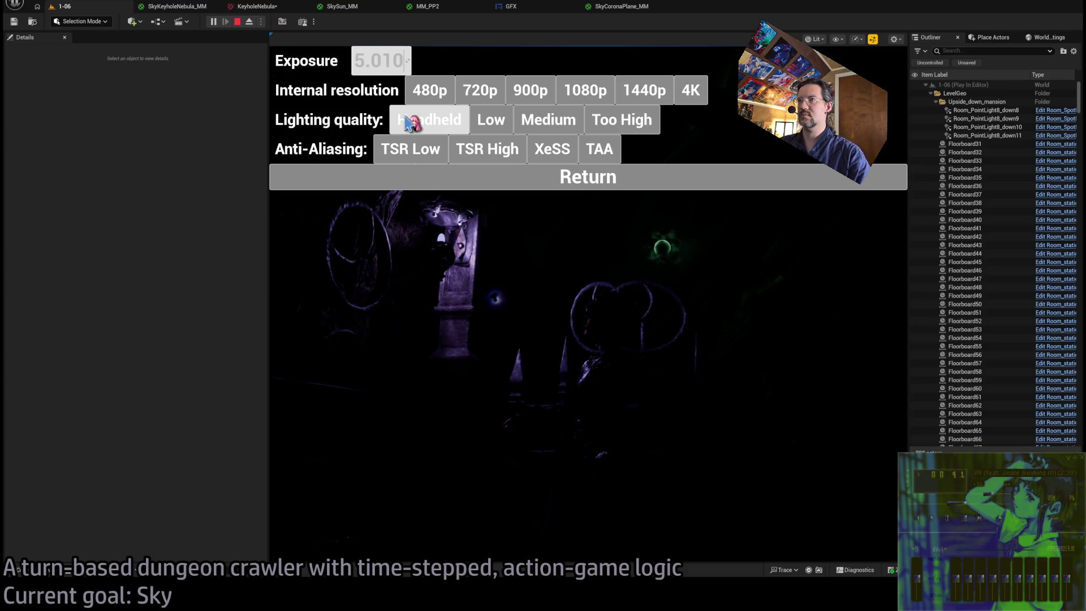
Raise Exposure to brighten the scene, resume the game, then stop playing.
left_click(528, 61)
mouse_move(369, 61)
left_mouse_down()
mouse_move(403, 60)
mouse_move(391, 61)
left_mouse_up()
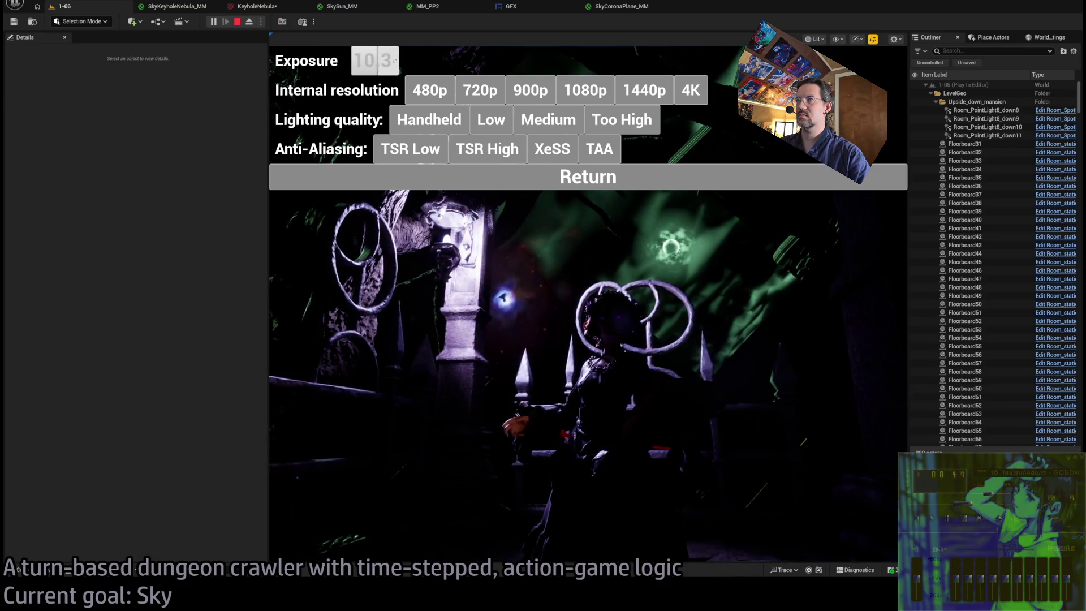
left_click(463, 175)
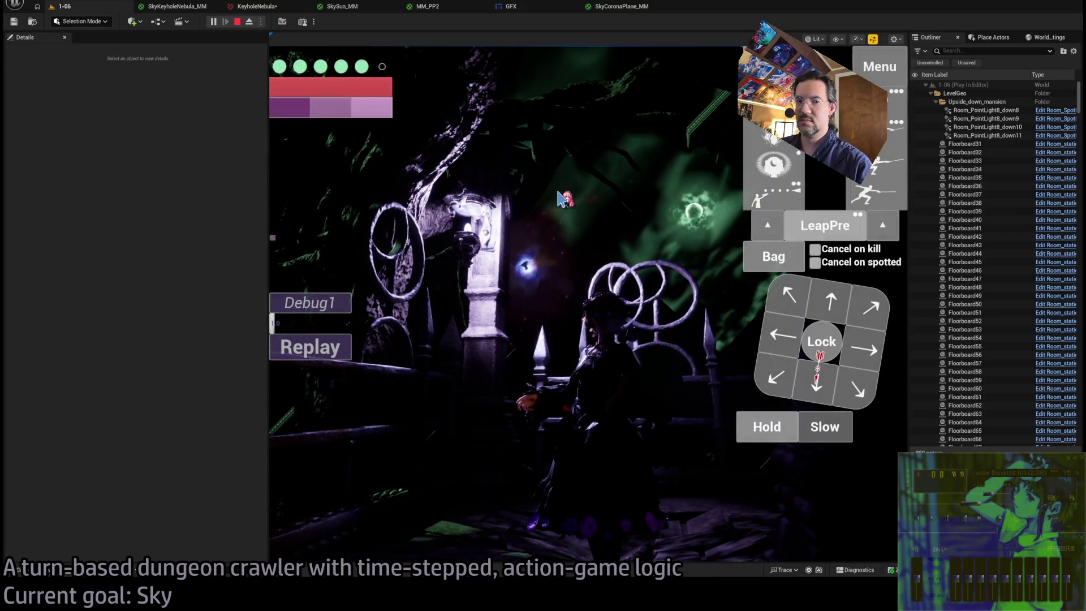
left_click(565, 178)
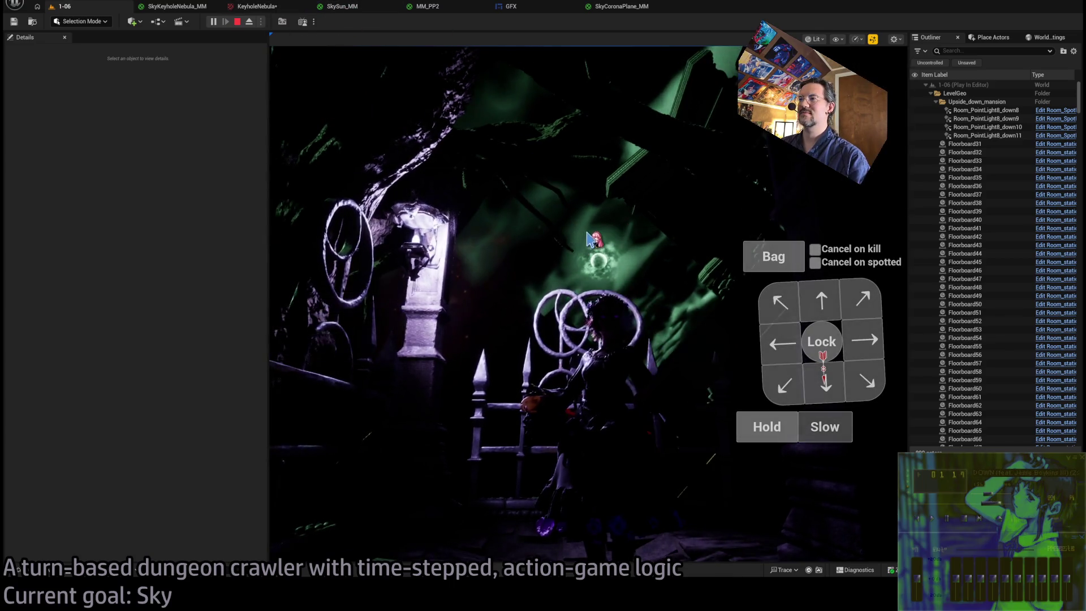
left_click(237, 22)
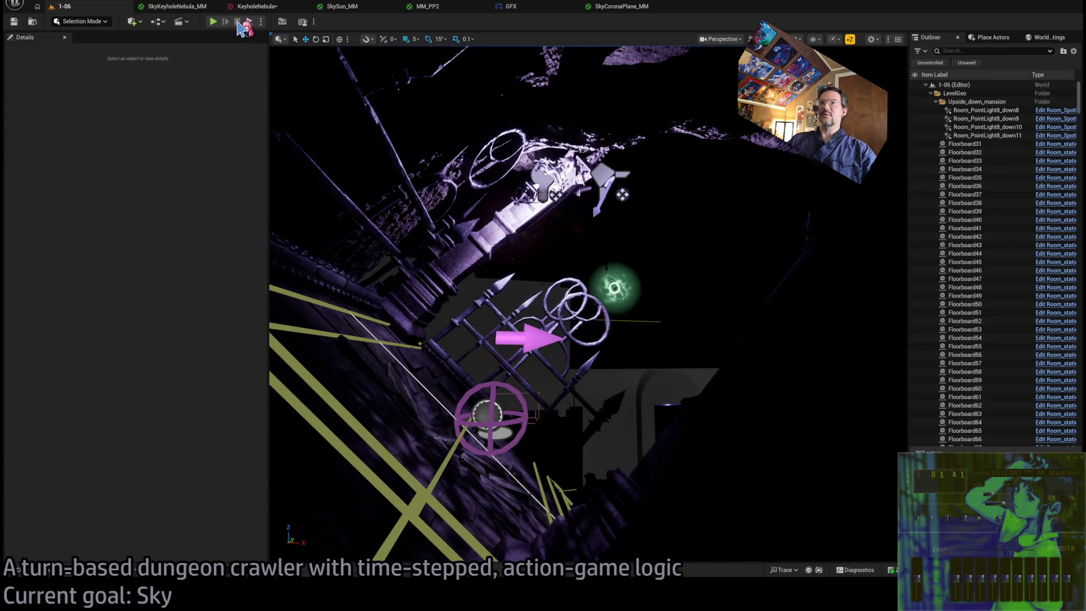
Play the 1-06 level and run a turn with the visibility skill queued to view the nebula sky.
key("alt+p")
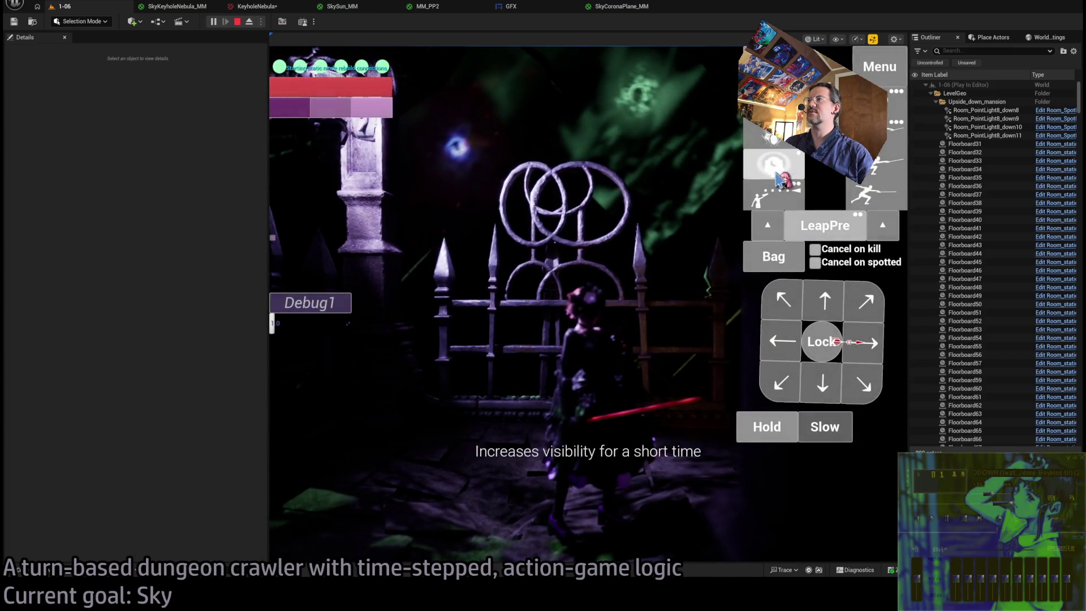
left_click(783, 169)
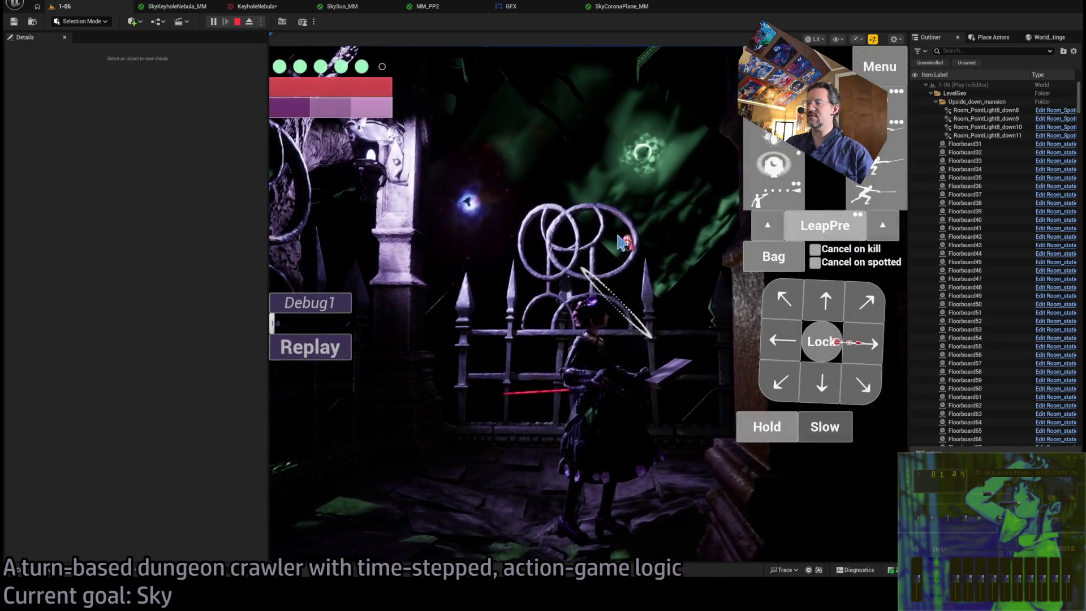
left_click(629, 166)
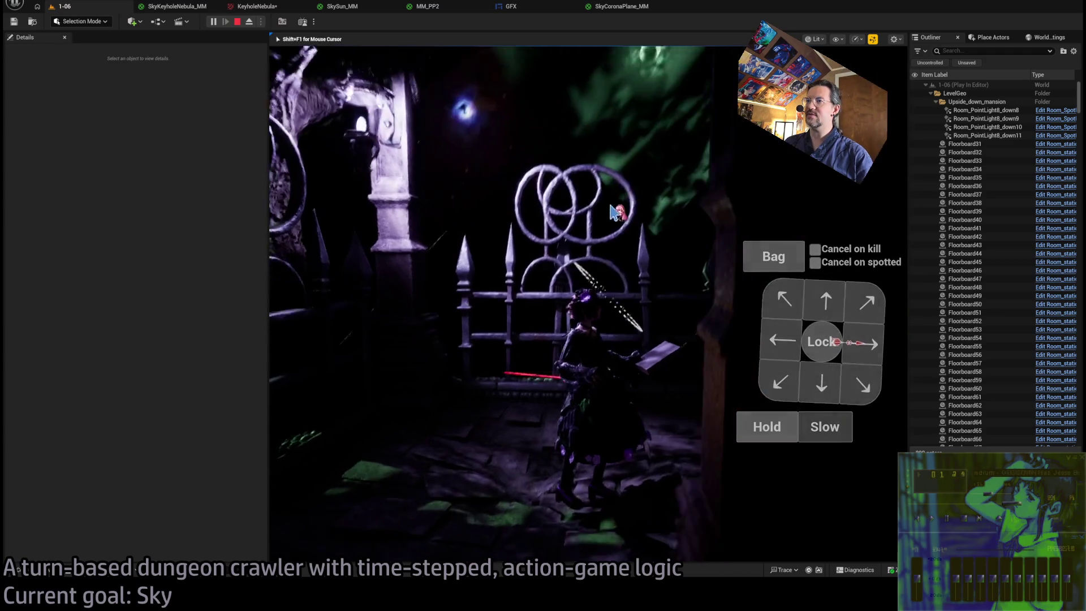
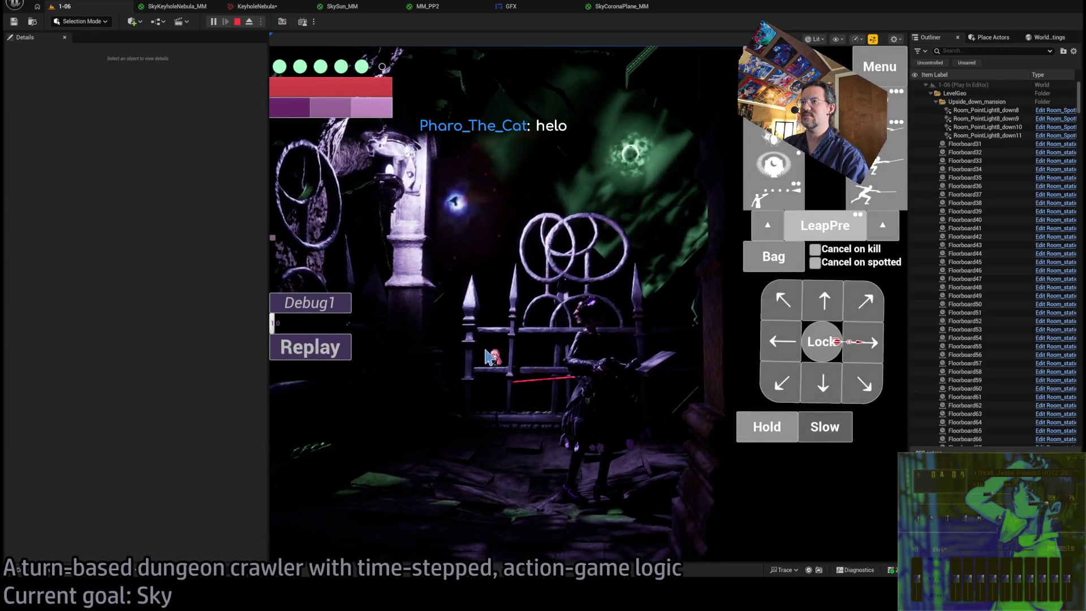
Stop the Play-in-Editor preview and switch to the KeyholeNebula image in Photoshop.
left_click(237, 21)
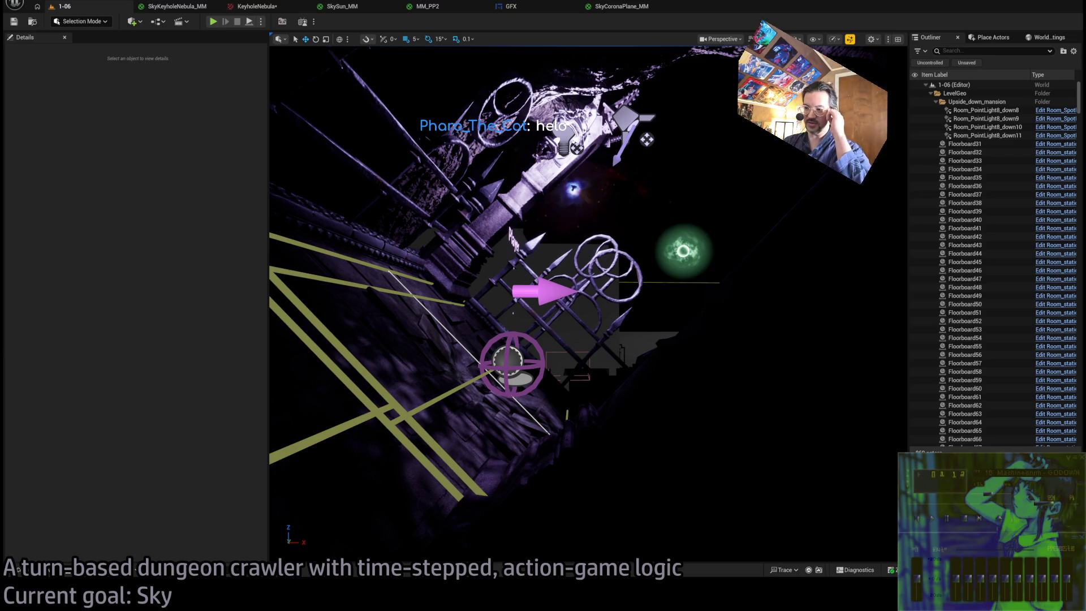
key("alt+Tab")
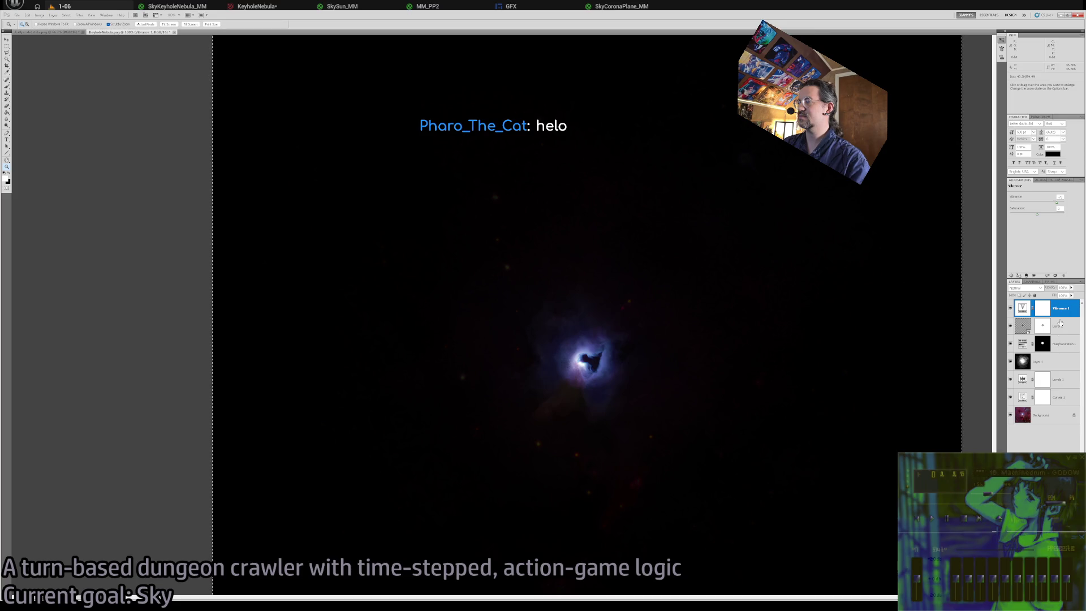
Deselect the canvas and undo the Vibrance adjustment, removing the Vibrance 1 layer.
key("ctrl+d")
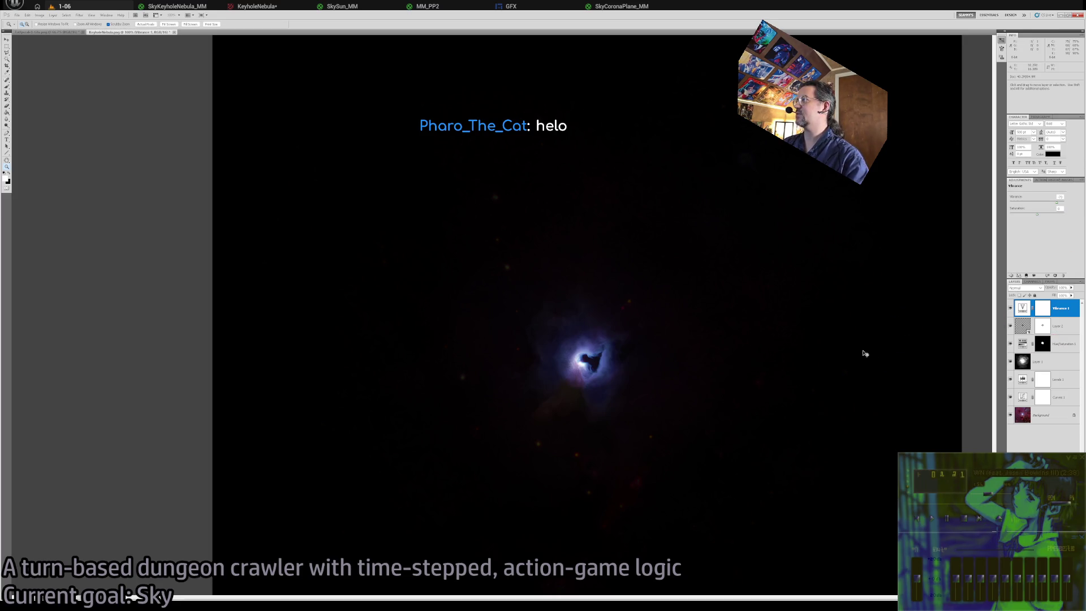
key("ctrl+z")
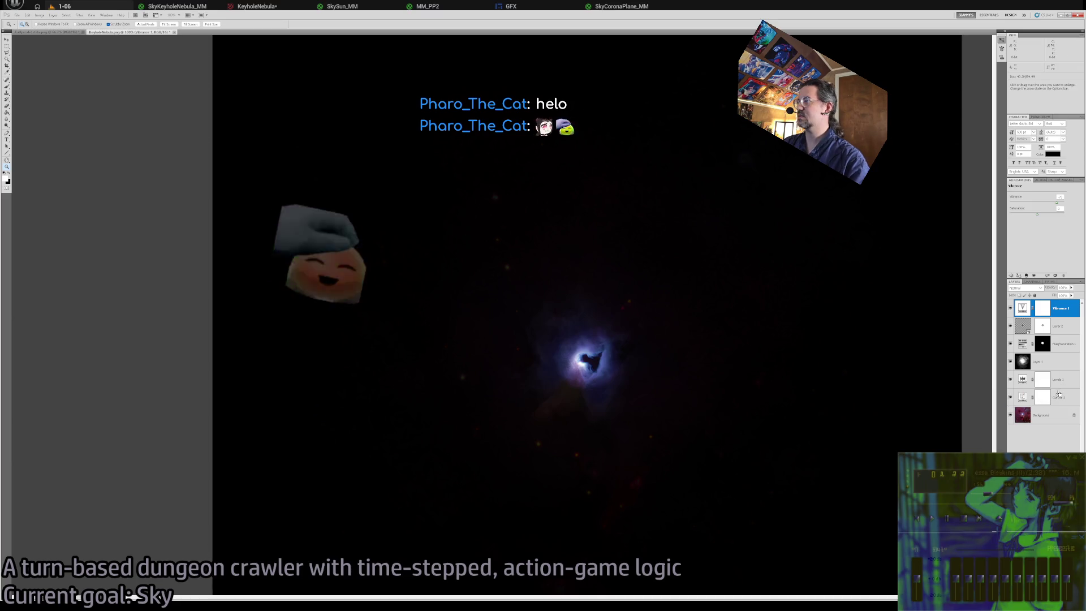
key("ctrl+z")
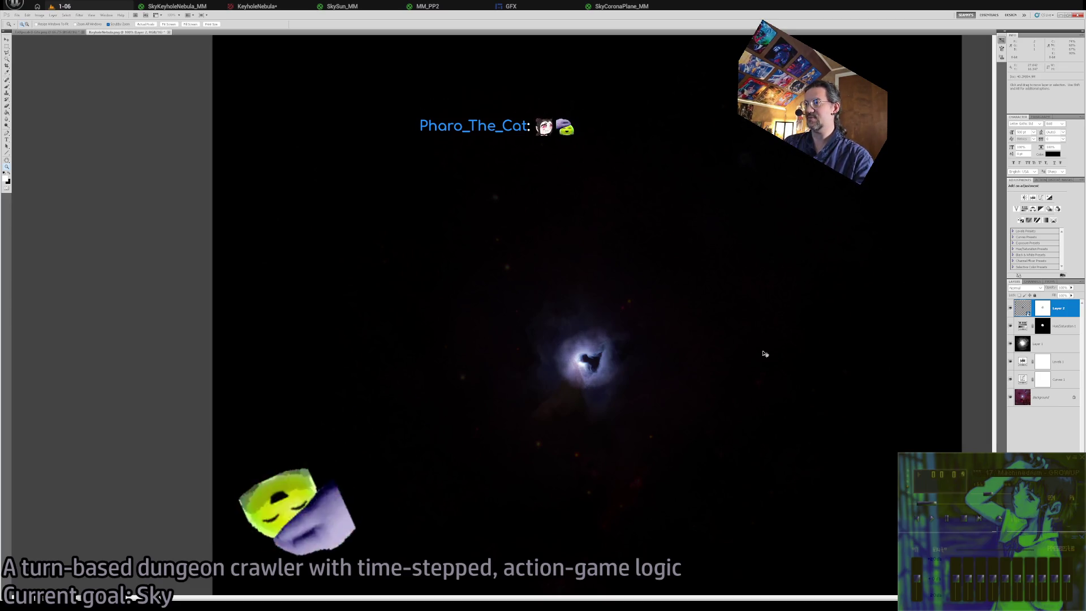
key("ctrl+shift+z")
key("ctrl+shift+z")
key("ctrl+shift+z")
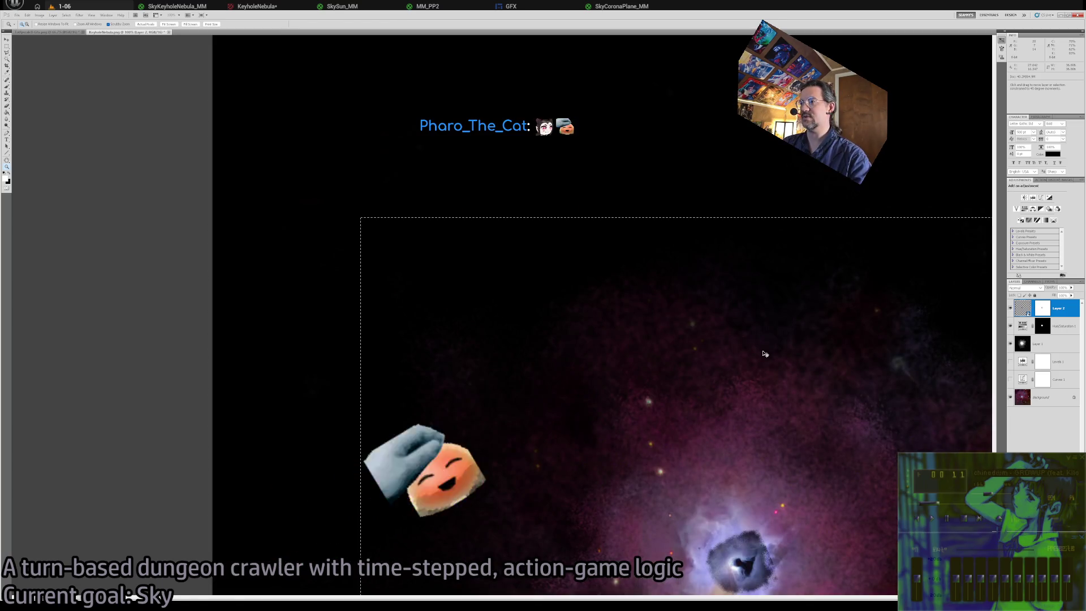
Undo the layer offset through History and inspect the nebula core, returning to 50% zoom.
key("ctrl+alt+z")
key("ctrl+alt+z")
key("ctrl+alt+z")
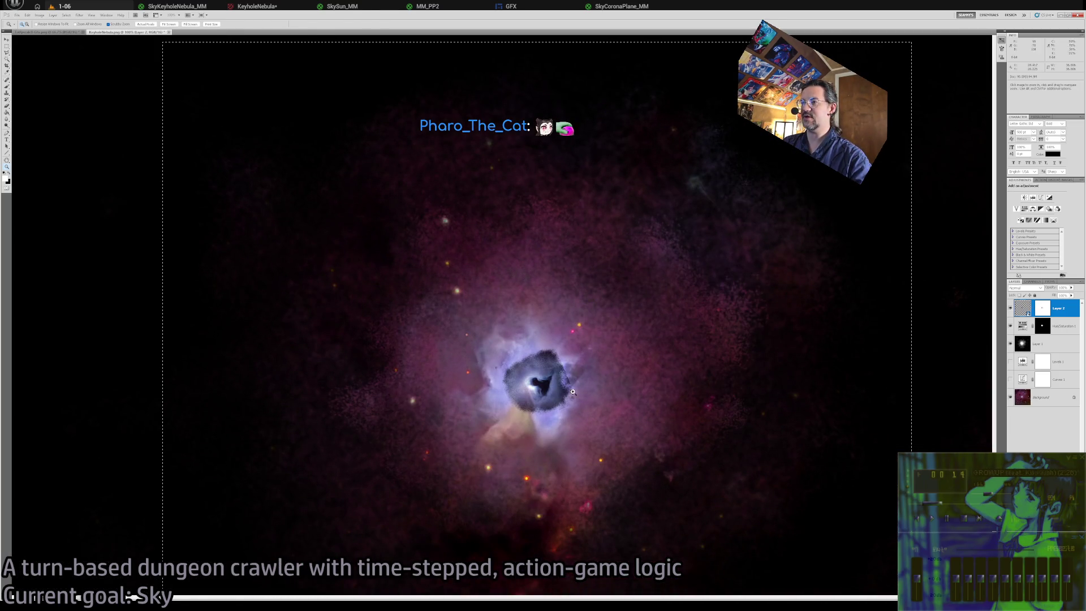
mouse_move(572, 391)
left_mouse_down()
mouse_move(513, 363)
mouse_move(529, 294)
mouse_move(489, 291)
left_mouse_up()
left_click(441, 301)
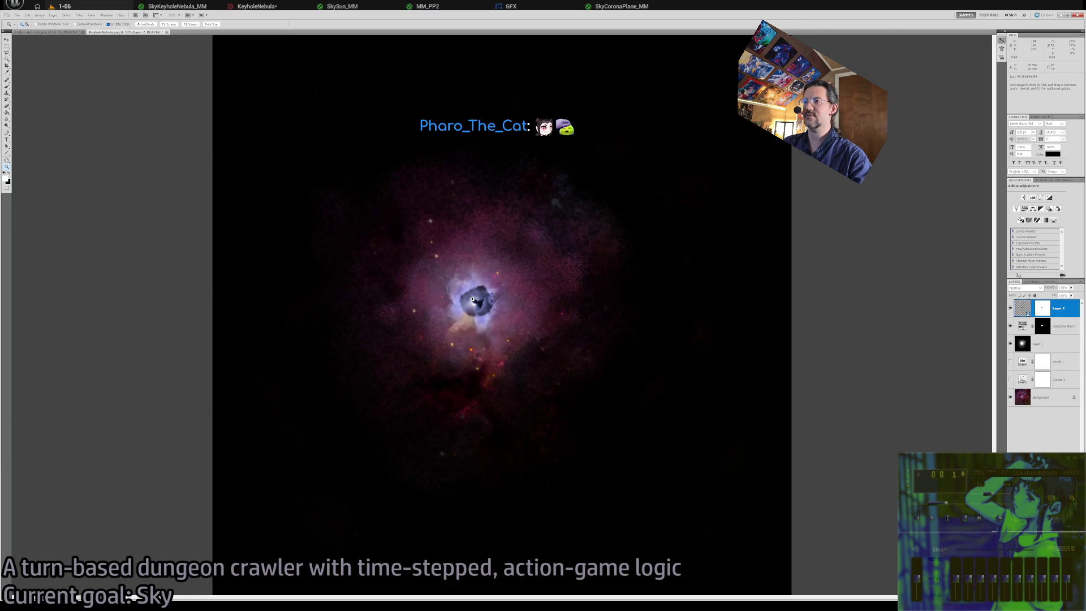
left_click(473, 299)
left_click(489, 364)
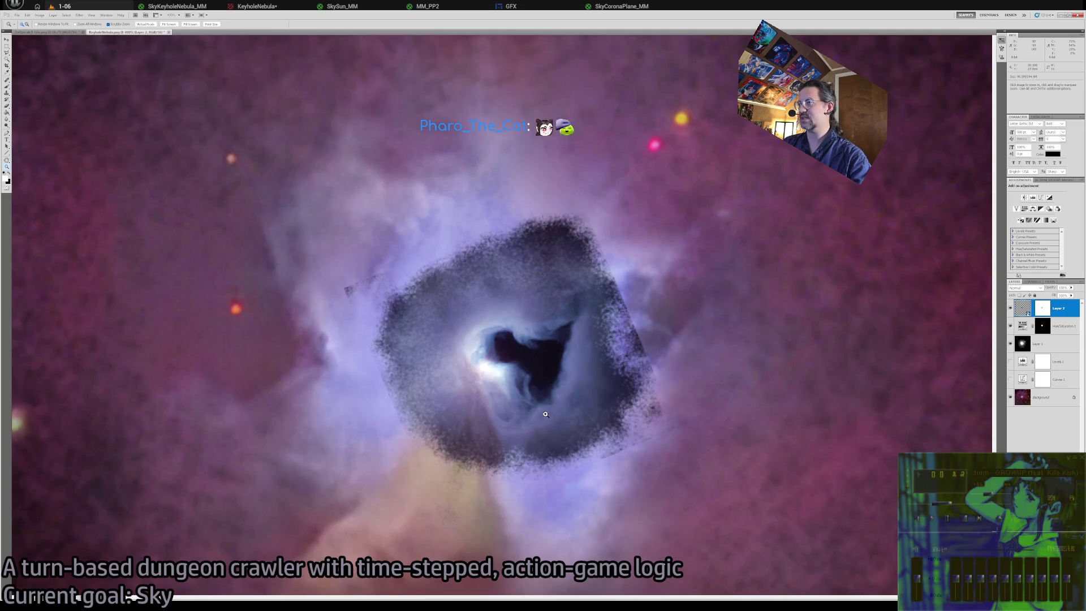
left_click(552, 368, "alt")
left_click(552, 369, "alt")
left_click(552, 368, "alt")
left_click(551, 369, "alt")
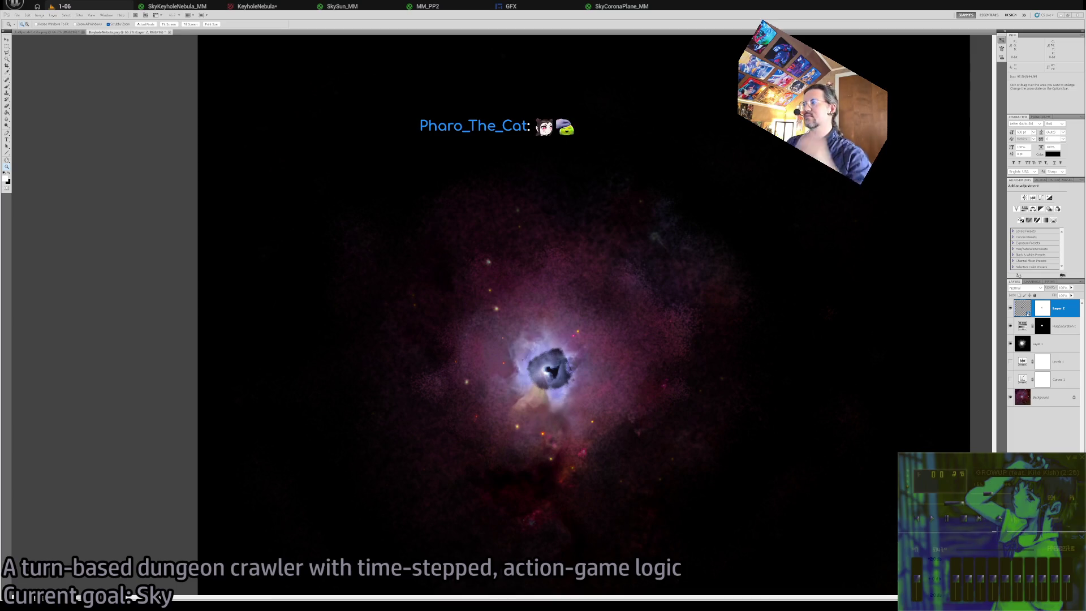
left_click(603, 394, "alt")
left_click(509, 380, "alt")
left_click(813, 296)
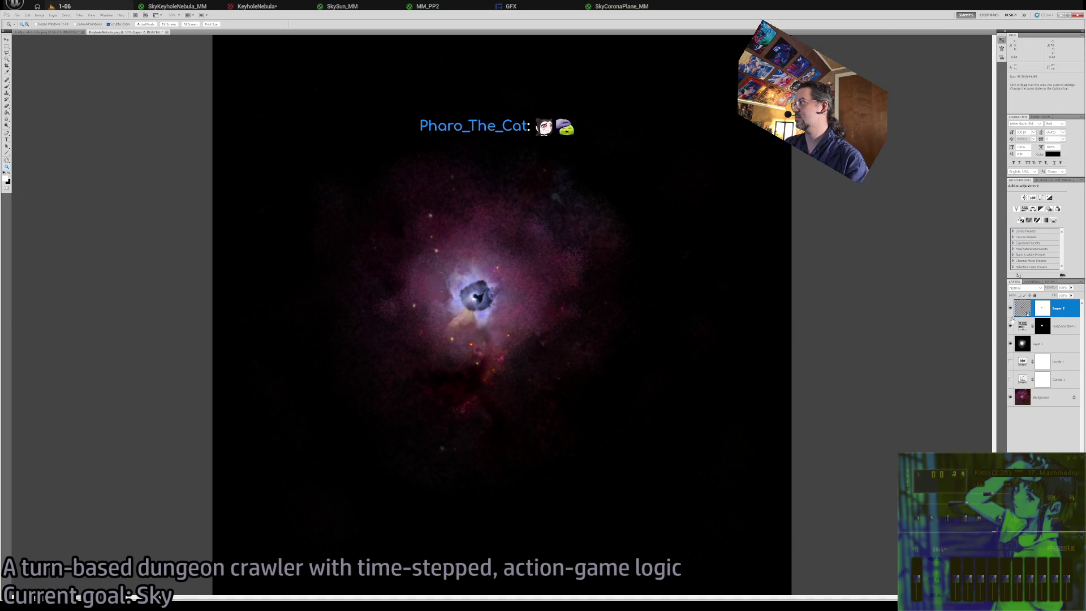
Add a Vibrance adjustment layer, compare it with Layer 1 hidden, then select Layer 1.
left_click(1010, 344)
left_click(1010, 344)
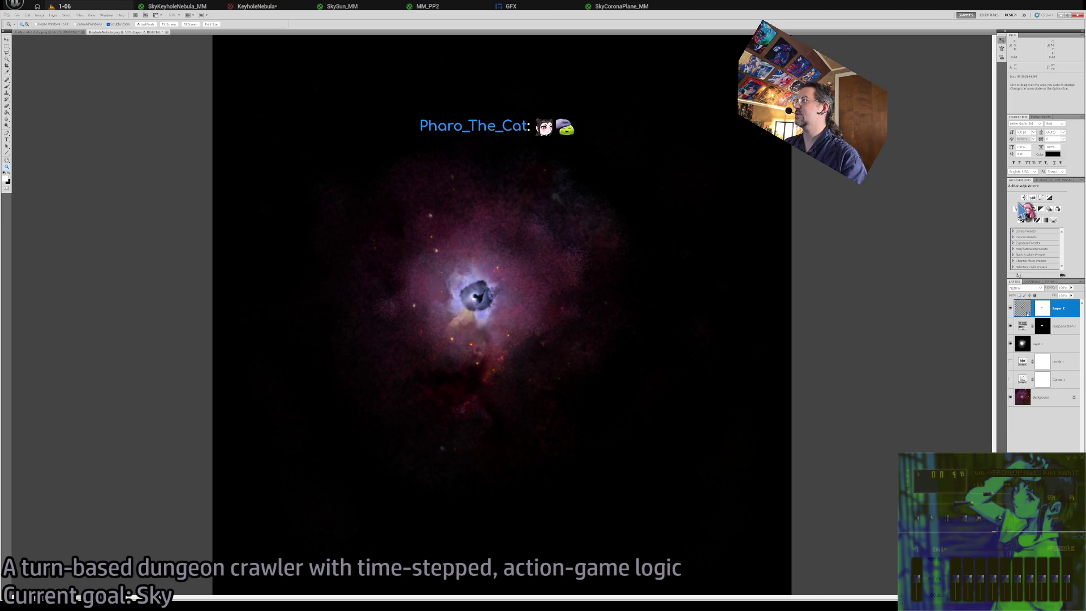
left_click(1016, 208)
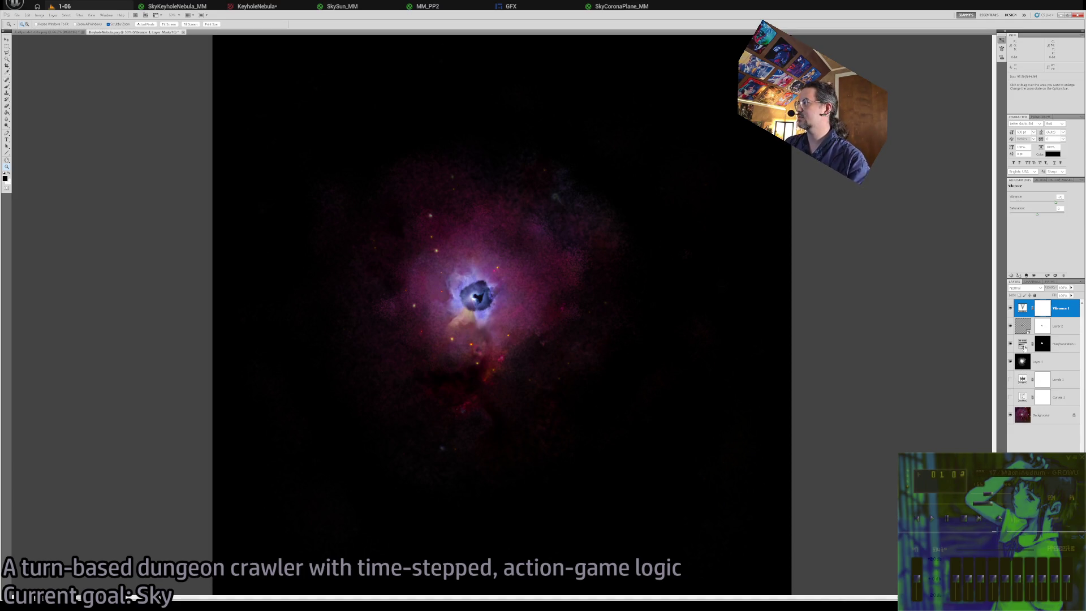
left_click(1010, 360)
left_click(1011, 361)
left_click(1051, 363)
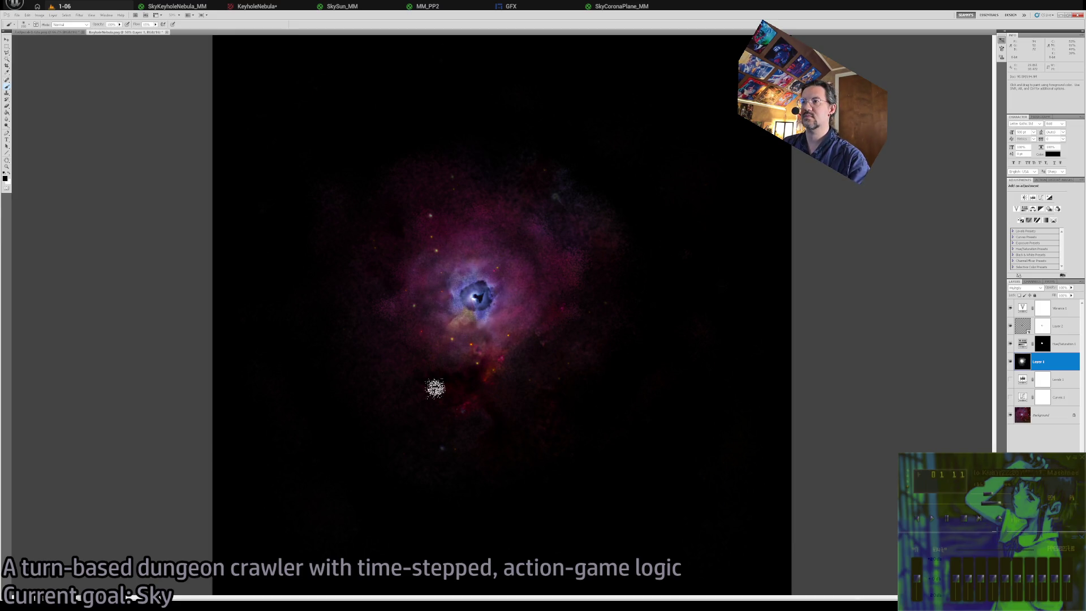
On Layer 1, paint pink and reddish nebula clouds around the core, then zoom out to 33.3%.
key("alt+period")
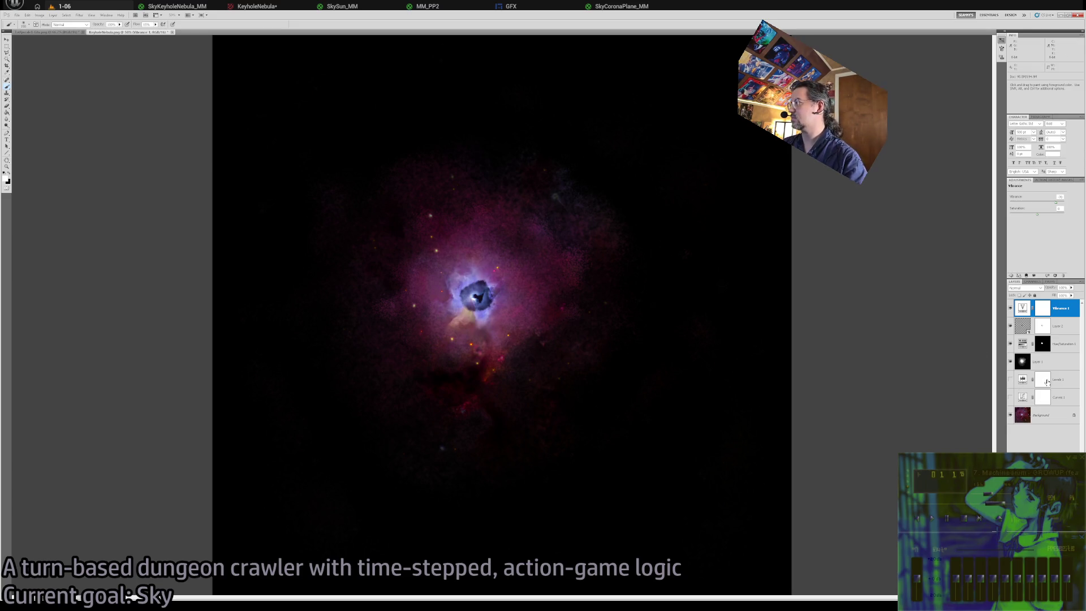
left_click(1022, 362)
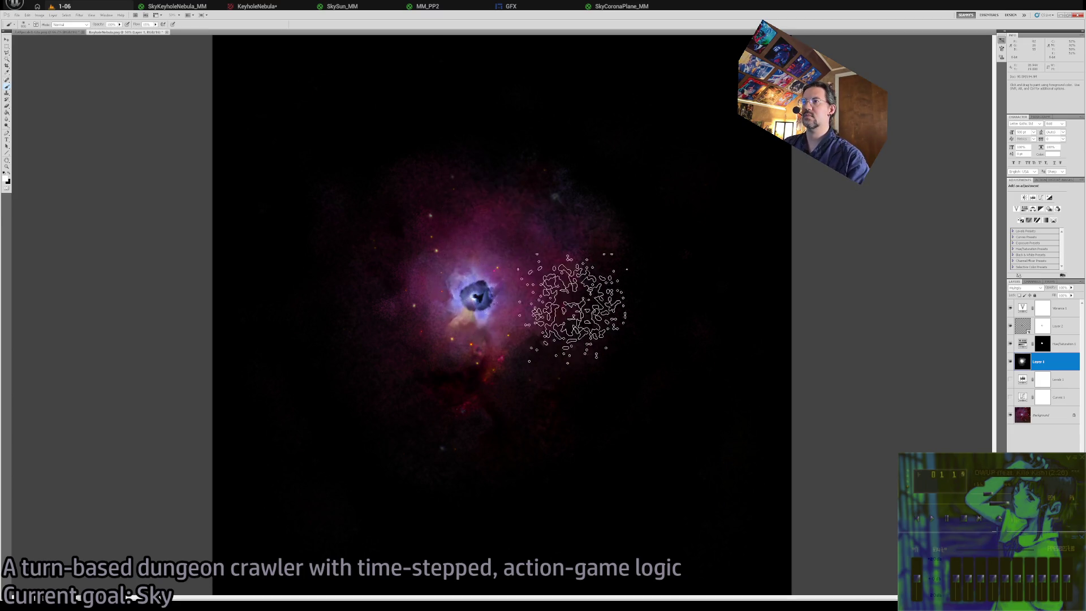
mouse_move(529, 252)
left_mouse_down()
mouse_move(443, 131)
mouse_move(274, 324)
mouse_move(312, 385)
left_mouse_up()
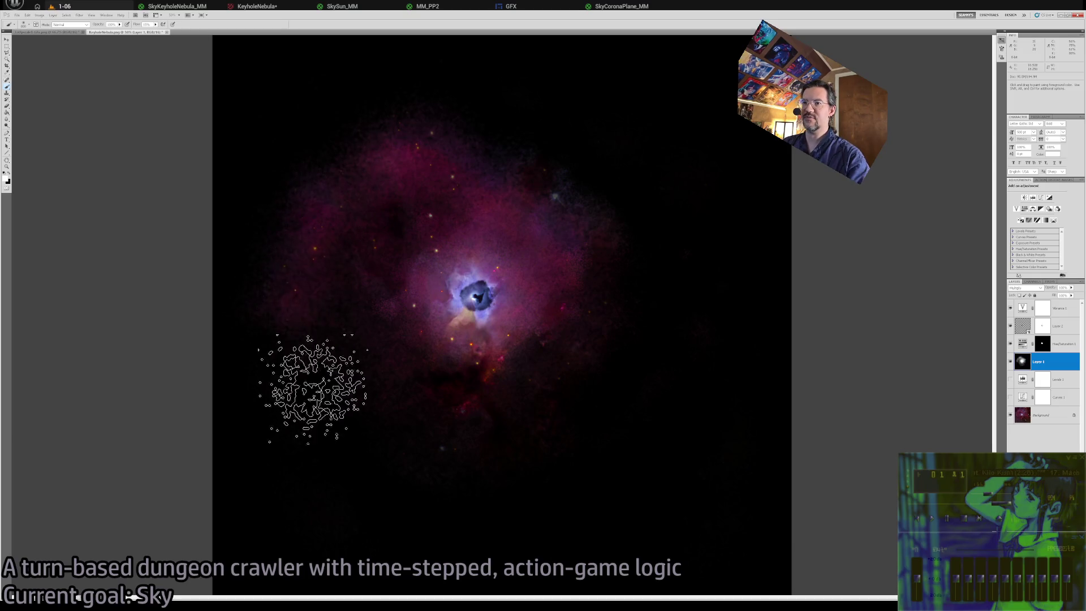
mouse_move(395, 503)
left_mouse_down()
mouse_move(538, 514)
mouse_move(400, 449)
mouse_move(623, 335)
left_mouse_up()
scroll(667, 484, "down", 3)
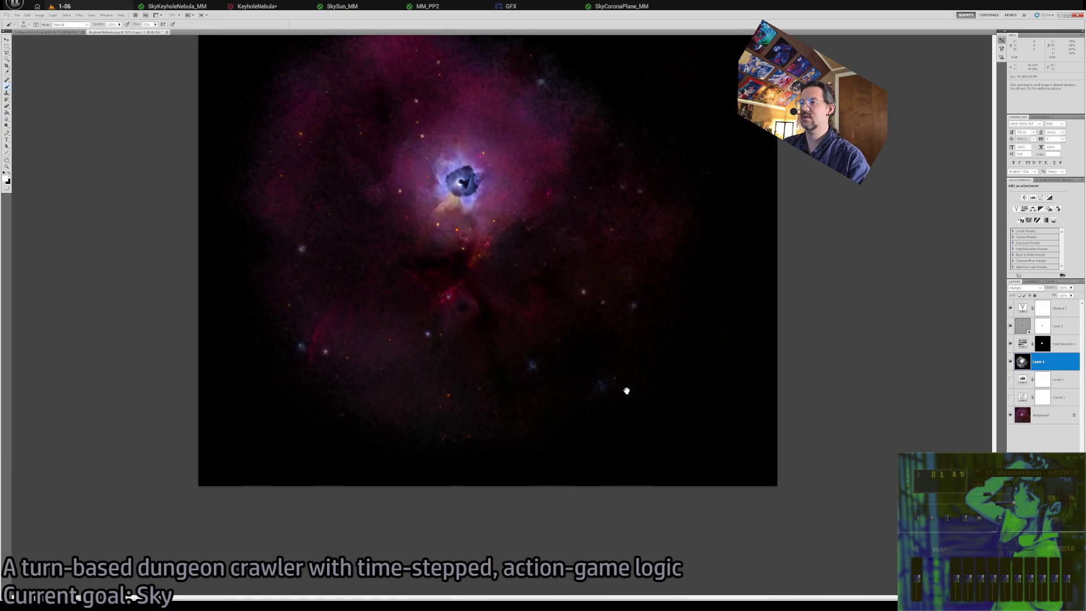
scroll(667, 237, "up", 4)
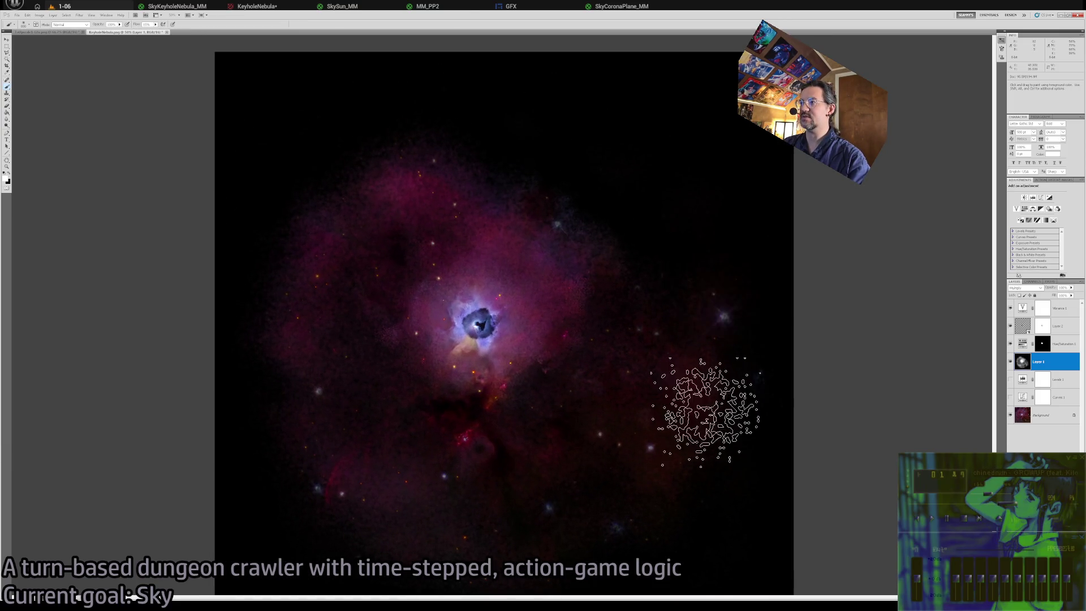
scroll(490, 158, "up", 2)
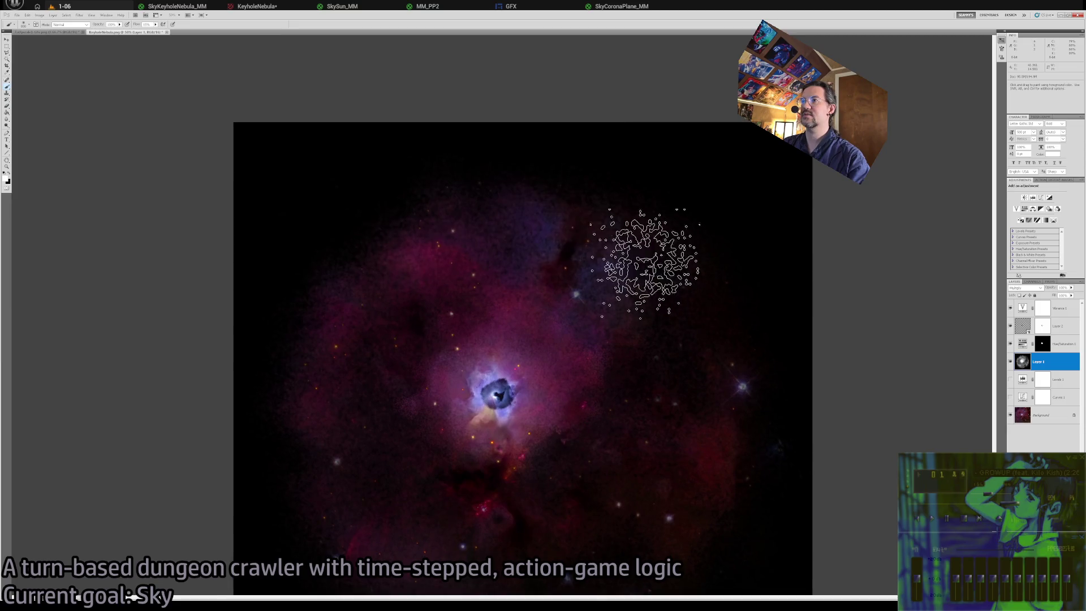
scroll(679, 485, "down", 3)
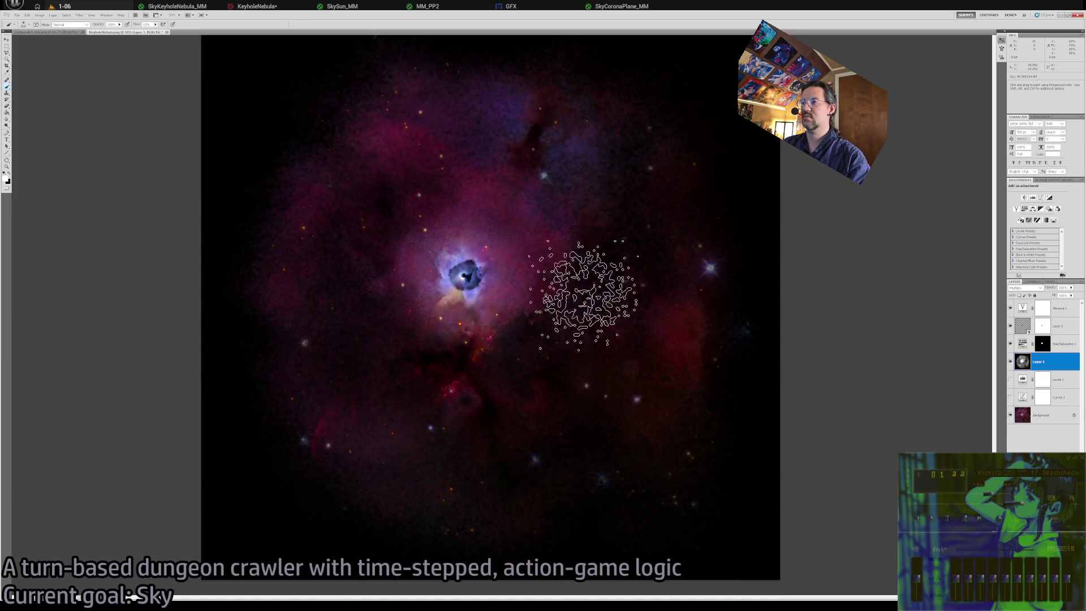
key("ctrl+minus")
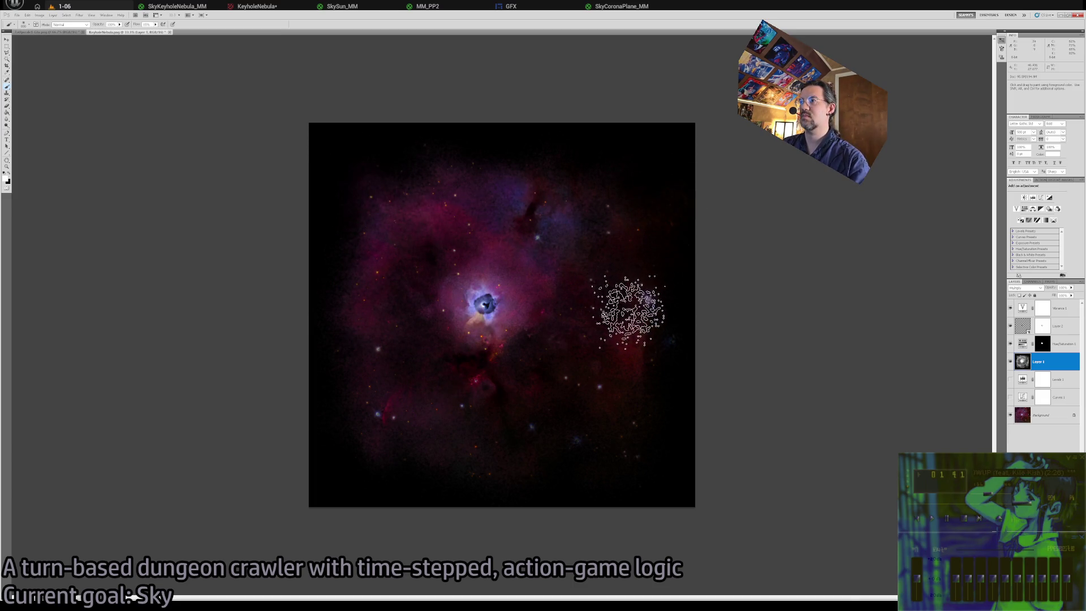
Paint darker lanes and red detail on Layer 1 with a half-size black brush, swapping colours as needed.
key("z")
key("b")
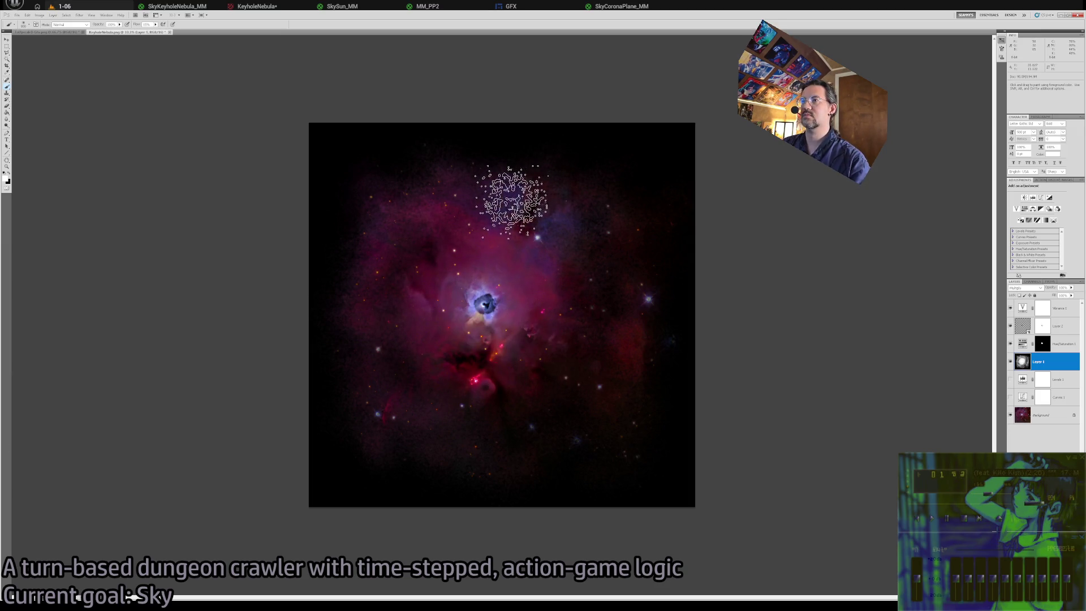
key("x")
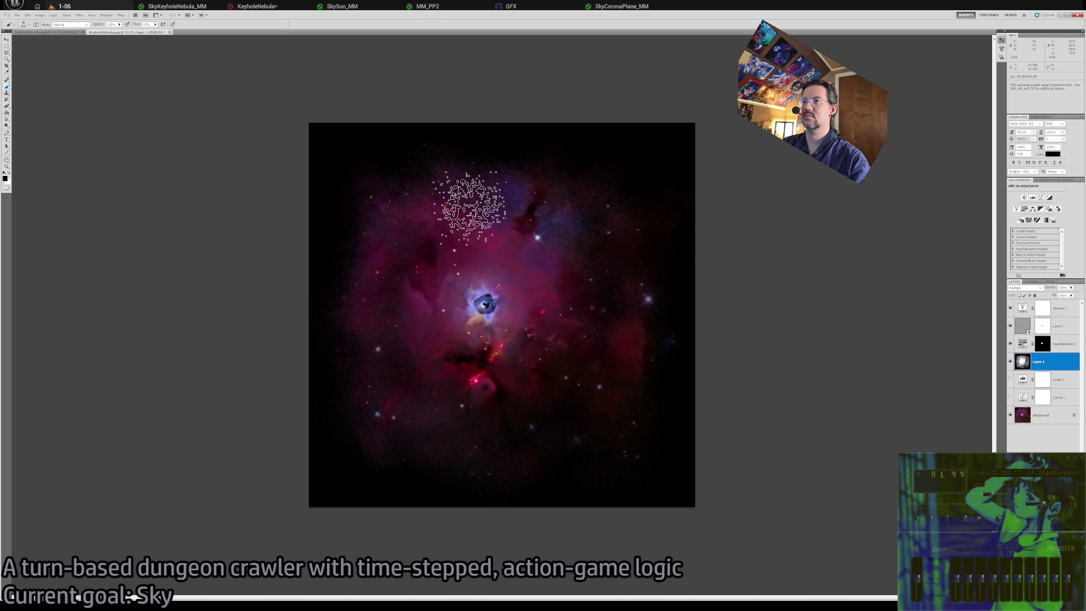
key("[")
key("[")
key("[")
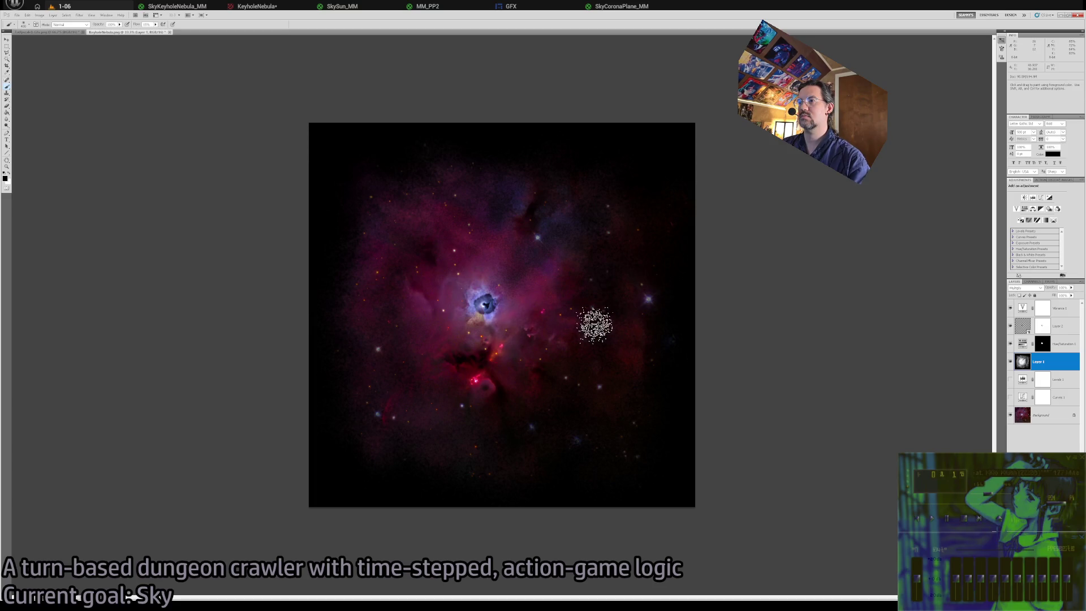
key("e")
key("b")
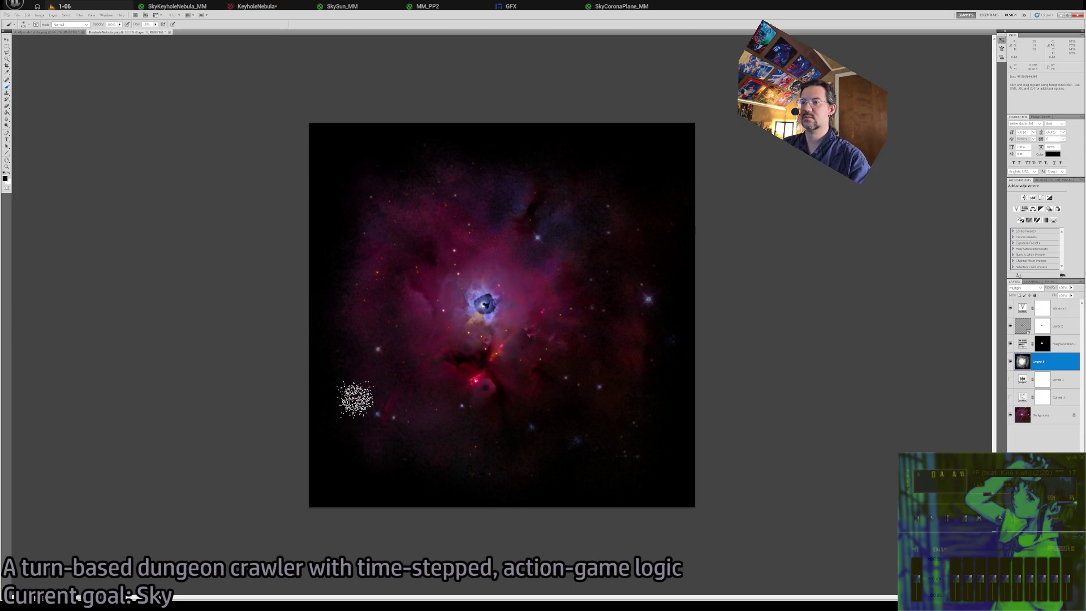
key("x")
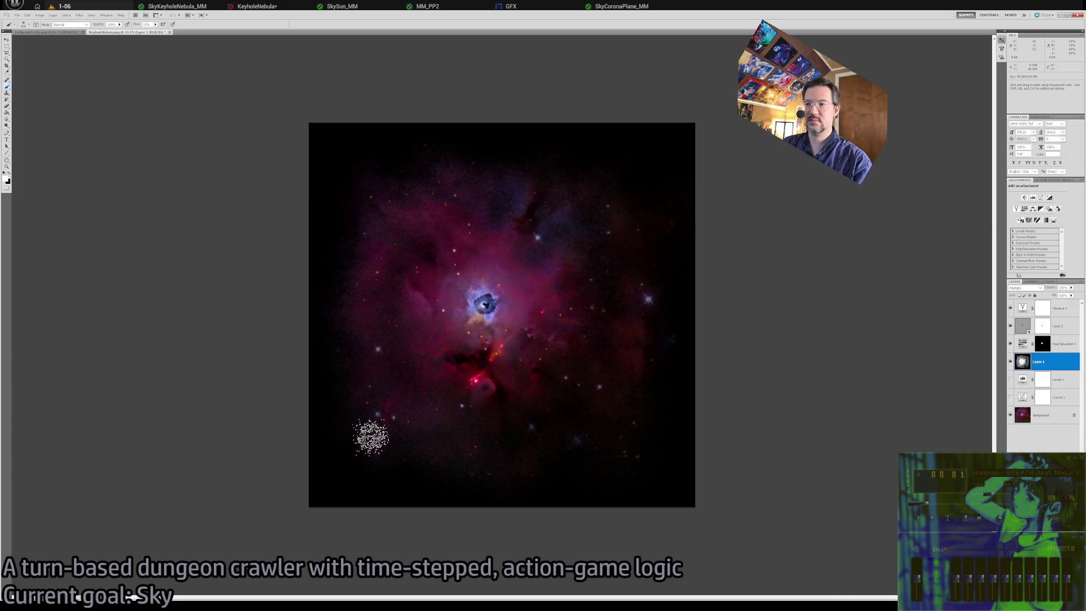
key("x")
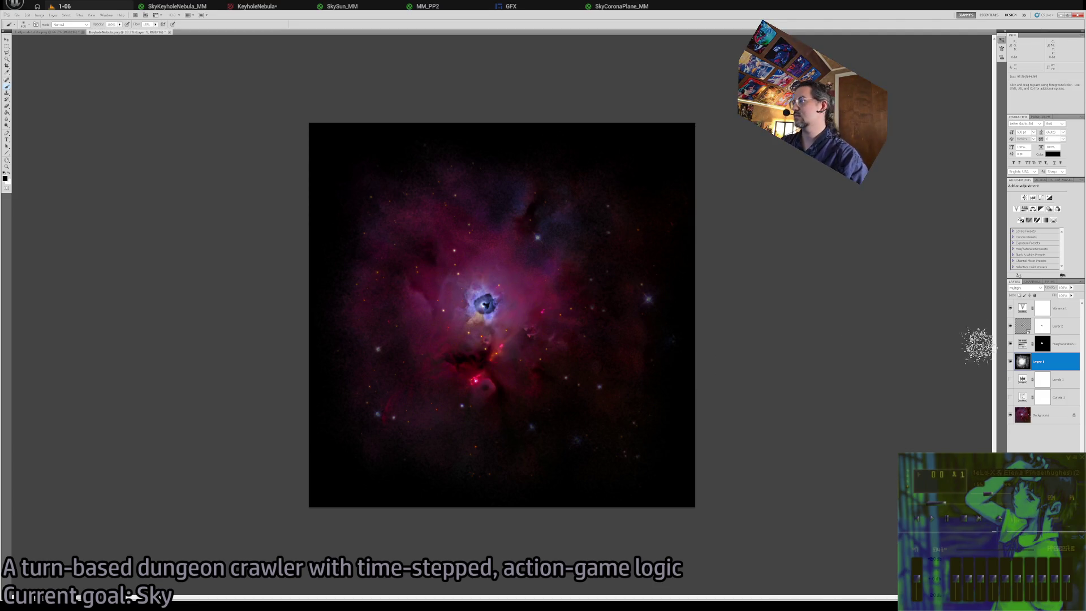
Select the Background layer, zoom to 66.7%, and create a new empty layer named CLONE.
left_click(1010, 310)
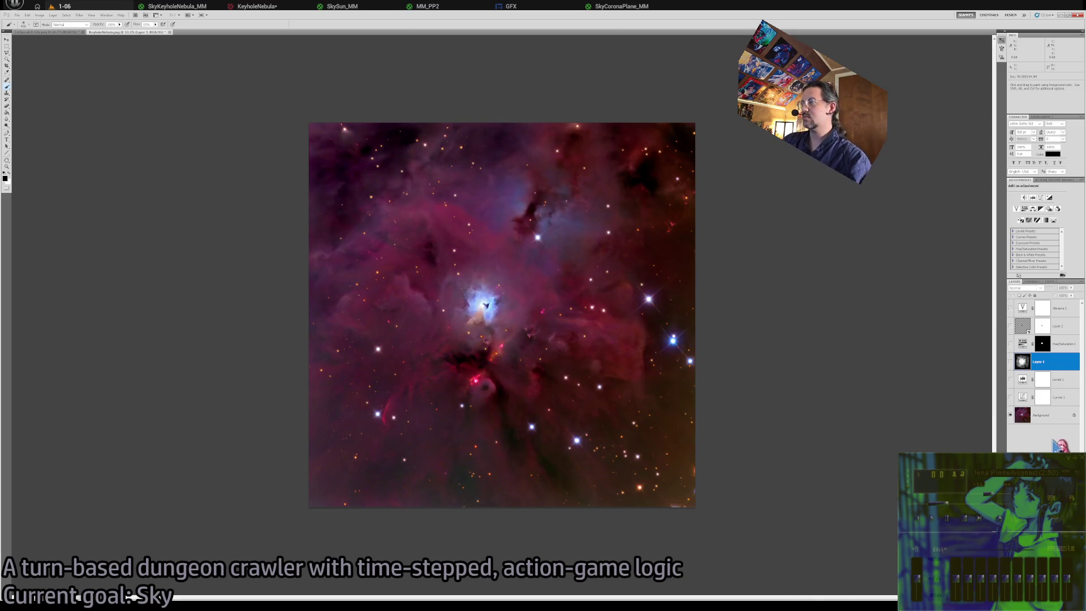
left_click(1050, 415)
key("z")
left_click(610, 328)
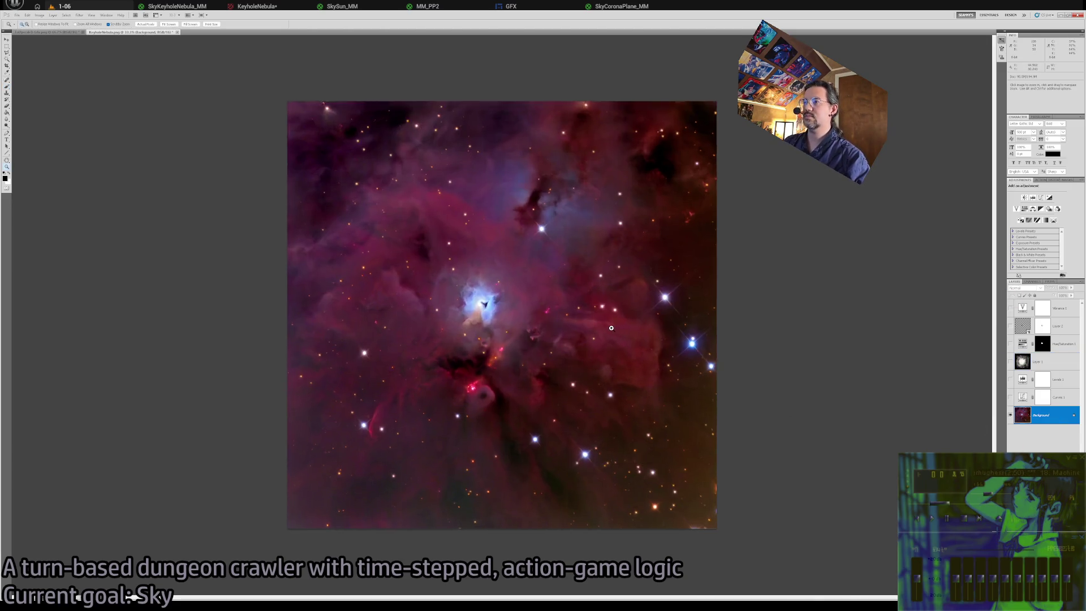
left_click(610, 328)
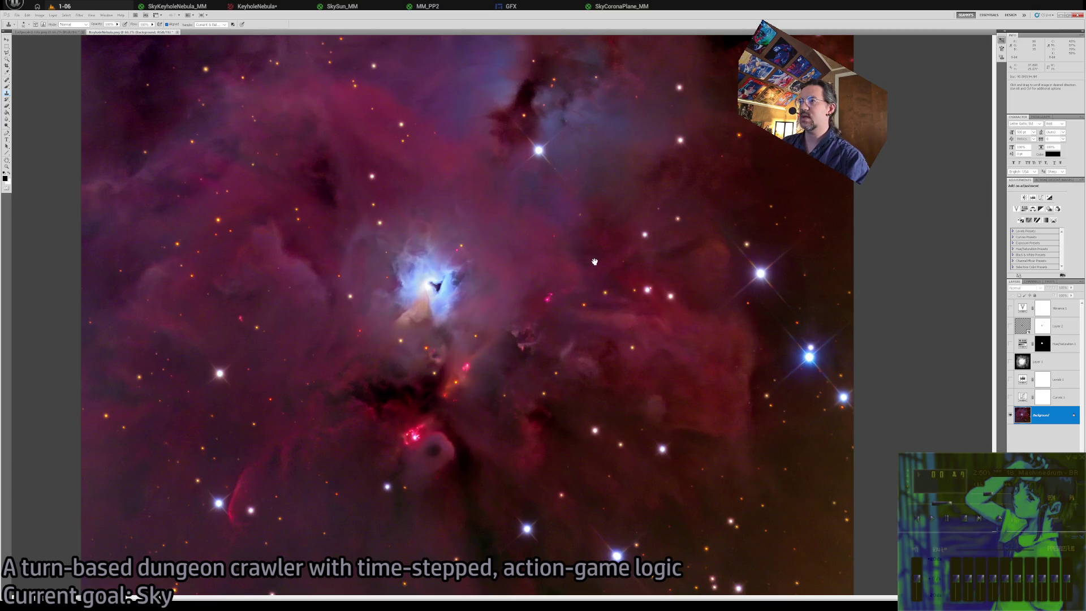
key("b")
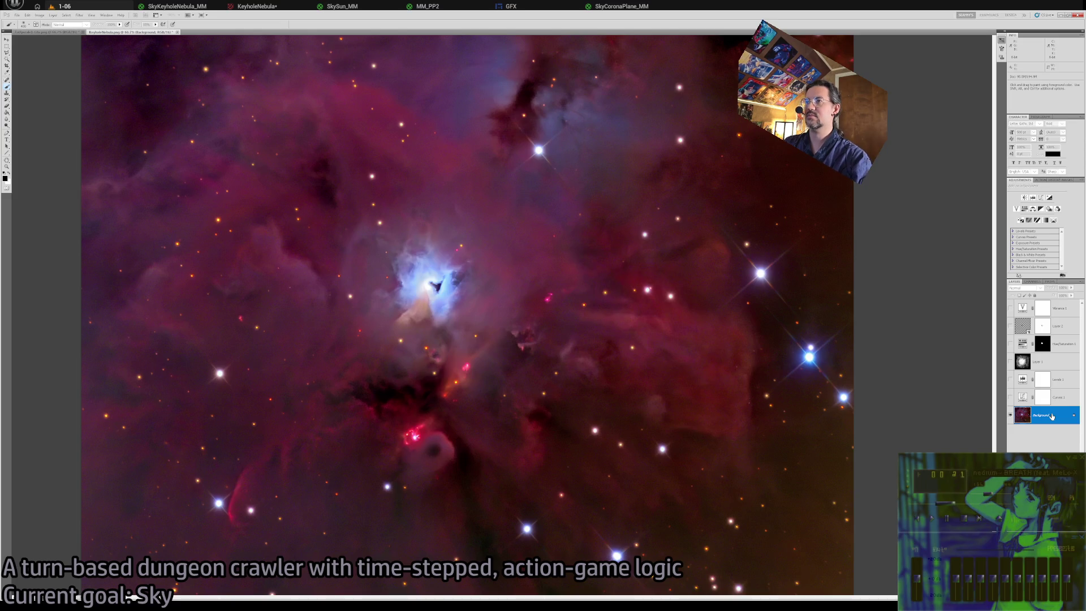
key("ctrl+shift+n")
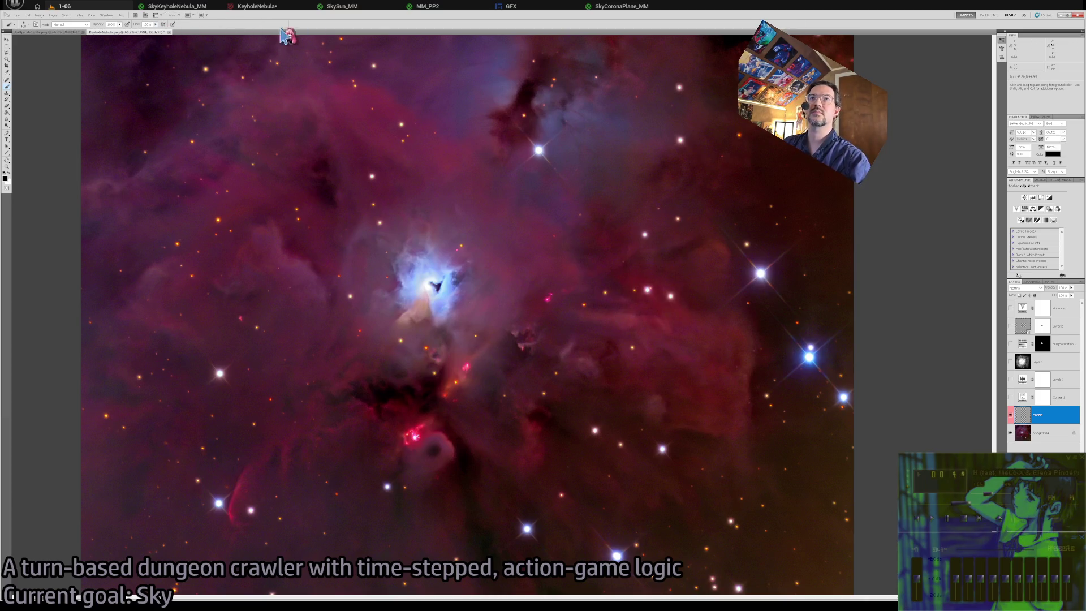
Clone-stamp sky over two bright stars, then fit the image and compare with Layer 1 hidden.
key("s")
scroll(663, 314, "up", 5)
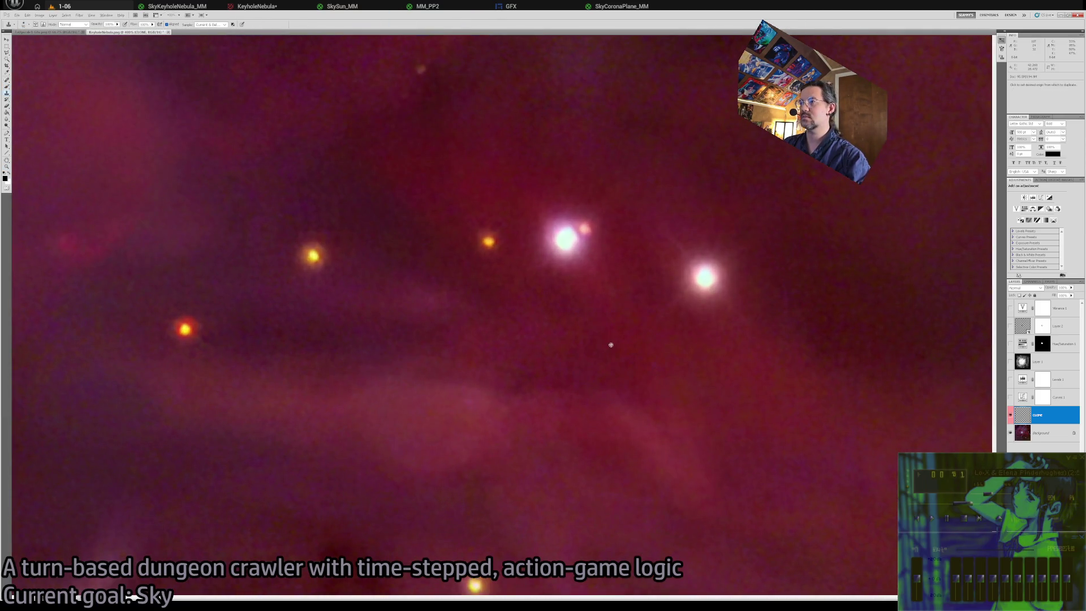
mouse_move(586, 277)
left_mouse_down()
mouse_move(565, 238)
mouse_move(552, 255)
left_mouse_up()
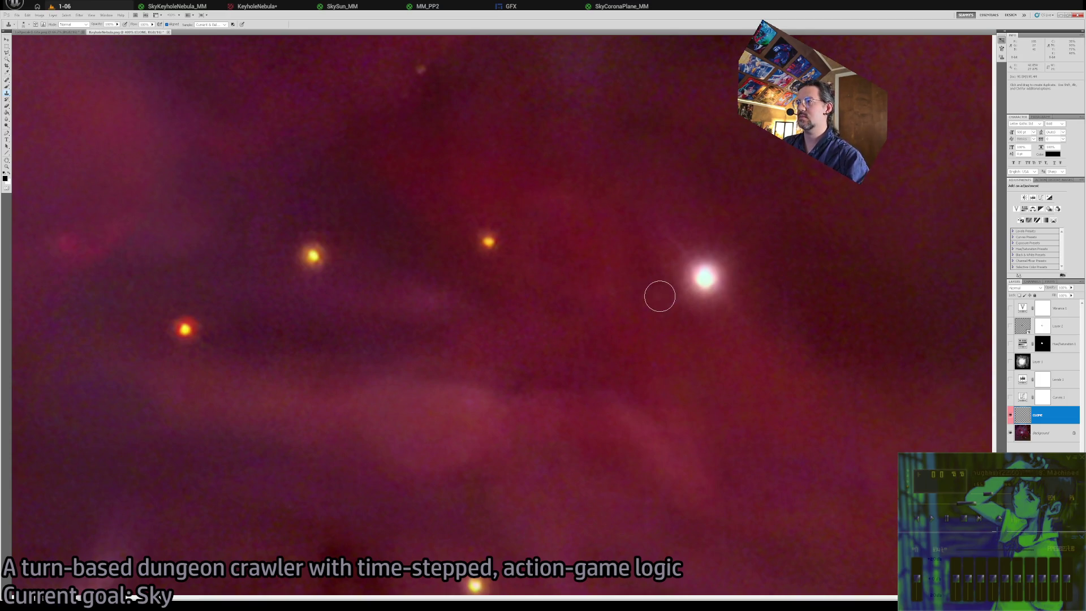
mouse_move(663, 291)
left_mouse_down()
mouse_move(705, 274)
mouse_move(687, 265)
left_mouse_up()
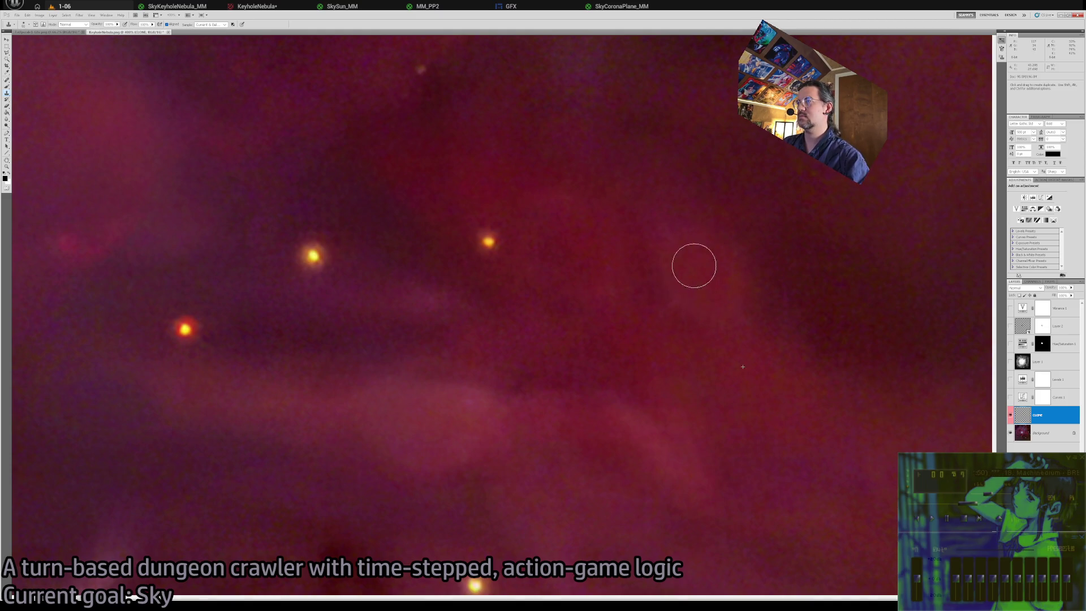
key("z")
left_click(600, 393, "alt")
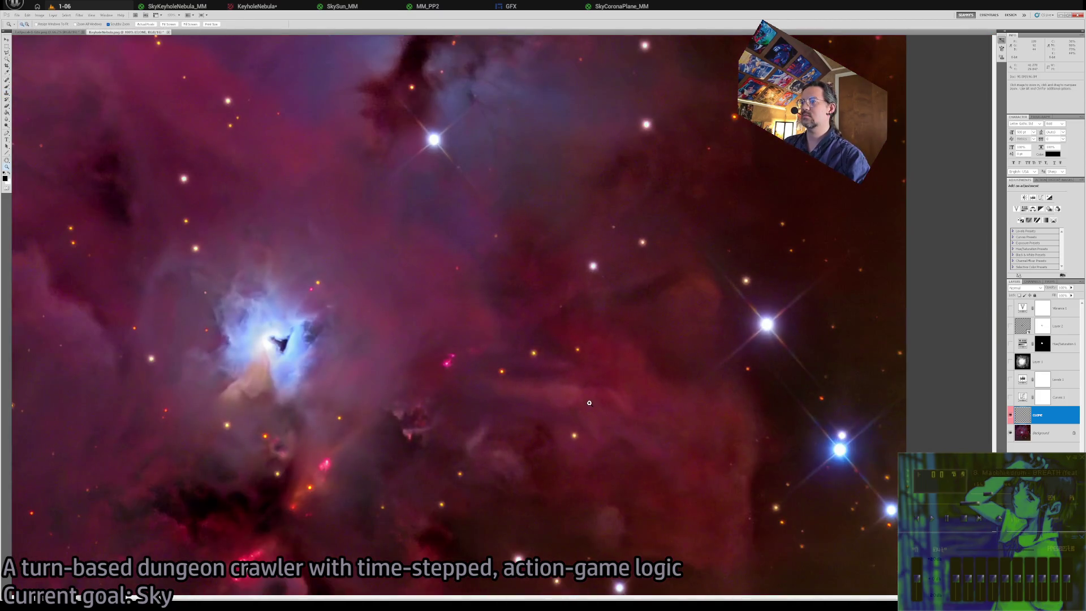
left_click(588, 403)
mouse_move(747, 363)
left_mouse_down()
mouse_move(727, 381)
mouse_move(592, 314)
mouse_move(580, 271)
left_mouse_up()
key("ctrl+0")
left_click(1009, 364)
left_click(1010, 364)
Zoom to 200% on a bright star and try dabbing black over its centre, then undo.
left_click(660, 351)
left_click(660, 351)
key("s")
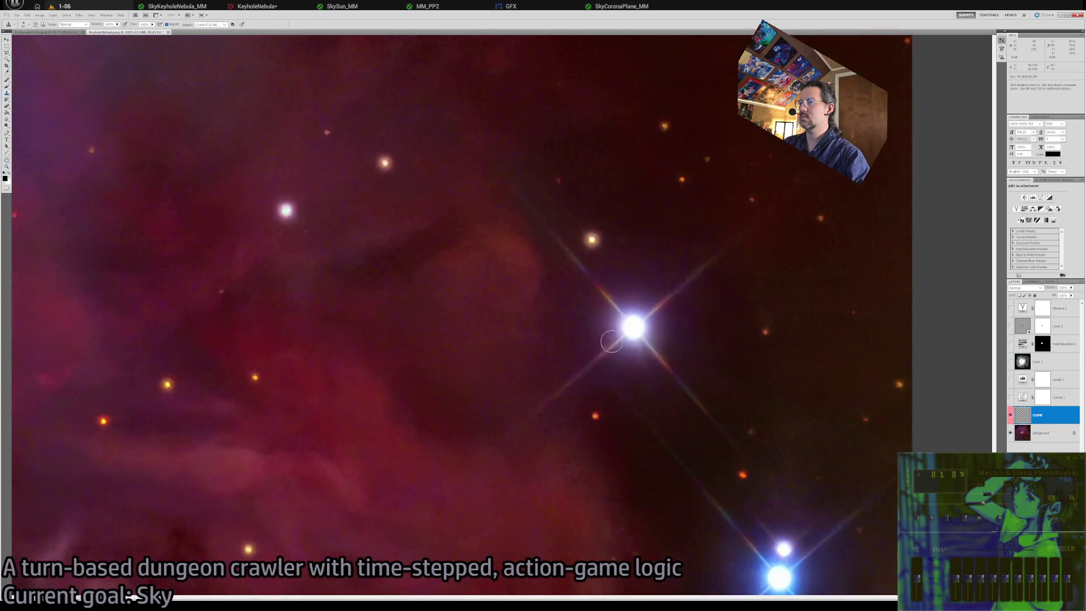
key("bracketright")
key("bracketright")
key("bracketright")
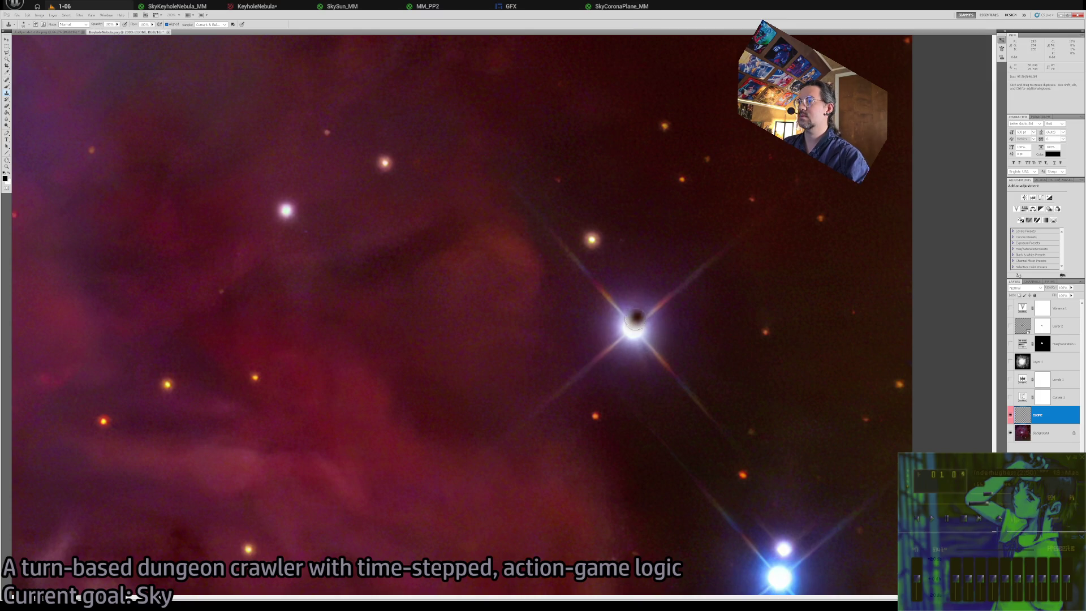
key("b")
key("bracketright")
key("bracketleft")
key("bracketleft")
key("bracketleft")
left_click(632, 322)
left_click(633, 323)
key("ctrl+z")
Clone dark sky over the star's core, glow and spikes using a larger clone brush.
key("s")
mouse_move(636, 316)
left_mouse_down()
mouse_move(632, 327)
mouse_move(655, 316)
left_mouse_up()
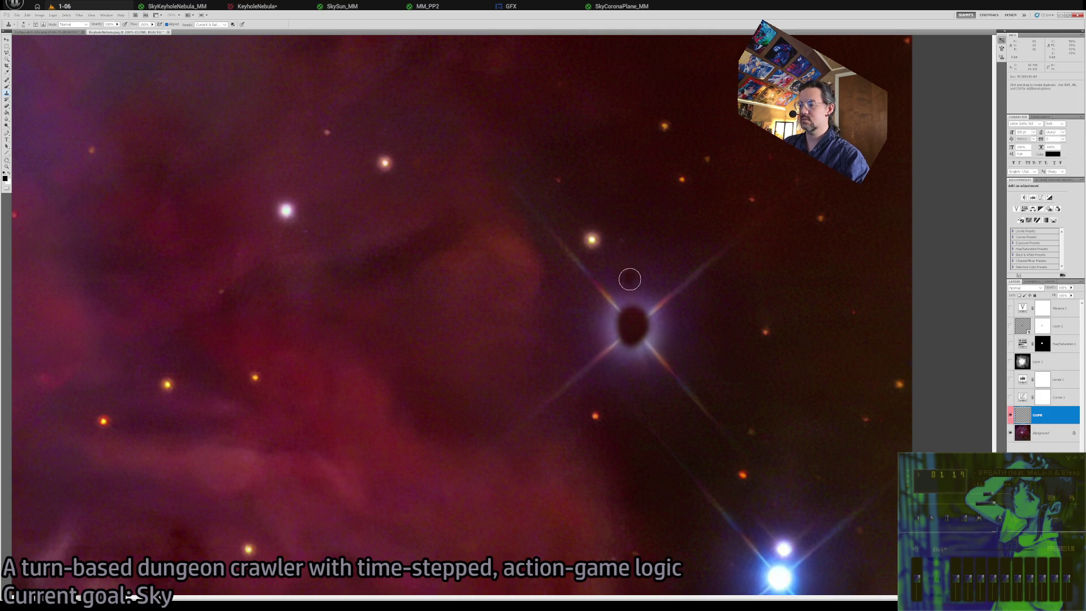
key("bracketright")
key("bracketright")
key("bracketright")
mouse_move(633, 324)
left_mouse_down()
mouse_move(609, 332)
mouse_move(661, 360)
mouse_move(661, 317)
left_mouse_up()
key("bracketleft")
key("bracketleft")
key("bracketleft")
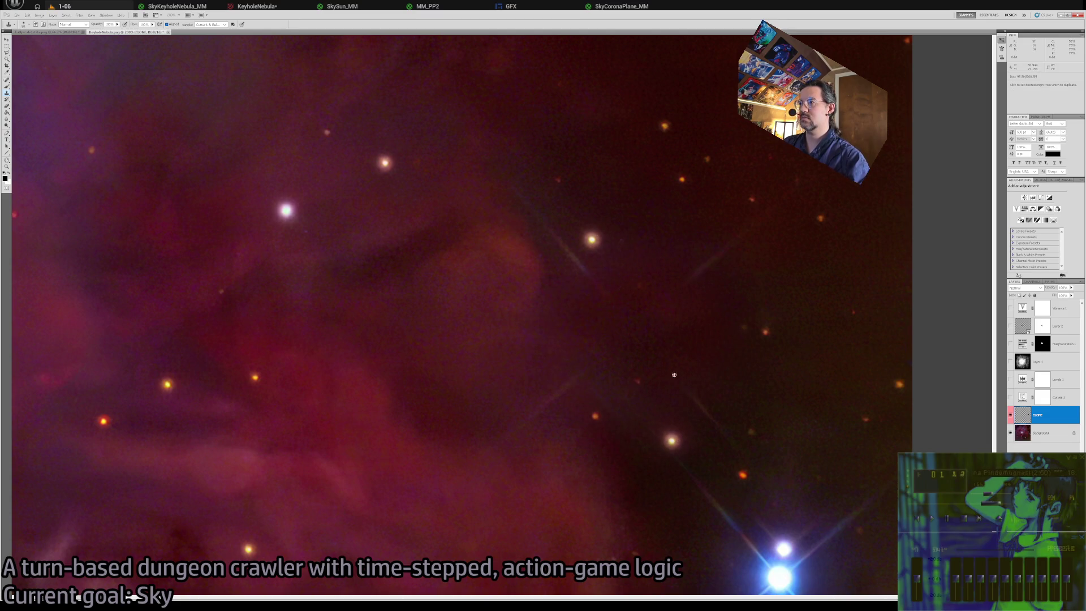
key("e")
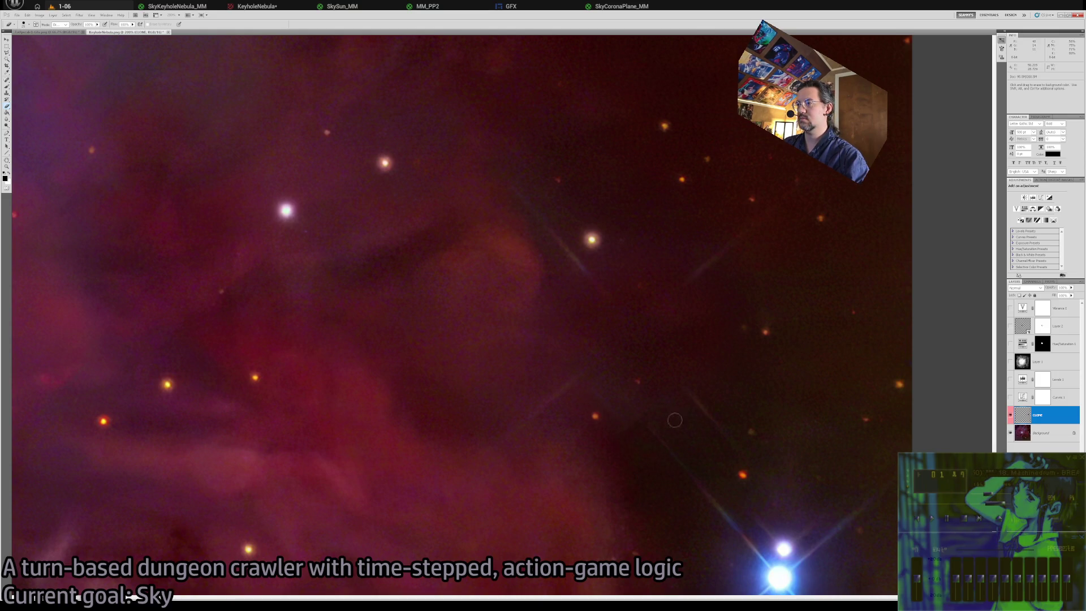
key("s")
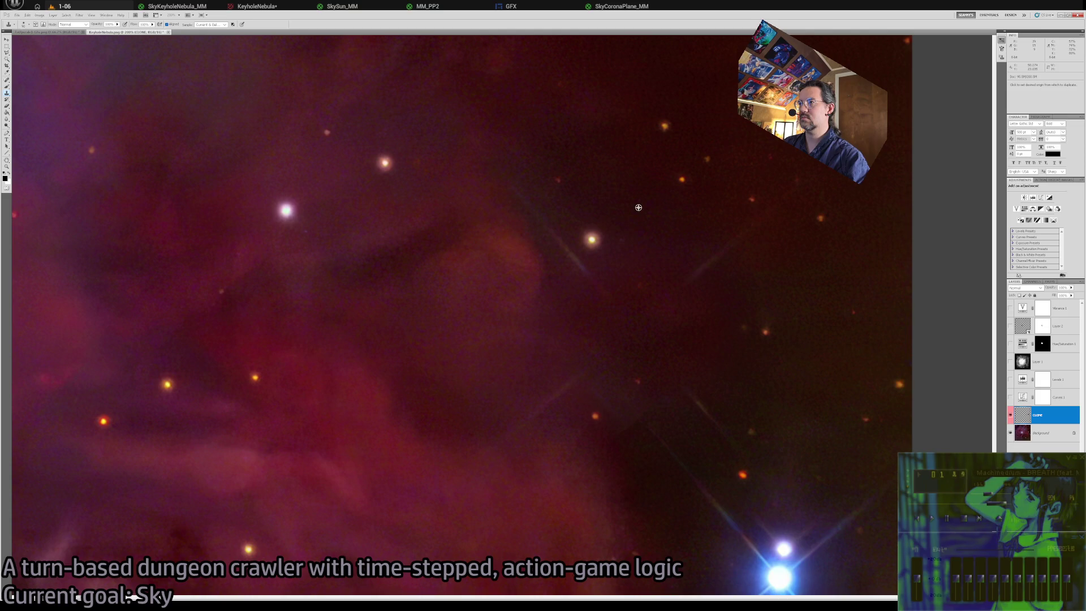
Try cloning over the diagonal streak, undoing the patches that don't blend in.
mouse_move(765, 319)
left_mouse_down()
mouse_move(683, 354)
mouse_move(663, 260)
left_mouse_up()
left_click_drag(603, 274, 666, 408)
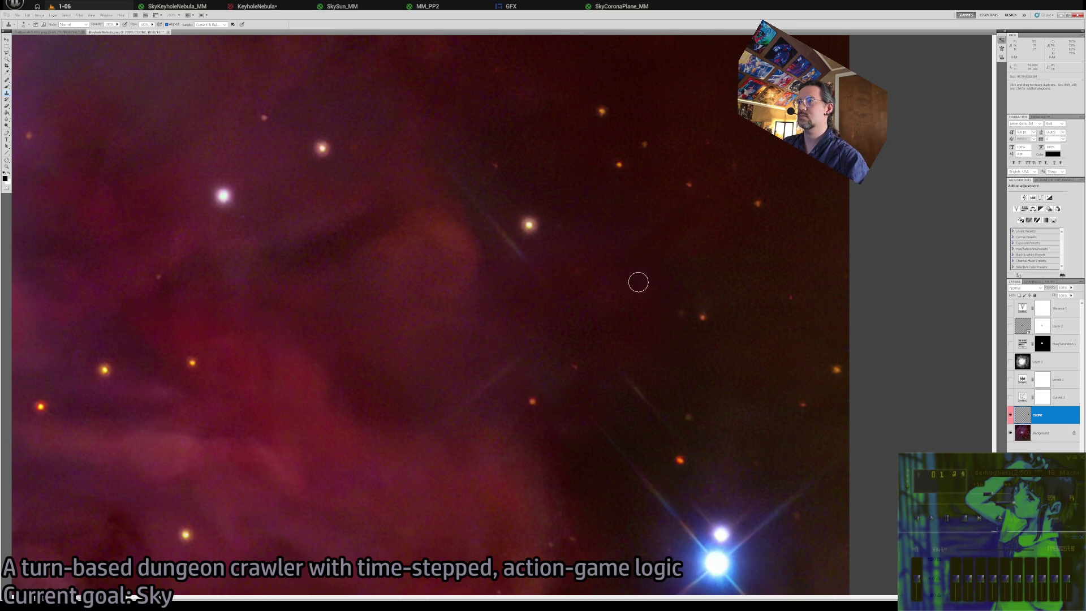
left_click(538, 283)
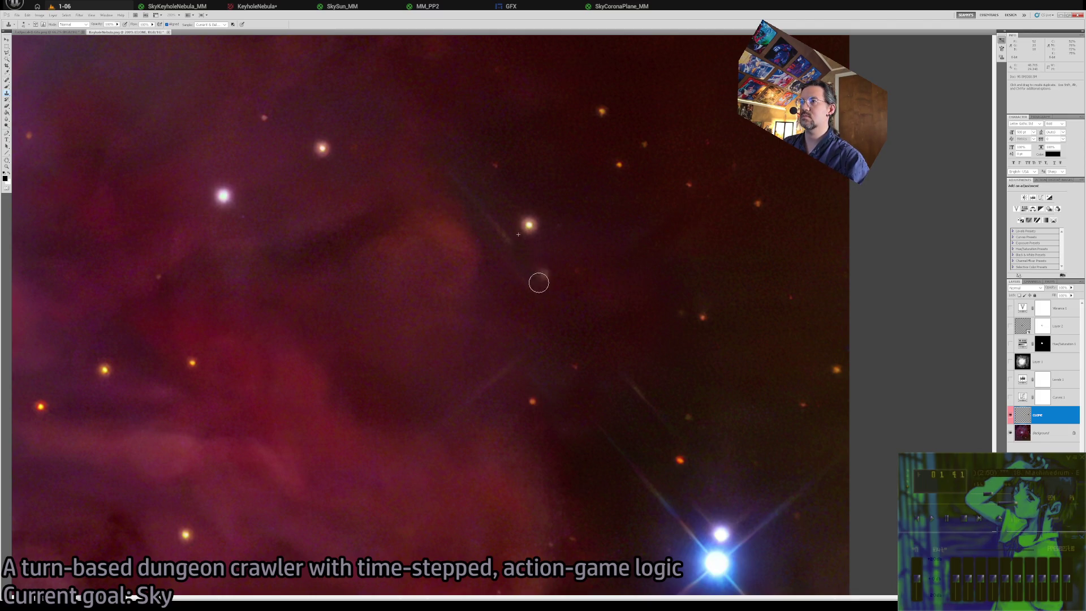
key("ctrl+z")
left_click(567, 229, "alt")
left_click(514, 247)
key("ctrl+z")
Sample dark sky and clone it over the streak beside the star and the small star.
left_click(544, 185, "alt")
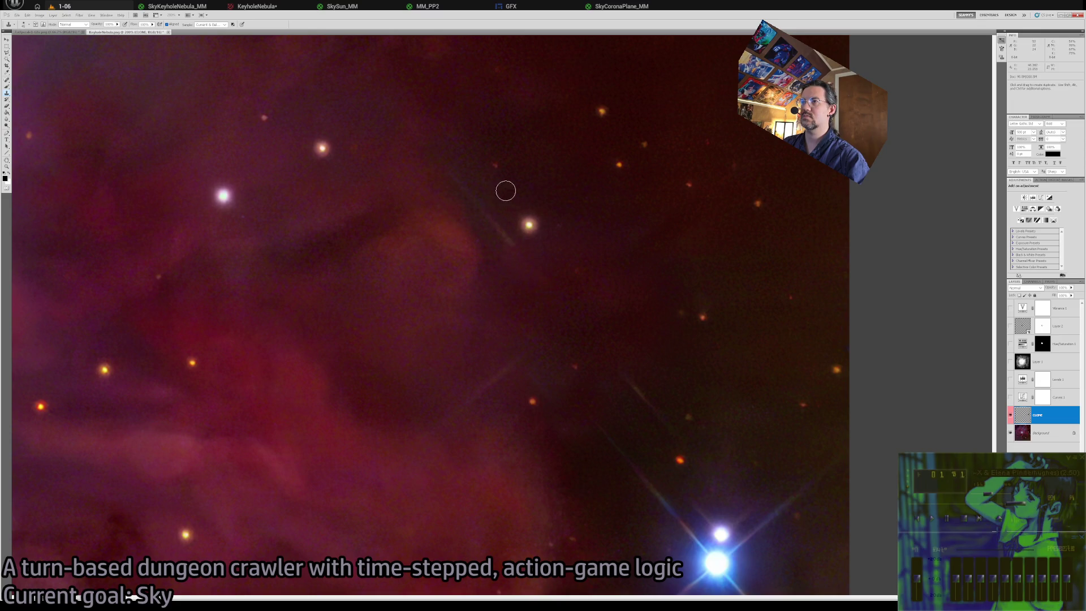
left_click(523, 186, "alt")
left_click_drag(499, 230, 491, 220)
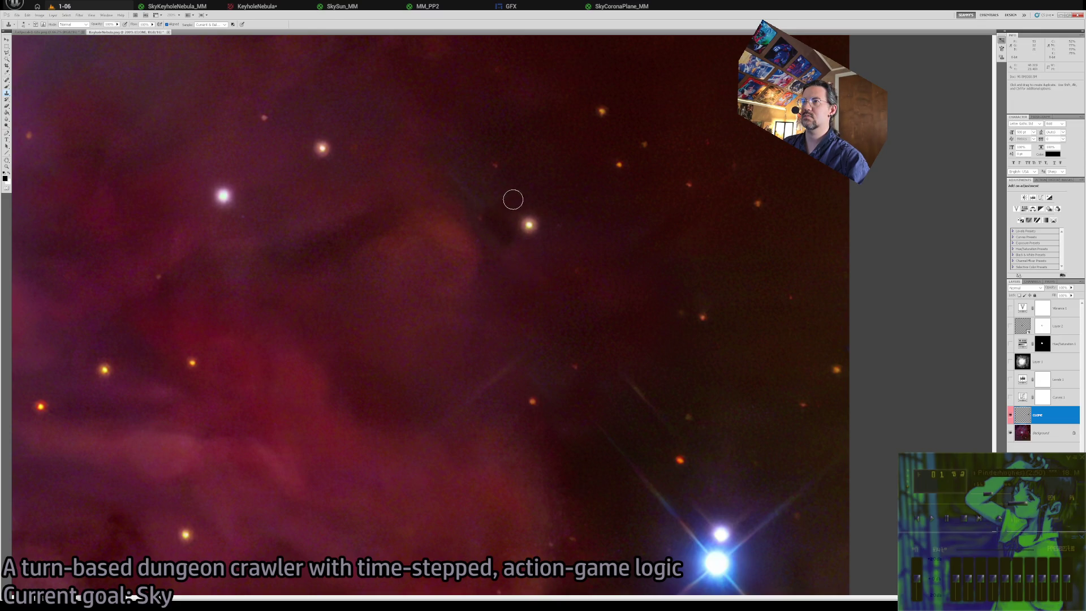
key("bracketright")
key("bracketright")
key("bracketright")
left_click_drag(515, 210, 501, 208)
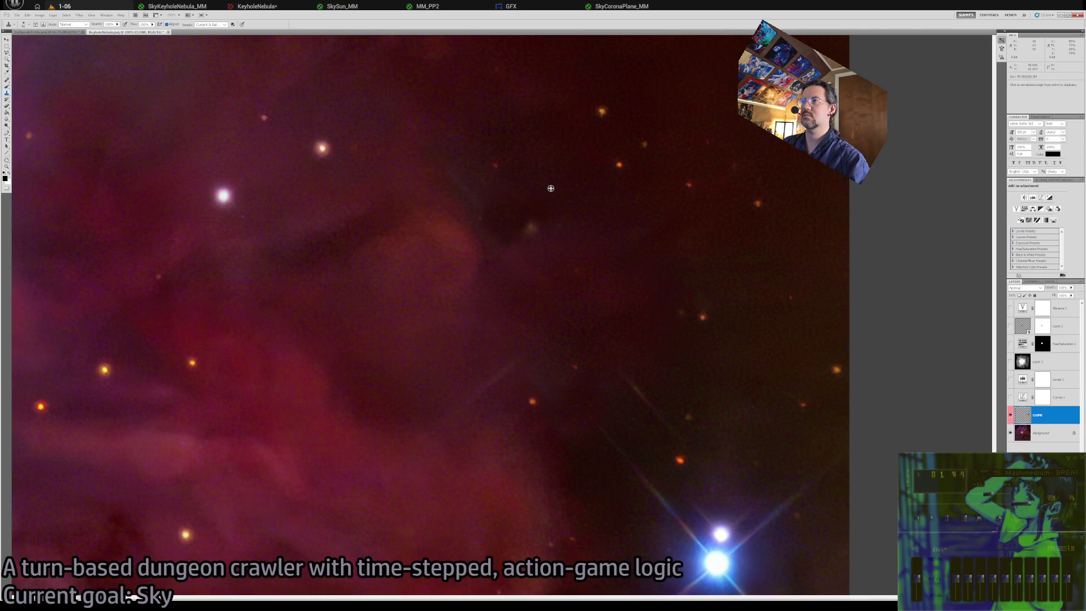
left_click(539, 171, "alt")
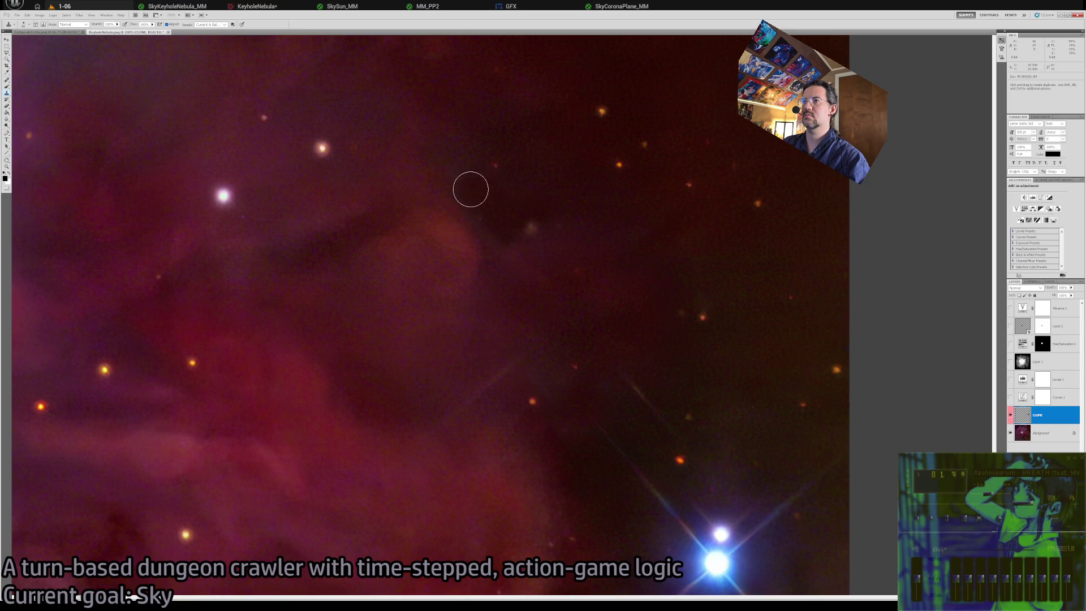
Move to the lower bright stars and compare with Layer 1 and CLONE hidden.
left_click_drag(547, 187, 514, 141)
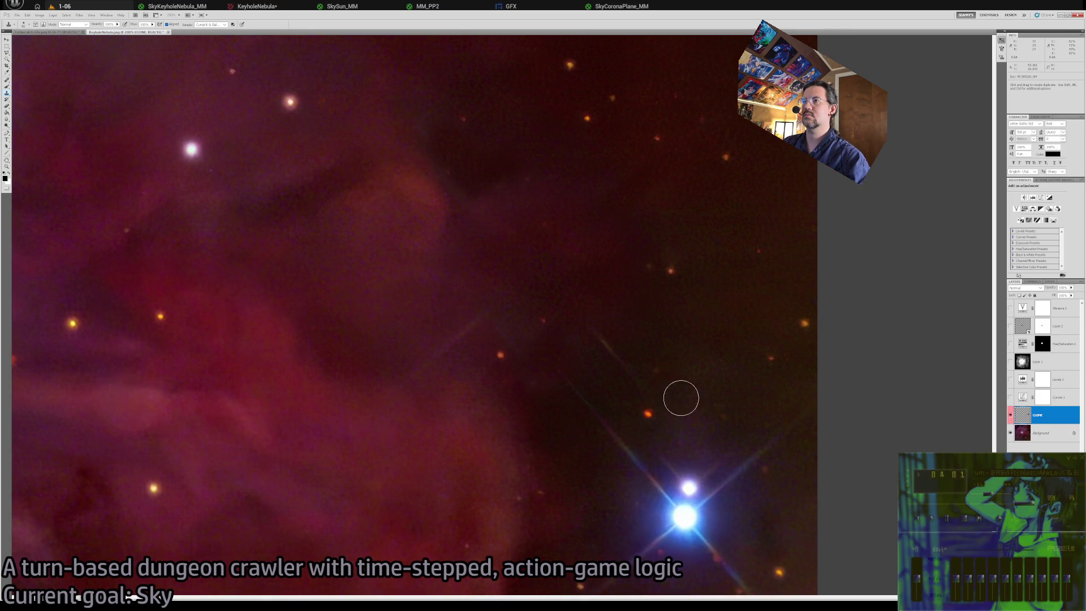
left_click_drag(709, 408, 677, 311)
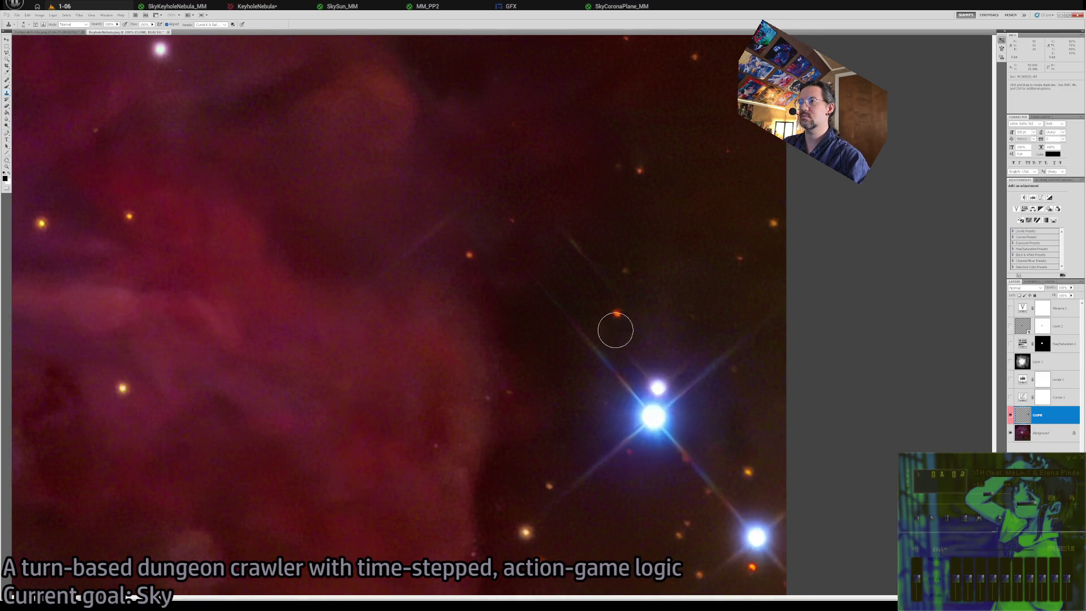
left_click_drag(617, 357, 686, 334)
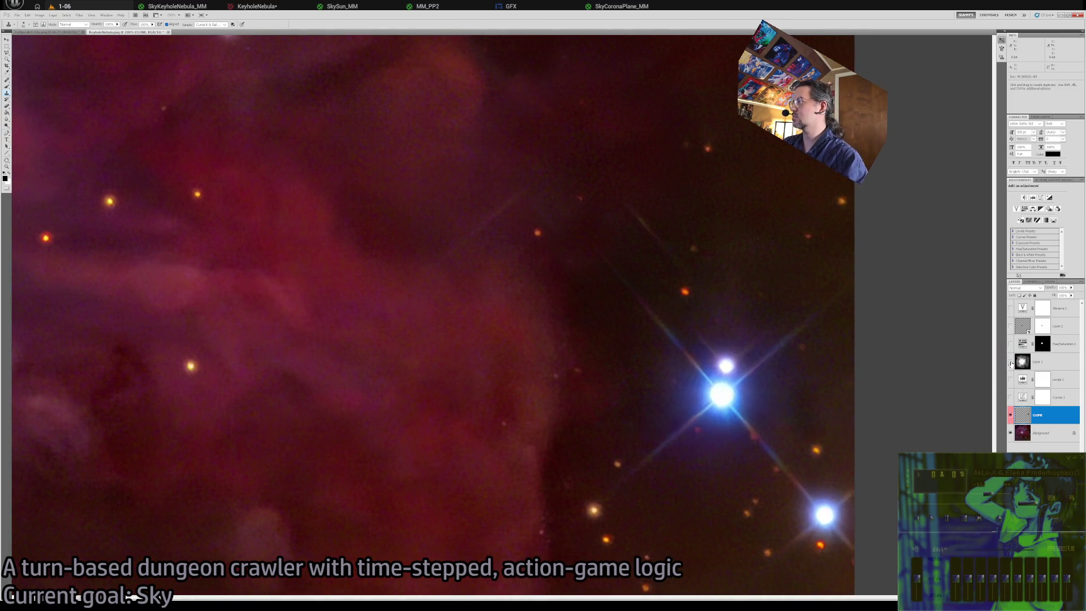
left_click(1011, 363)
left_click(1010, 363)
mouse_move(286, 364)
left_mouse_down()
mouse_move(431, 271)
mouse_move(541, 150)
mouse_move(596, 165)
mouse_move(528, 196)
mouse_move(650, 239)
mouse_move(649, 375)
mouse_move(320, 356)
mouse_move(601, 383)
left_mouse_up()
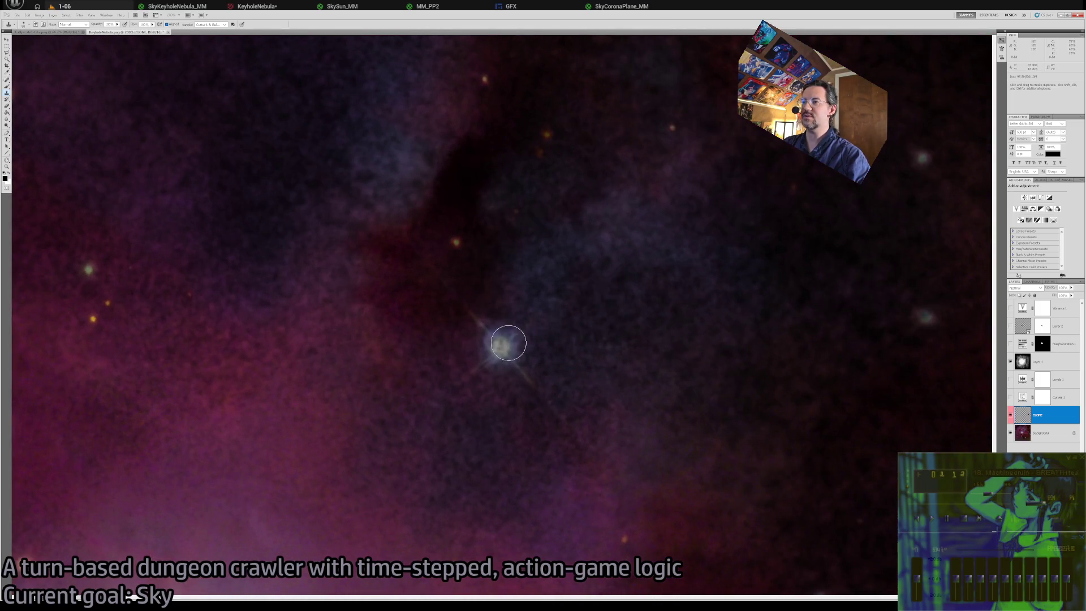
left_click(1010, 416)
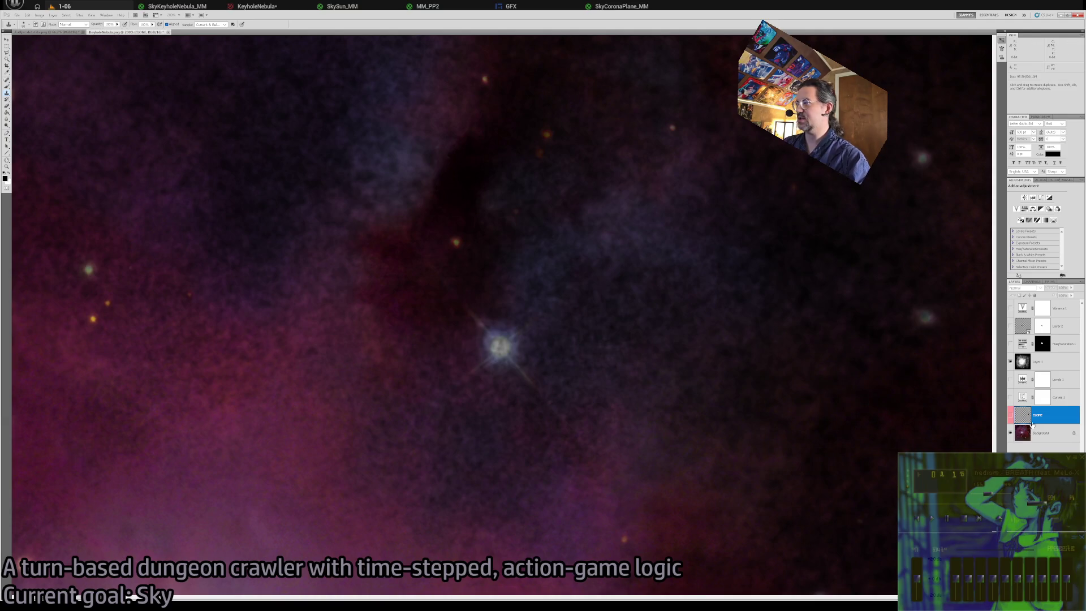
left_click(1010, 362)
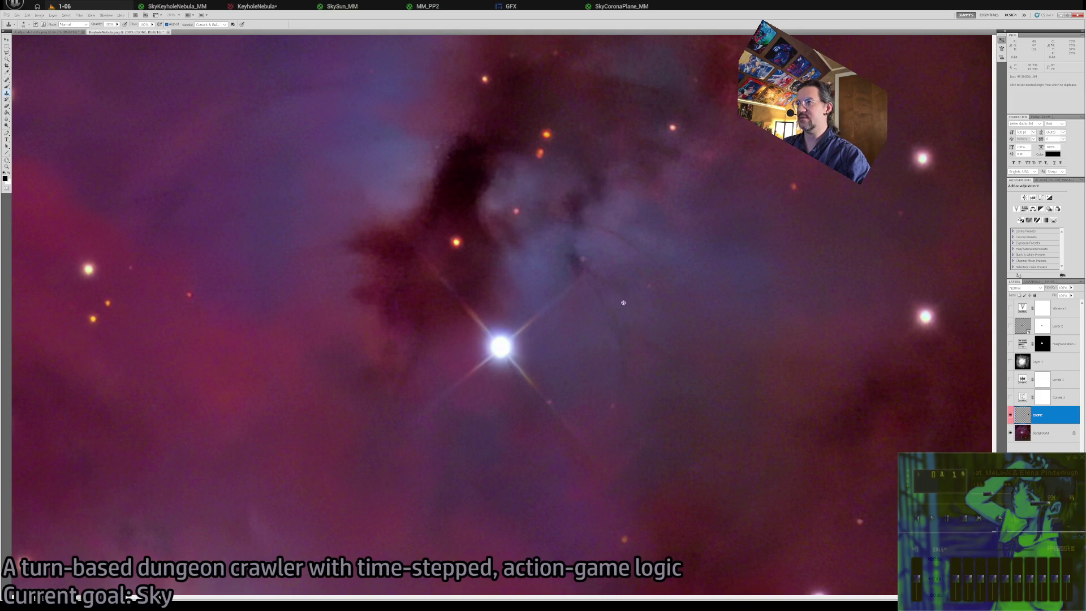
Clone surrounding nebula over the bright diffraction star and its spike.
left_click(663, 305, "alt")
left_click_drag(520, 354, 501, 348)
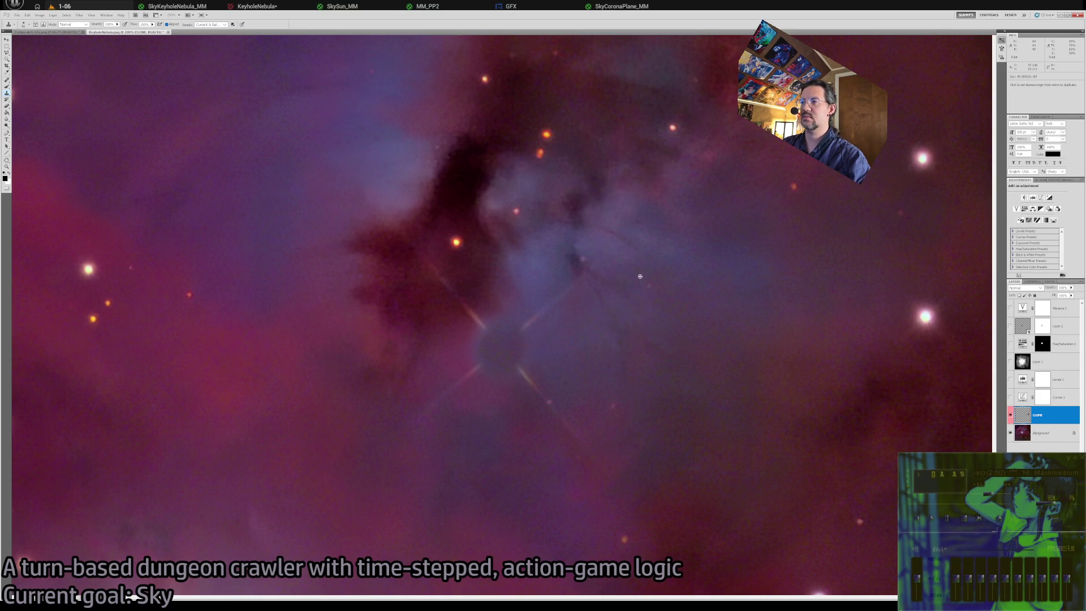
left_click(641, 226, "alt")
mouse_move(542, 322)
left_mouse_down()
mouse_move(514, 322)
mouse_move(511, 340)
mouse_move(531, 317)
mouse_move(511, 338)
left_mouse_up()
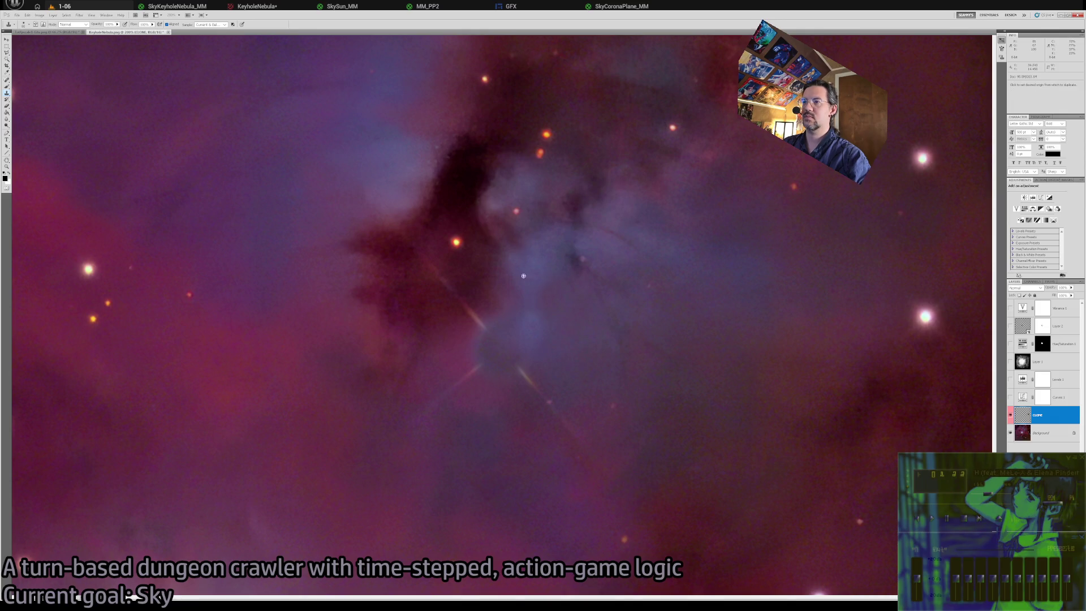
mouse_move(503, 354)
left_mouse_down()
mouse_move(499, 340)
mouse_move(496, 354)
mouse_move(484, 347)
mouse_move(526, 370)
mouse_move(553, 371)
mouse_move(553, 395)
left_mouse_up()
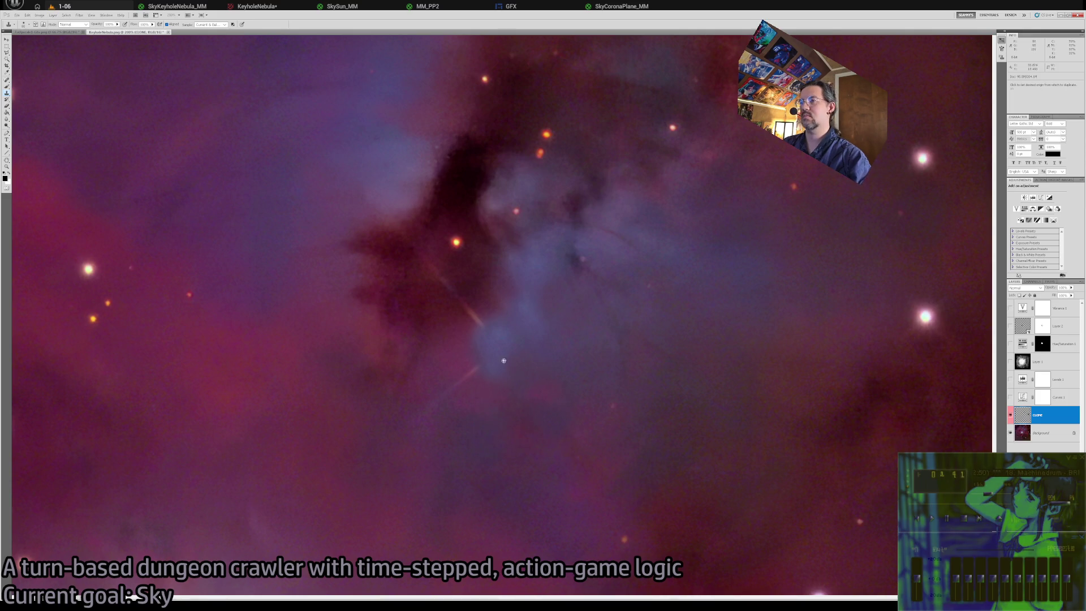
Clone away the remaining spikes below the blue glow and through the dark nebula, then zoom out.
left_click(349, 327, "alt")
left_click_drag(478, 364, 448, 398)
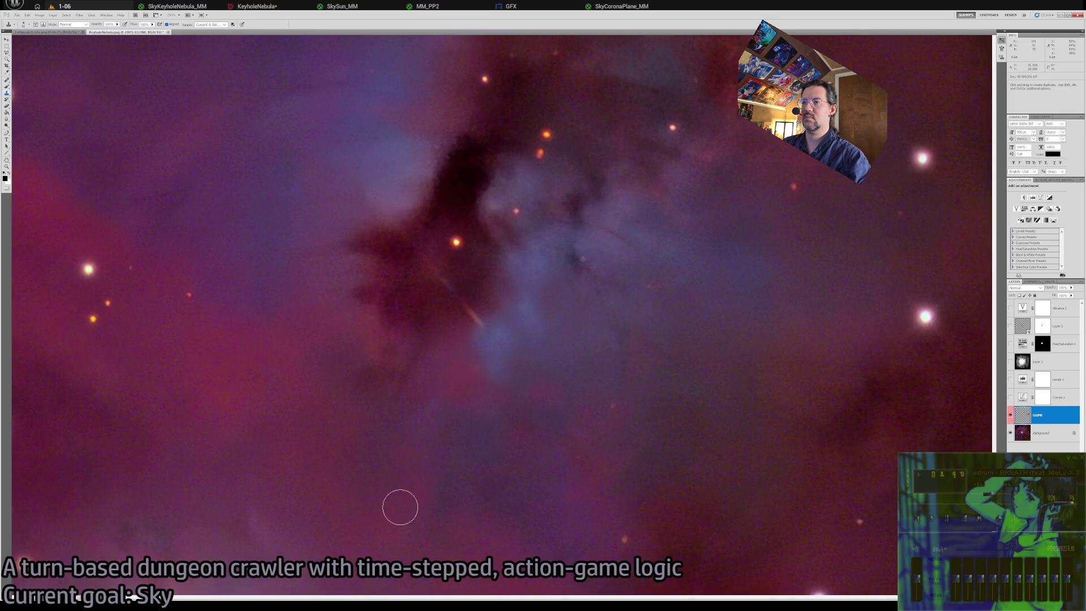
left_click(409, 305, "alt")
left_click_drag(478, 324, 453, 291)
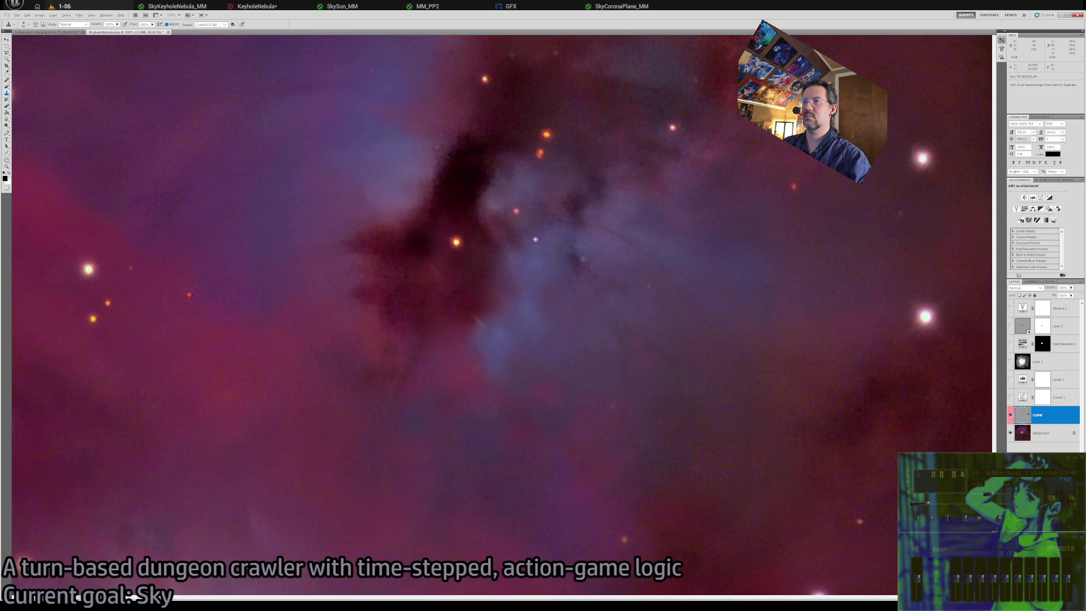
key("z")
left_click(643, 424, "alt")
left_click(539, 358)
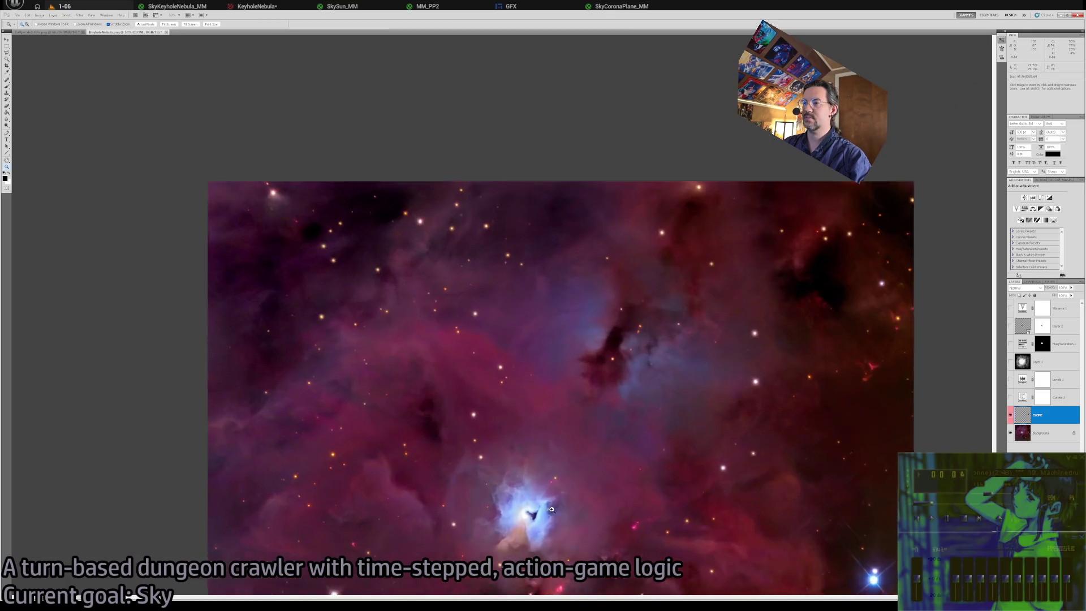
Compare with the darkening layer, then hide it and zoom to 100% on the lower stars.
mouse_move(539, 358)
left_mouse_down()
mouse_move(552, 272)
mouse_move(565, 330)
left_mouse_up()
left_click(1009, 361)
mouse_move(678, 455)
left_mouse_down()
mouse_move(718, 347)
mouse_move(523, 321)
left_mouse_up()
mouse_move(452, 330)
left_mouse_down()
mouse_move(473, 359)
mouse_move(587, 381)
left_mouse_up()
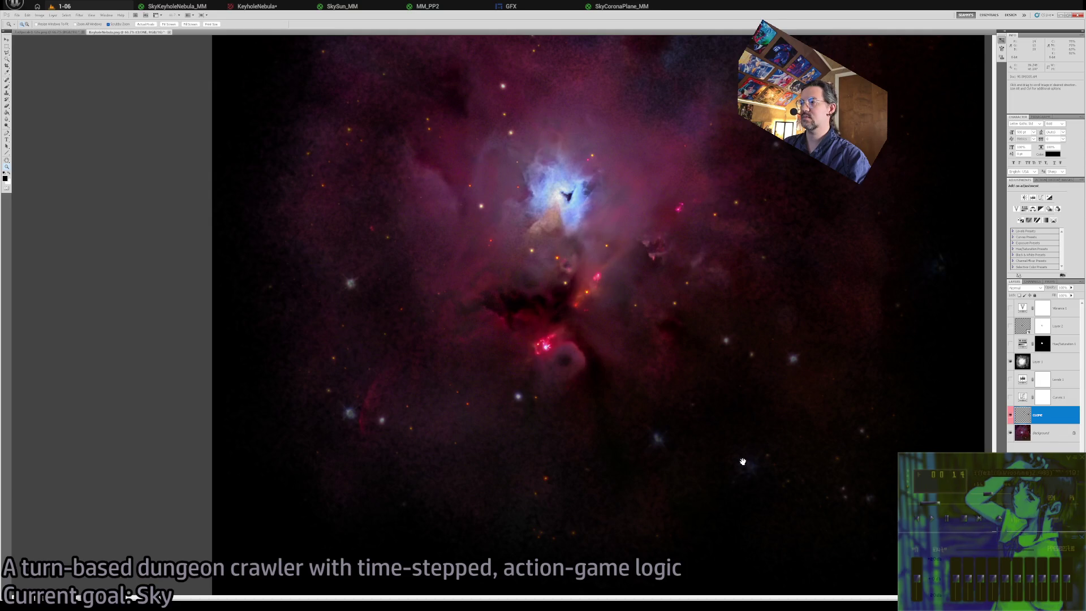
left_click(1010, 326)
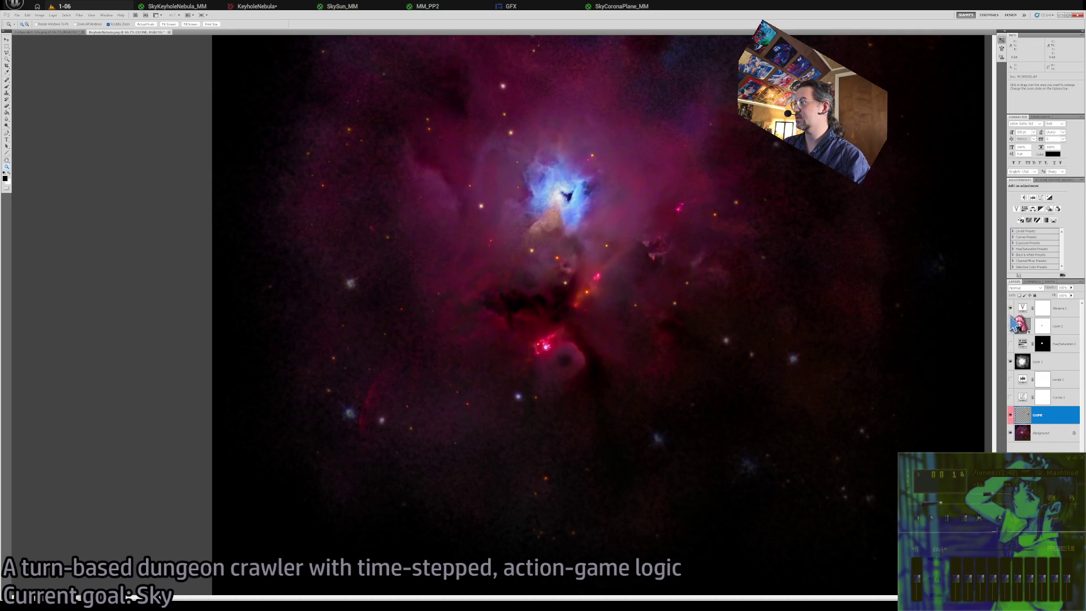
left_click(1010, 361)
left_click(752, 508)
left_click_drag(752, 509, 679, 471)
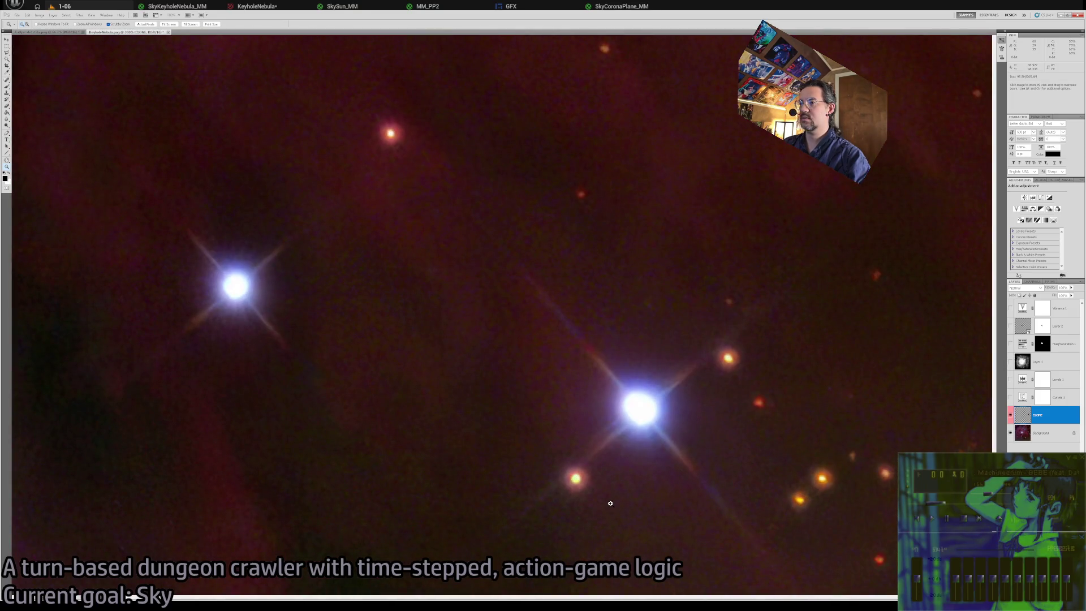
scroll(610, 503, "down", 3)
Clone nebula over the bright blue stars and the dark red blob, then zoom out to the whole image.
key("s")
left_click_drag(621, 536, 576, 442)
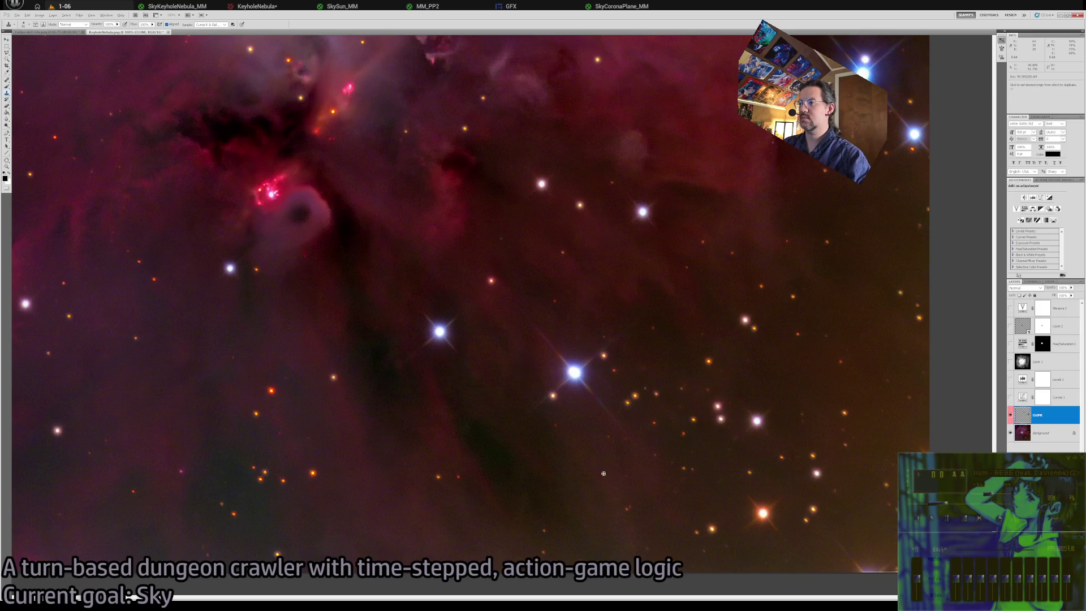
left_click_drag(578, 382, 560, 356)
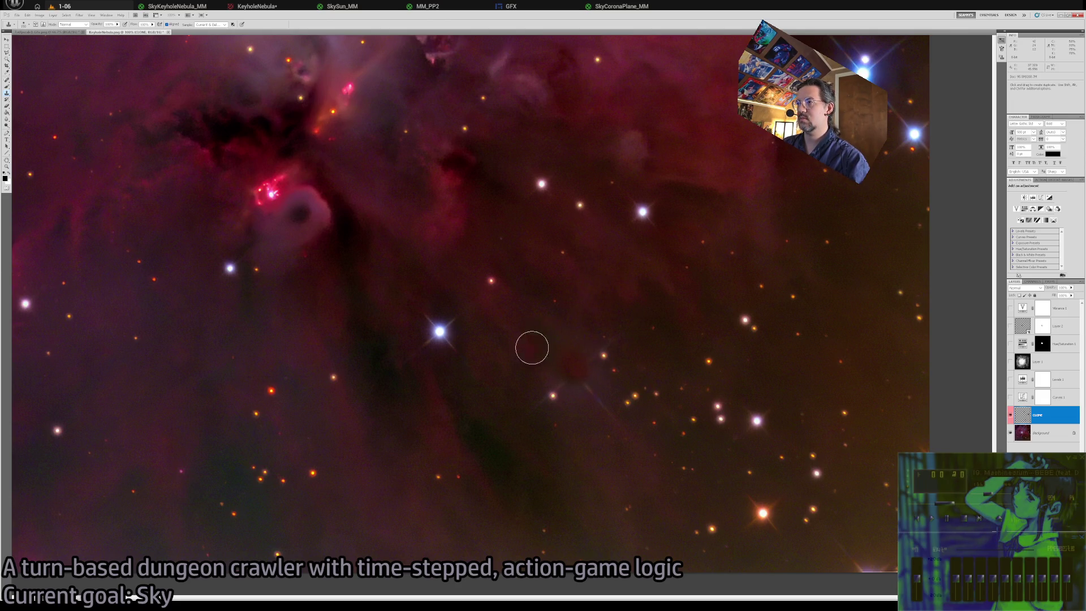
mouse_move(565, 364)
left_mouse_down()
mouse_move(587, 392)
mouse_move(586, 383)
left_mouse_up()
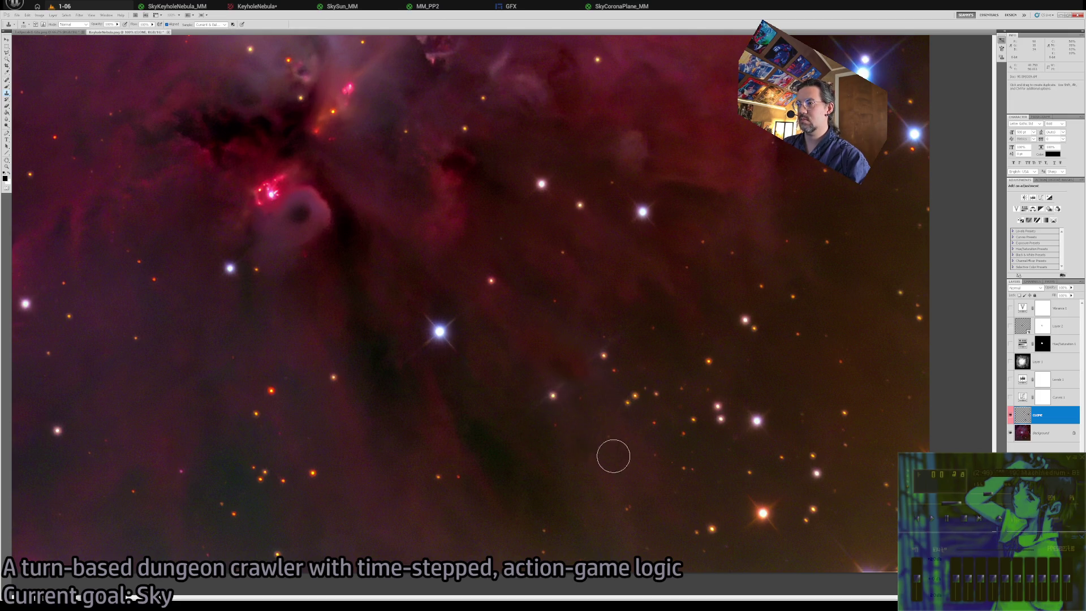
key("alt")
left_click(342, 341, "alt")
mouse_move(439, 331)
left_mouse_down()
mouse_move(428, 323)
mouse_move(422, 343)
left_mouse_up()
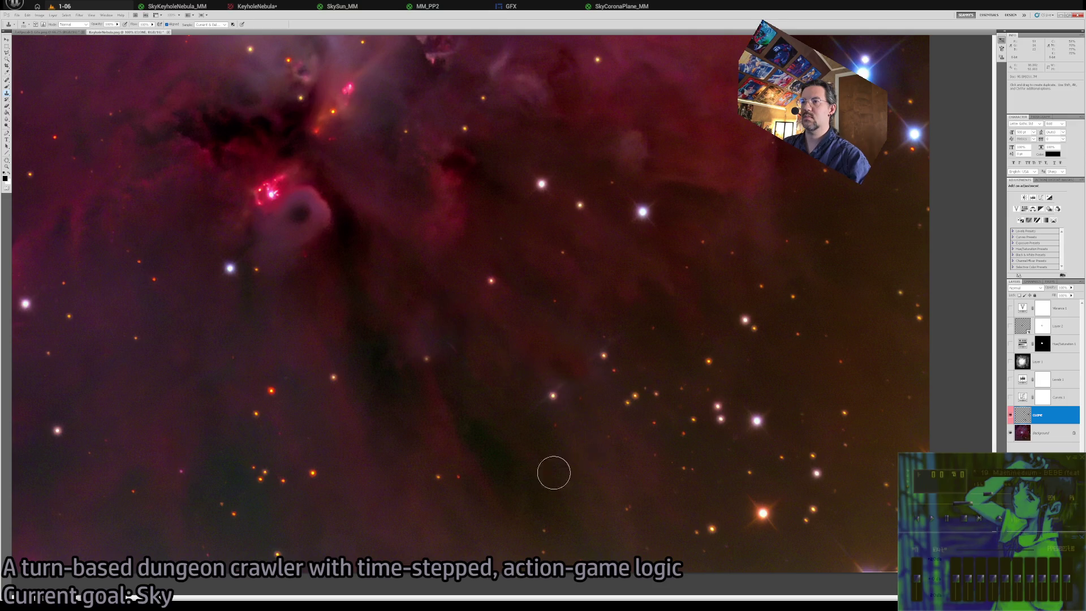
key("space")
mouse_move(544, 518)
left_mouse_down()
mouse_move(453, 418)
mouse_move(659, 569)
mouse_move(453, 471)
mouse_move(593, 548)
left_mouse_up()
key("z")
key("ctrl+minus")
key("ctrl+minus")
key("ctrl+minus")
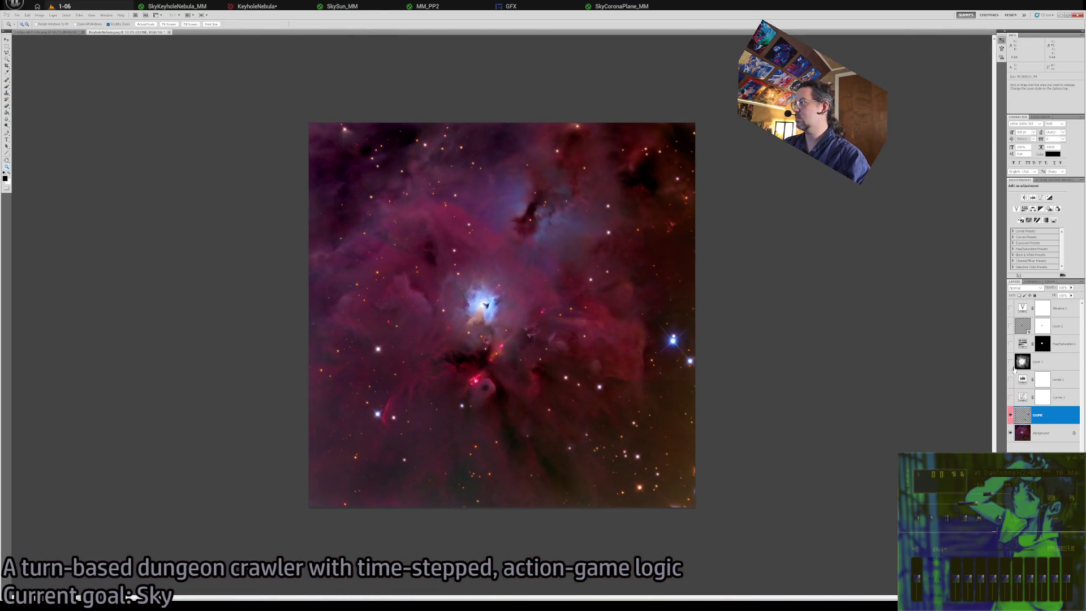
Toggle the darkening layer on and off to compare the nebula with and without it.
left_click(1011, 362)
left_click(1011, 362)
left_click(1010, 362)
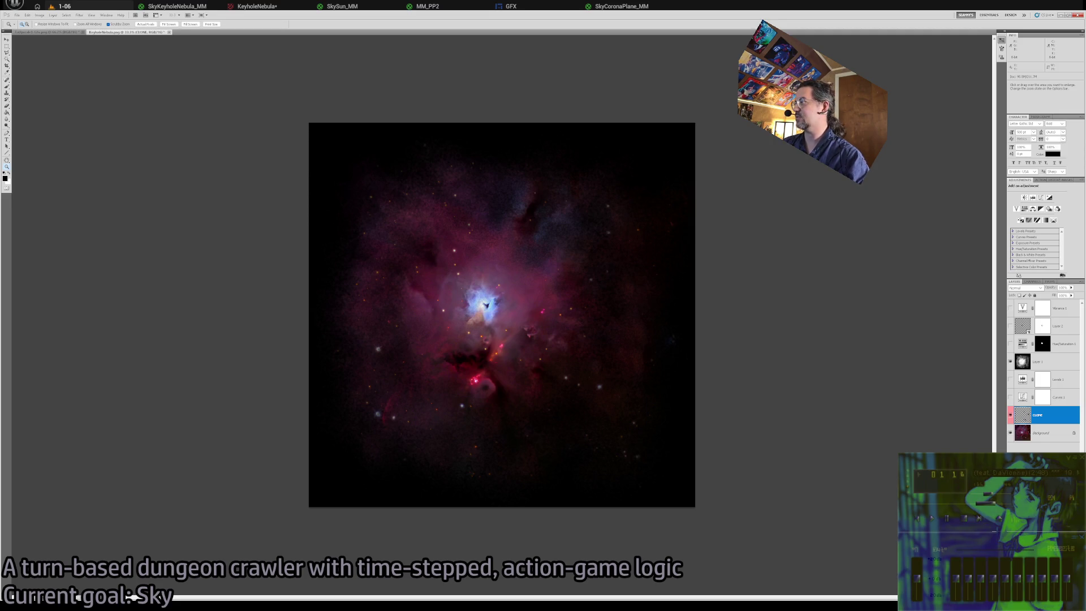
left_click(1010, 360)
Zoom in closely on the bright stars on the left side of the nebula.
key("s")
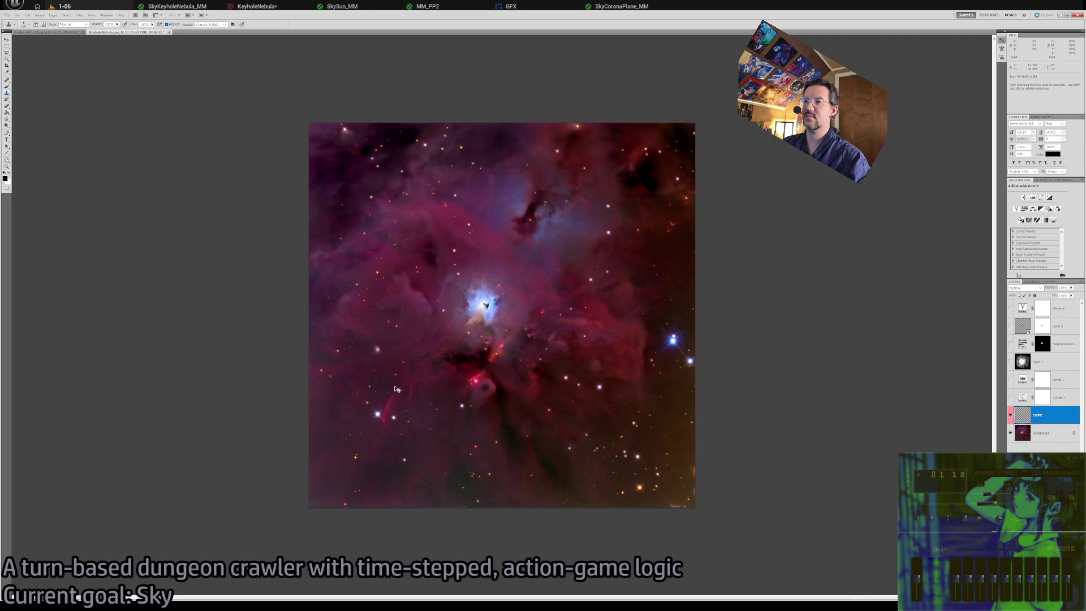
key("z")
left_click(395, 359, "alt")
left_click(453, 334)
left_click(402, 351, "alt")
left_click(404, 343)
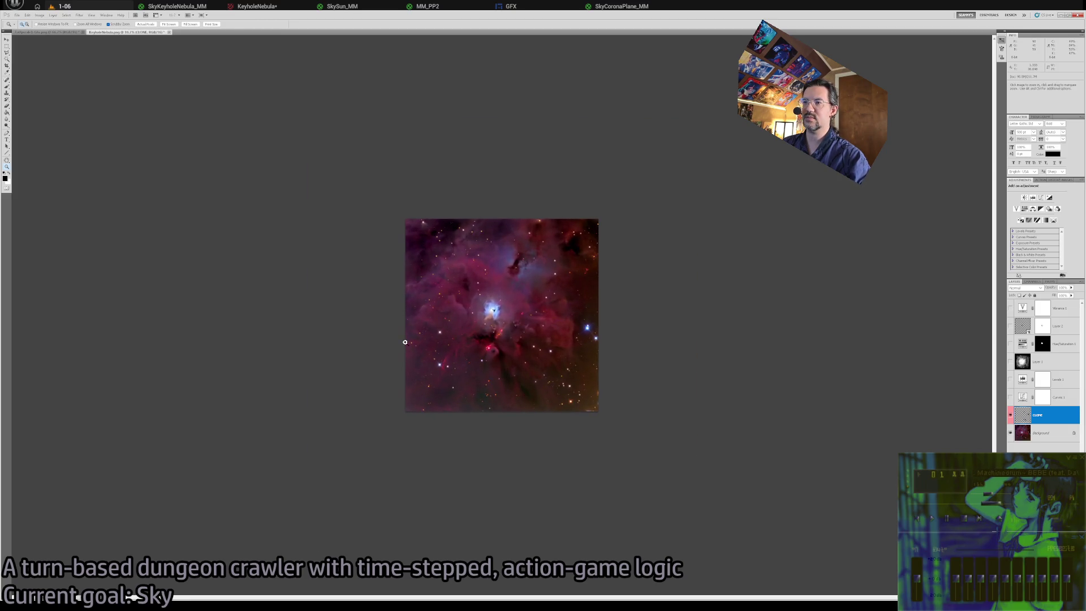
left_click(405, 343)
left_click(404, 342)
left_click(404, 342)
left_click(574, 366)
Clone Stamp away the bright stars, including the one beside the lower-left red filament.
key("s")
left_click(573, 367, "alt")
left_click(534, 320)
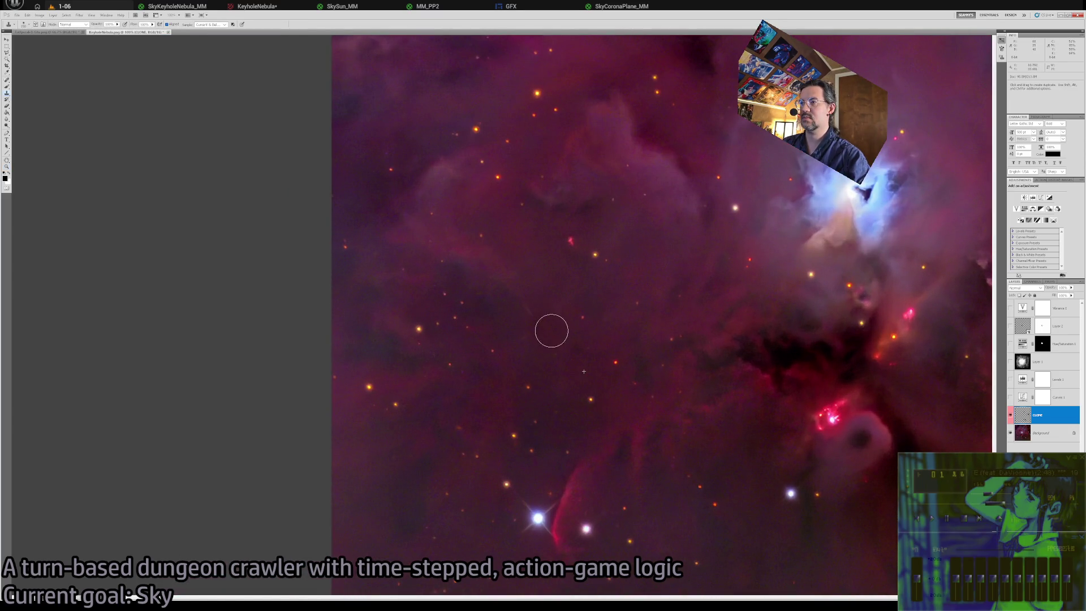
left_click_drag(601, 409, 579, 301)
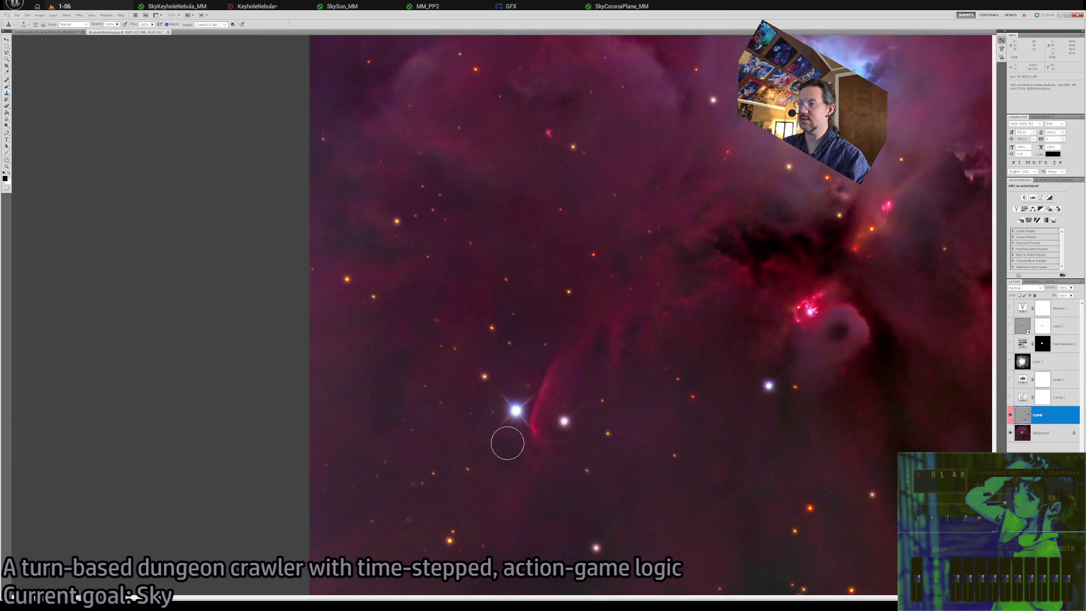
left_click(501, 456, "alt")
left_click(515, 410)
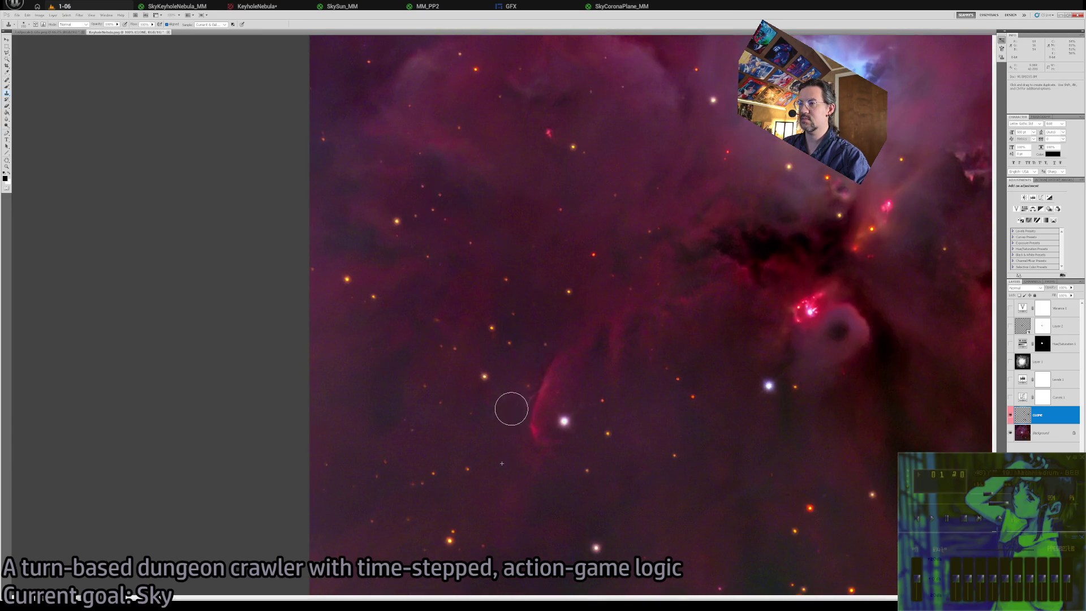
Zoom out to the whole nebula and hide the Curves adjustment to darken the image.
key("z")
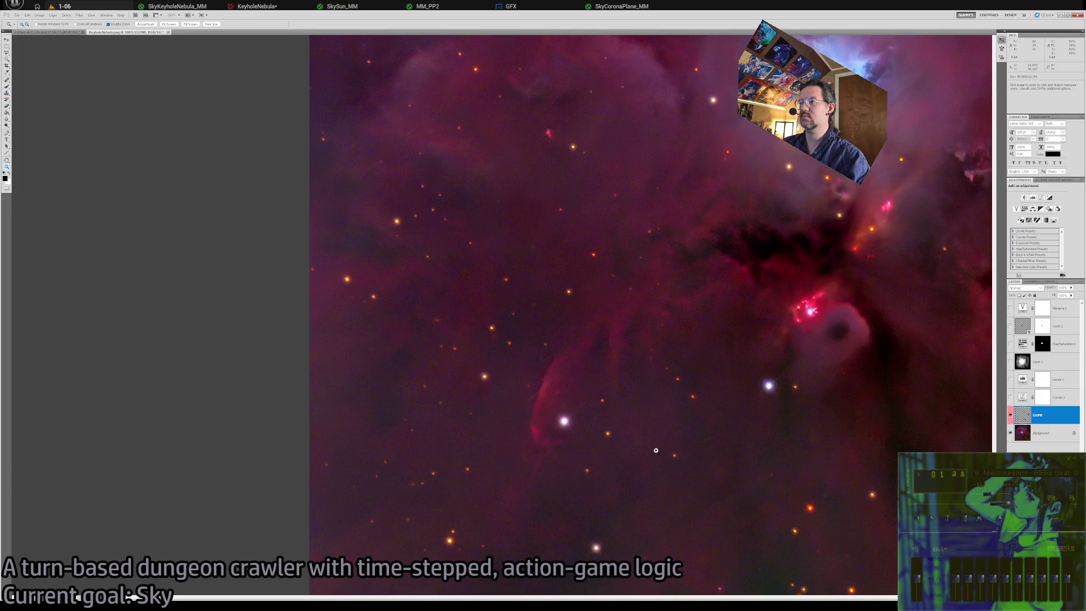
left_click(656, 448, "alt")
left_click(657, 447, "alt")
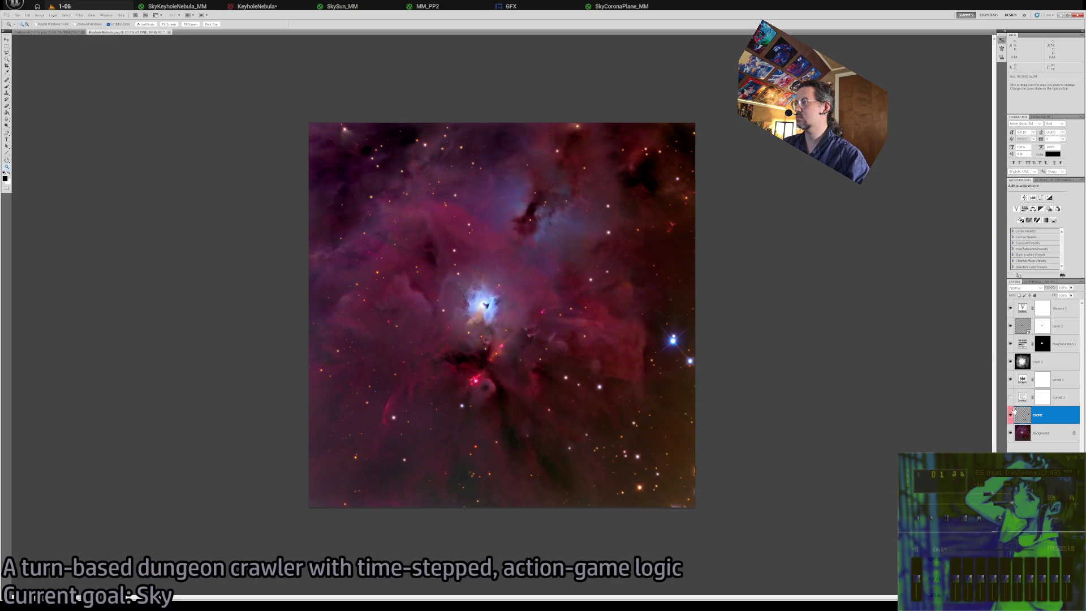
left_click(1010, 396)
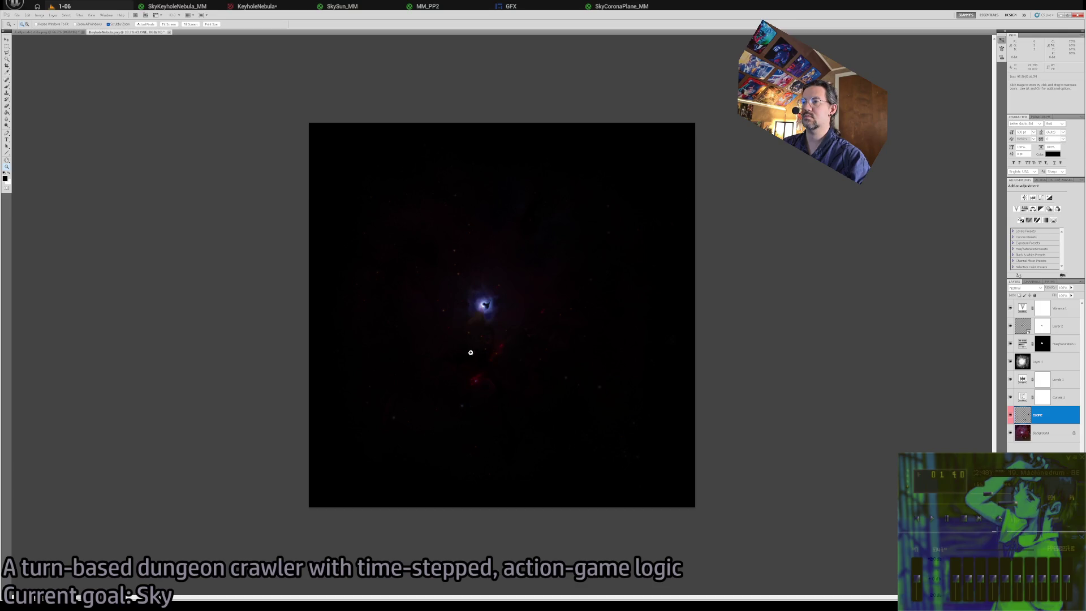
Zoom in on the nebula core and target the Levels 1 mask with the Brush.
left_click(471, 353)
left_click(486, 413)
left_click(526, 339)
left_click(497, 395)
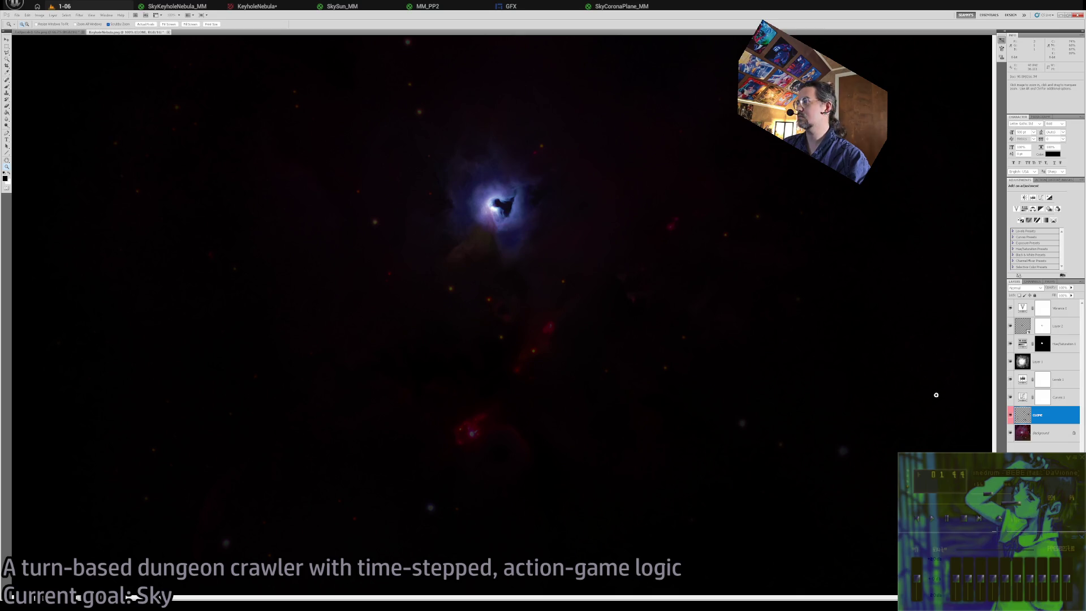
left_click_drag(499, 439, 514, 420)
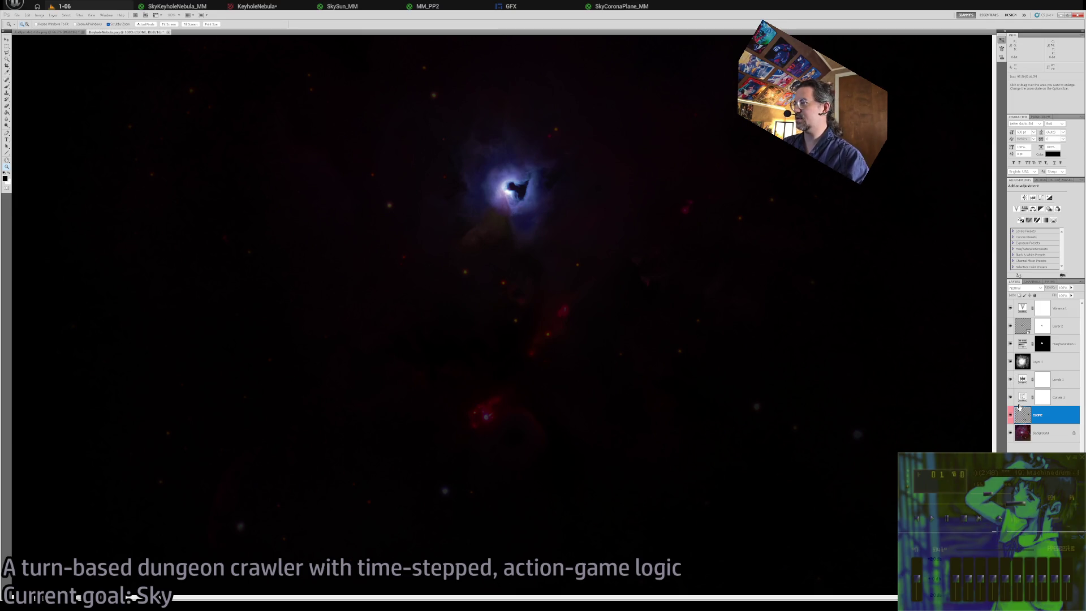
left_click(1044, 380)
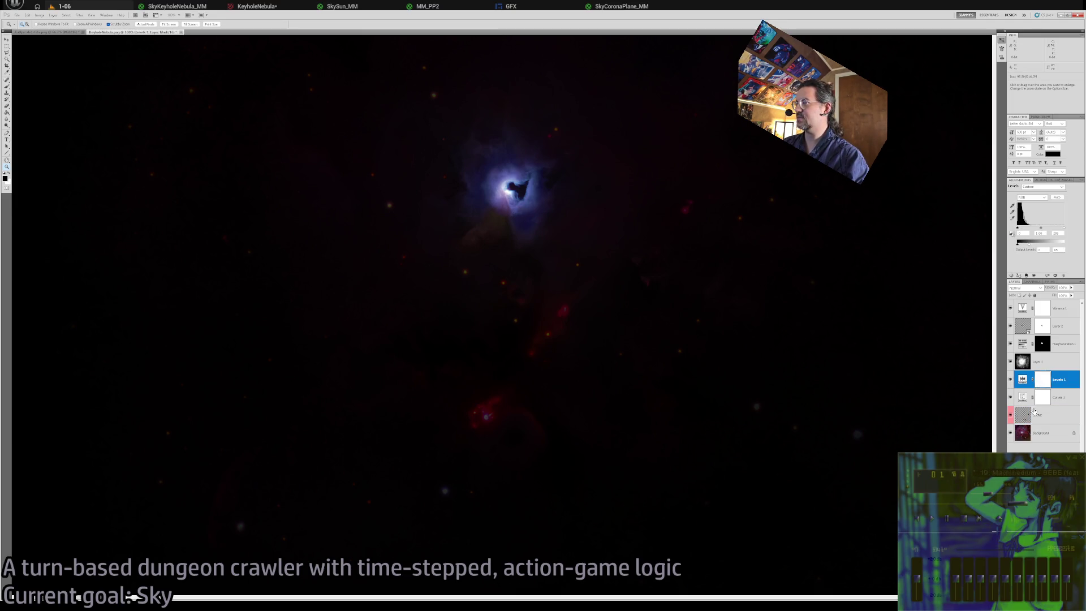
key("b")
Paint white over the red knot and the smaller red spot, comparing via undo/redo.
mouse_move(498, 424)
left_mouse_down()
mouse_move(482, 417)
mouse_move(504, 417)
left_mouse_up()
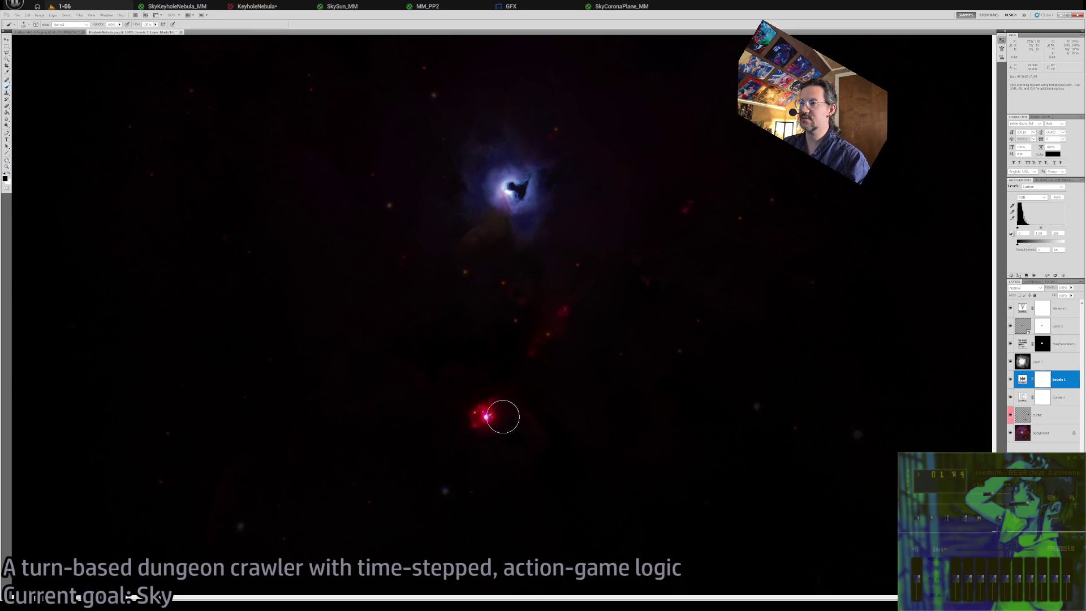
key("ctrl+alt+z")
key("ctrl+alt+z")
key("v")
key("ctrl+shift+z")
key("ctrl+shift+z")
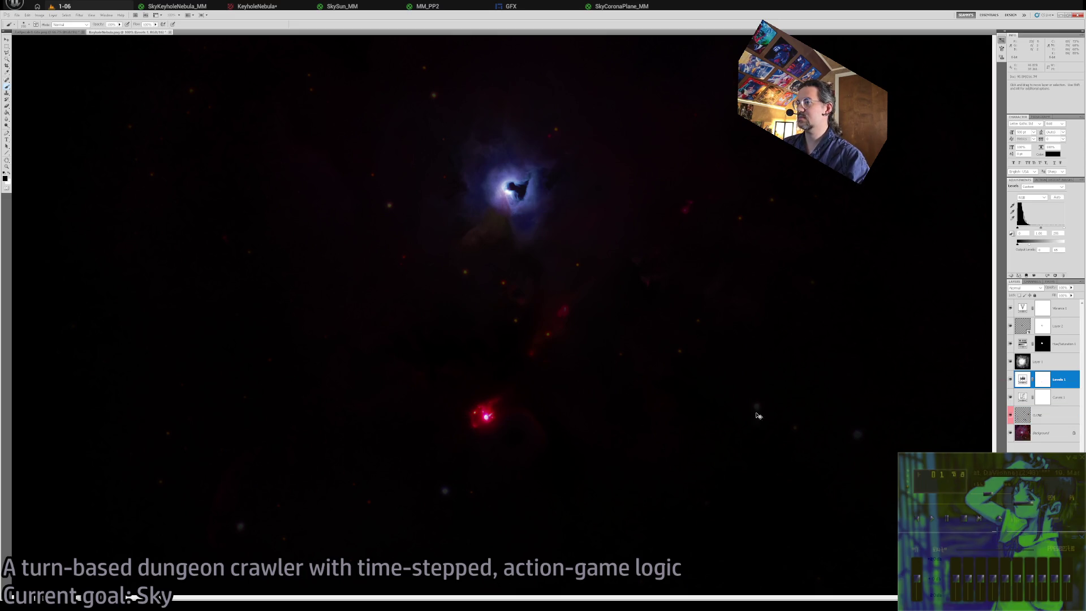
key("ctrl+alt+z")
key("b")
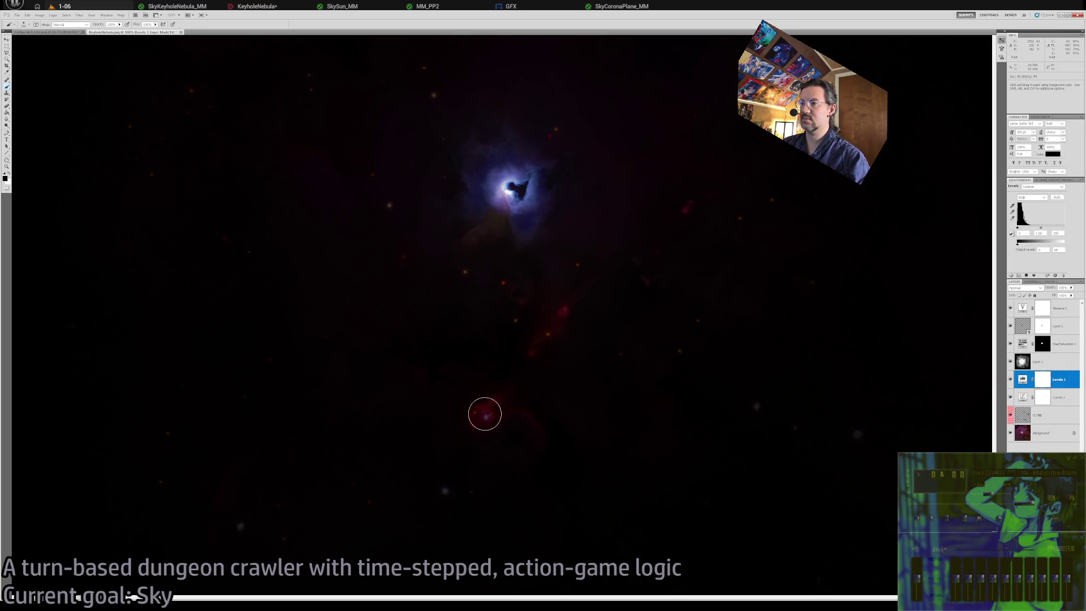
left_click_drag(483, 415, 513, 430)
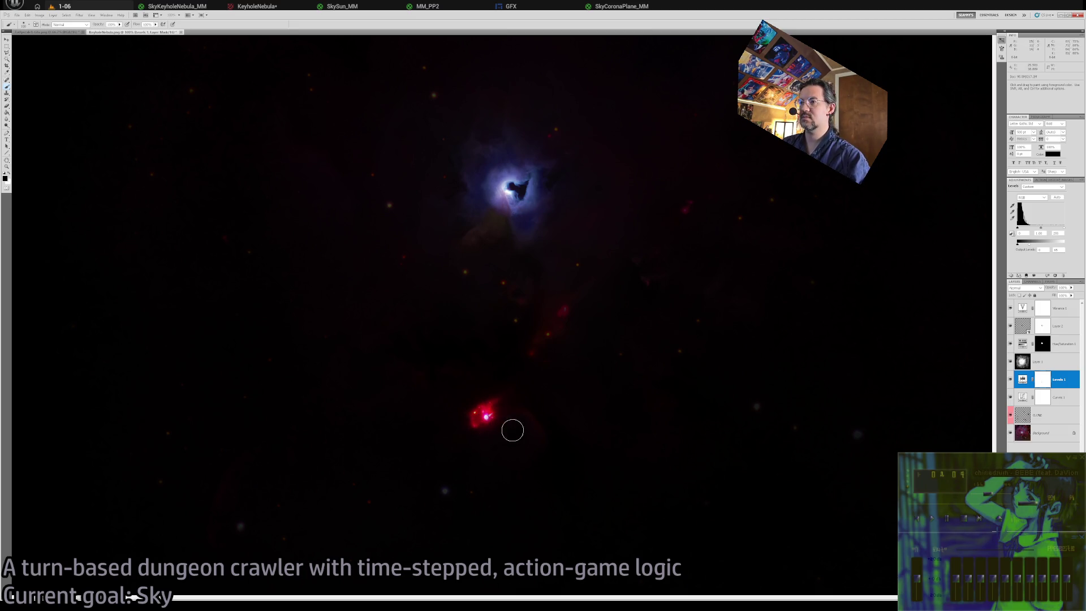
left_click(563, 310)
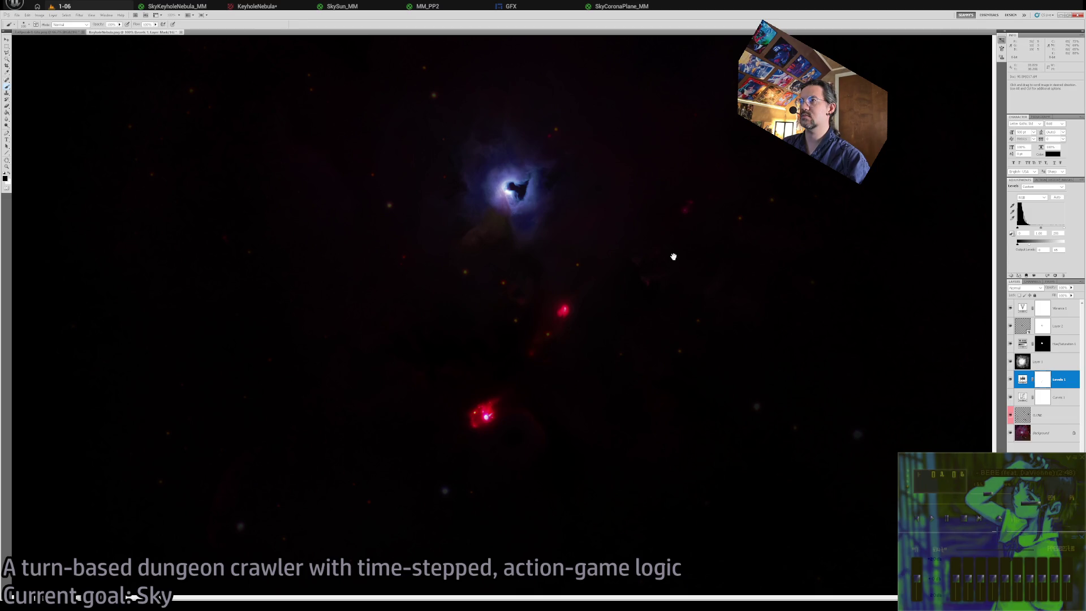
Pan toward the lower knots and zoom out to 50% to review the result.
left_click_drag(673, 256, 616, 350)
key("z")
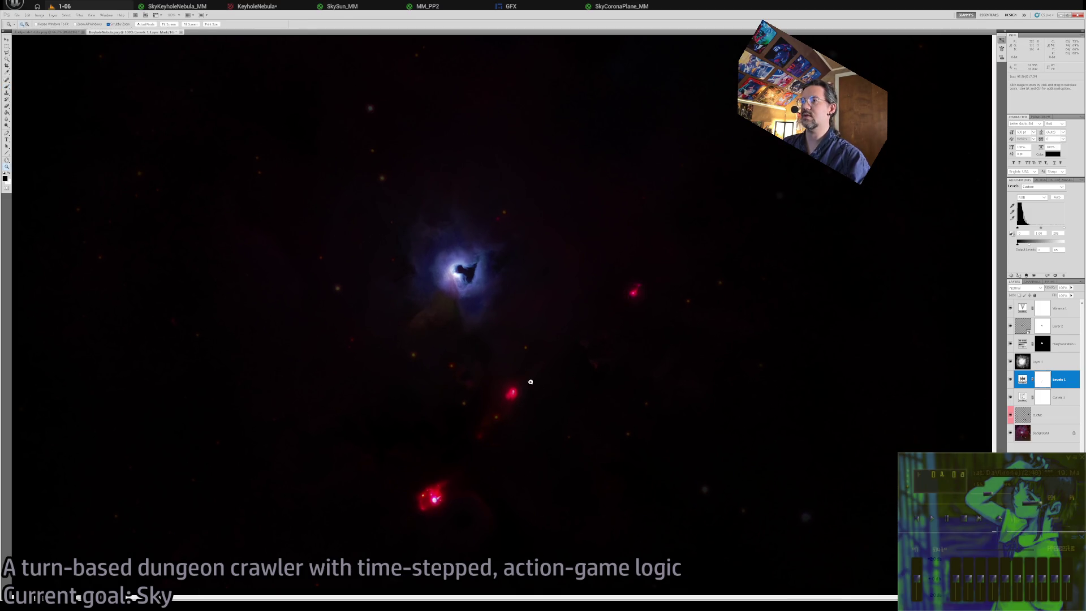
left_click(479, 335, "alt")
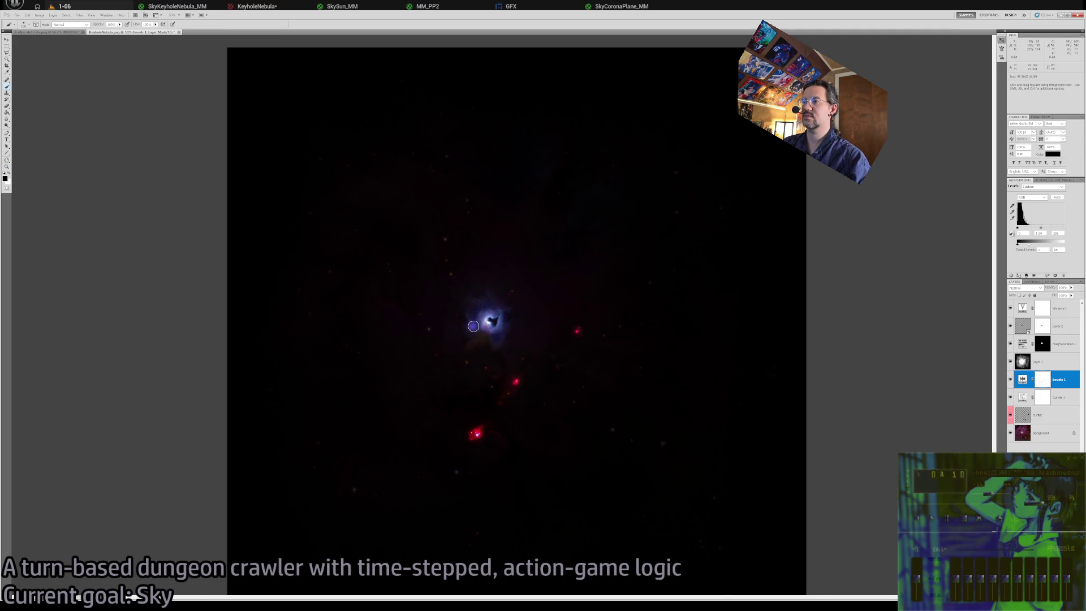
left_click(474, 334)
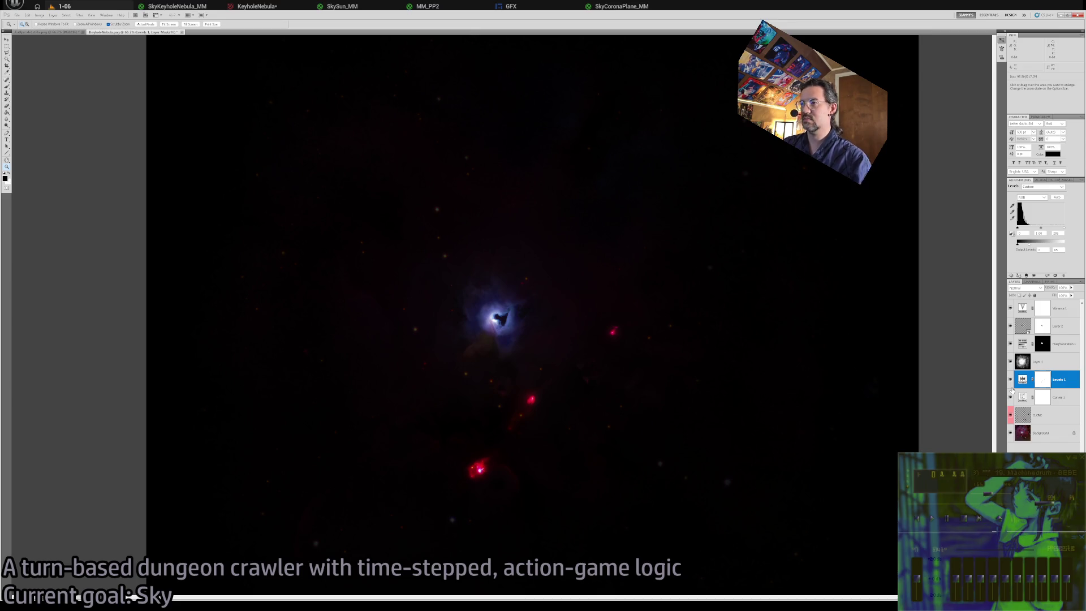
key("i")
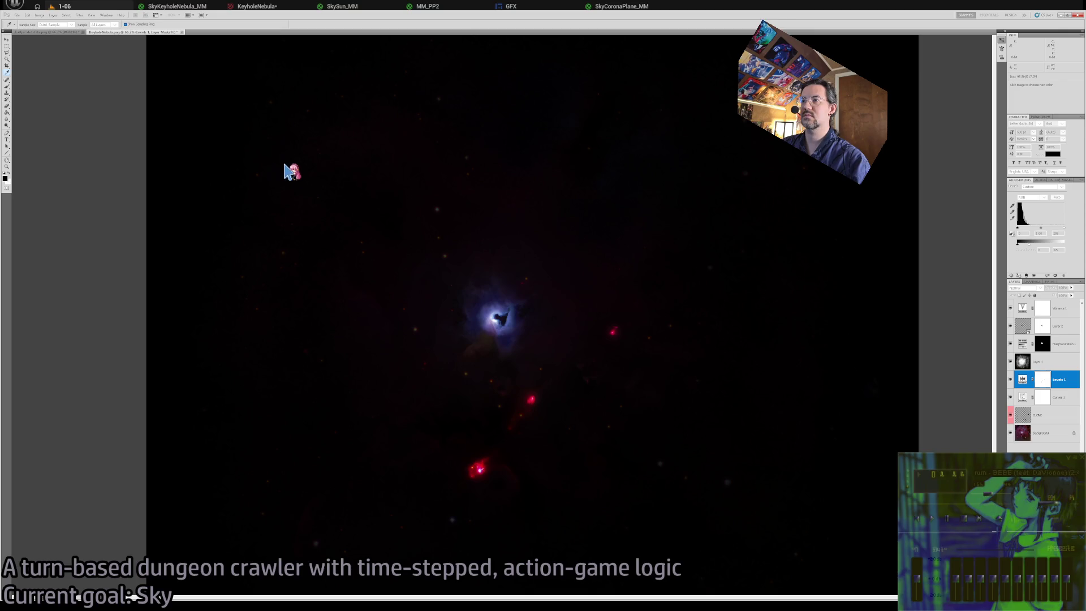
key("z")
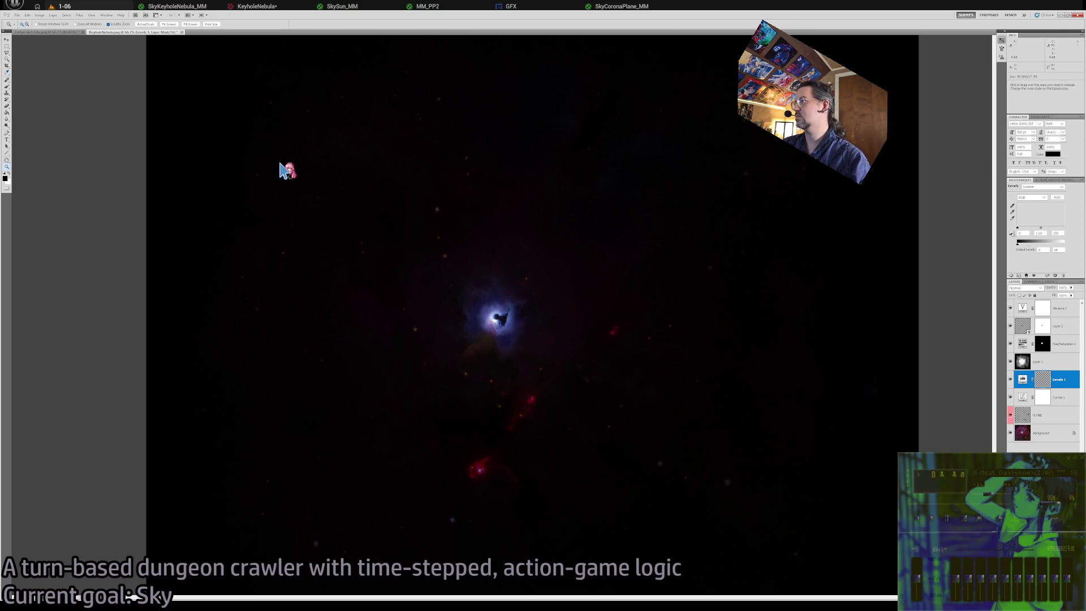
key("i")
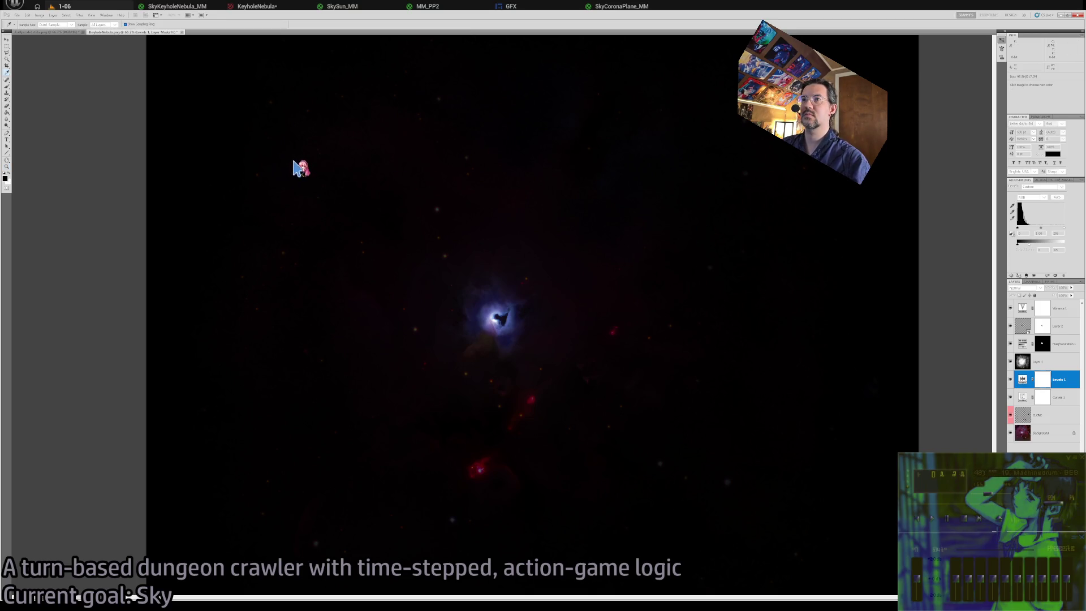
key("alt+BackSpace")
key("z")
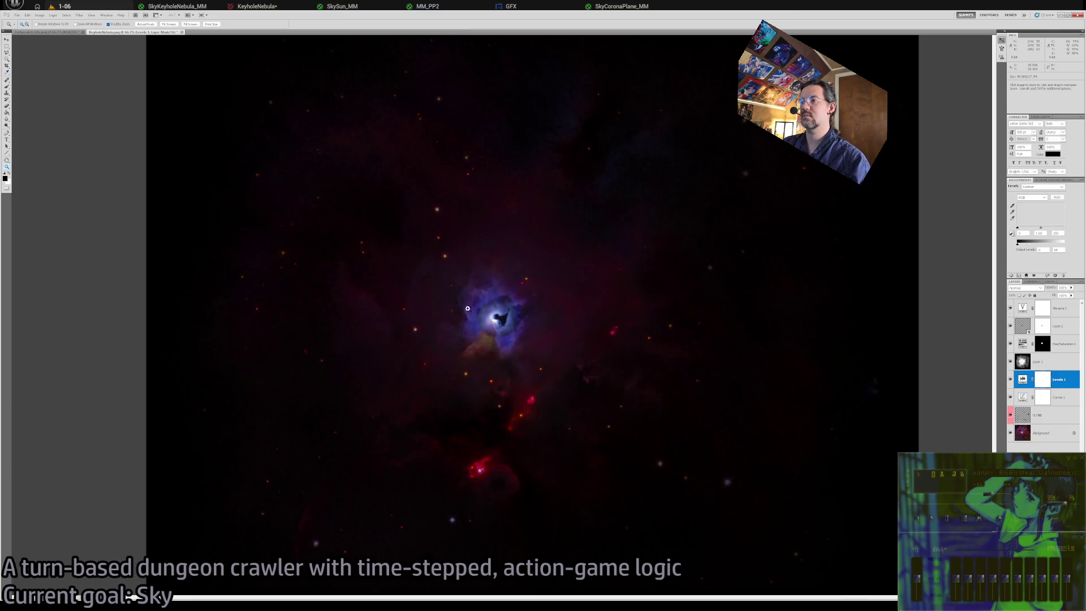
key("ctrl+z")
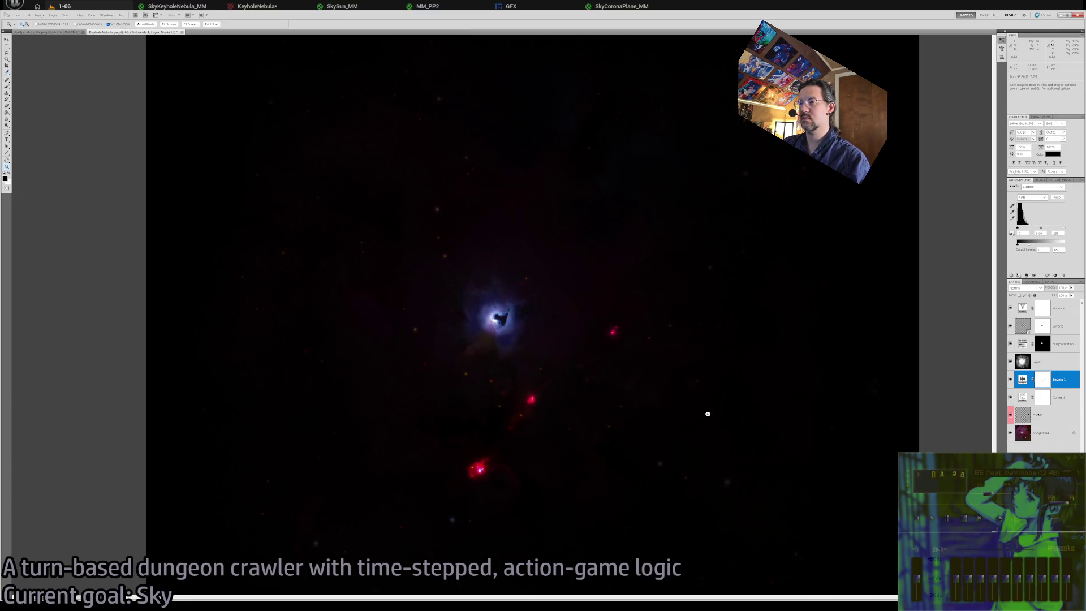
key("i")
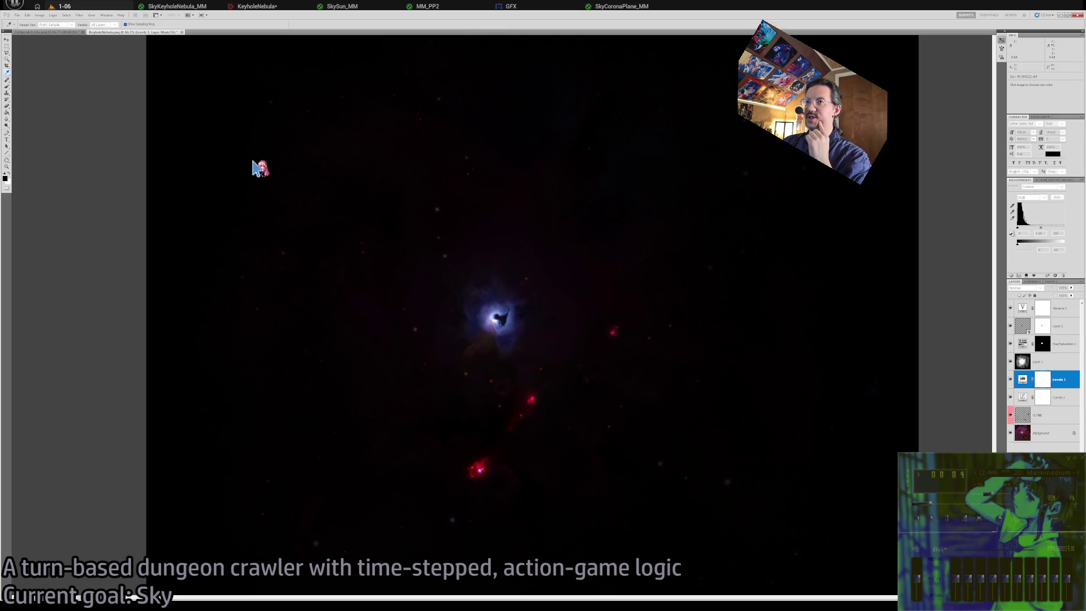
key("z")
left_click(584, 354, "alt")
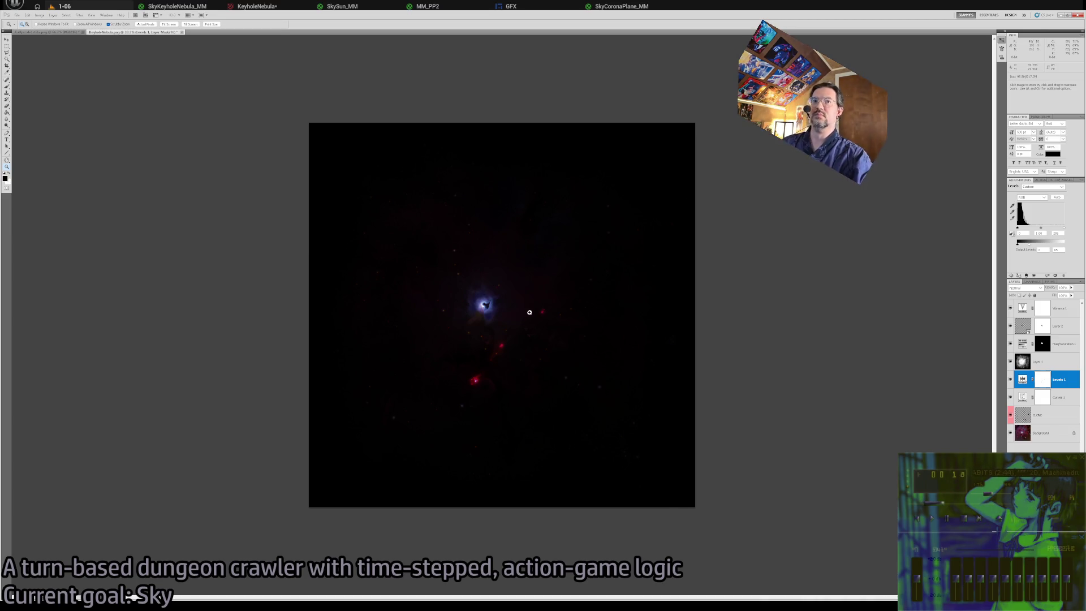
double_click(7, 167)
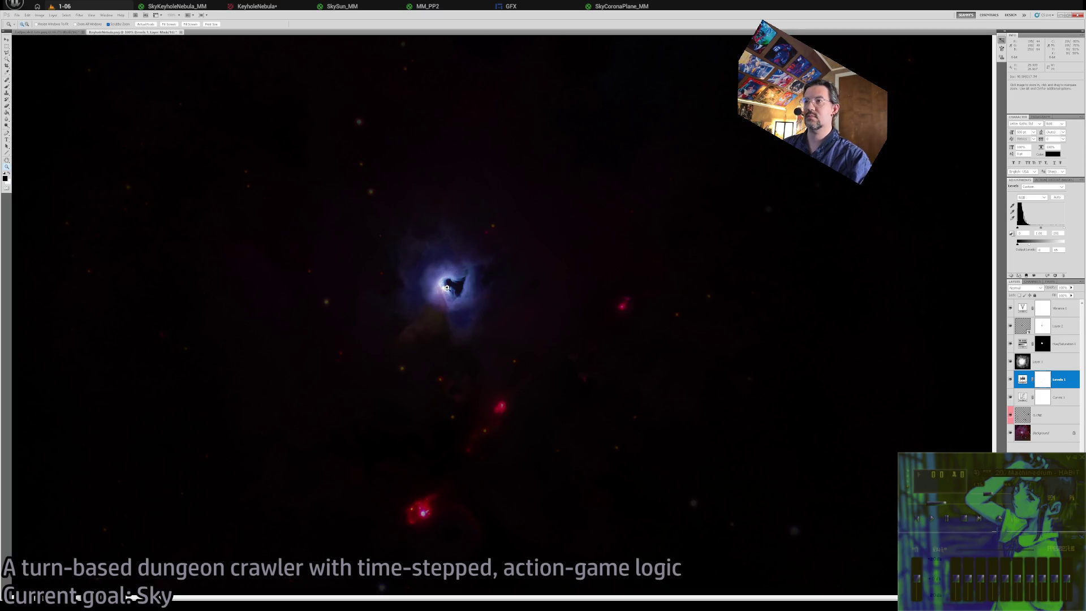
scroll(446, 287, "up", 2)
scroll(447, 287, "down", 3)
scroll(446, 287, "up", 2)
scroll(458, 293, "down", 3)
scroll(469, 299, "up", 1)
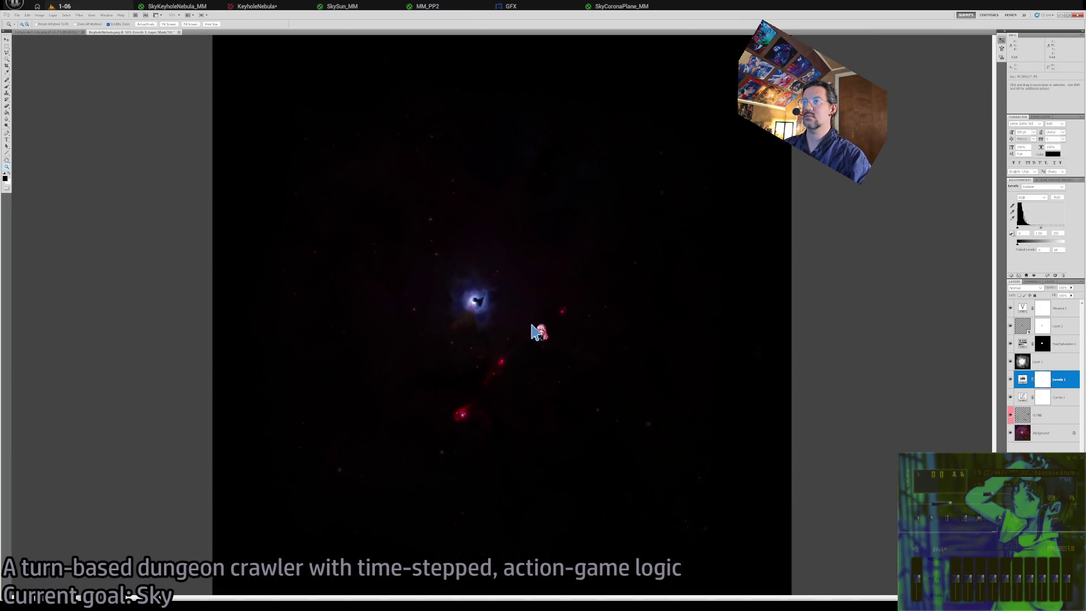
key("z")
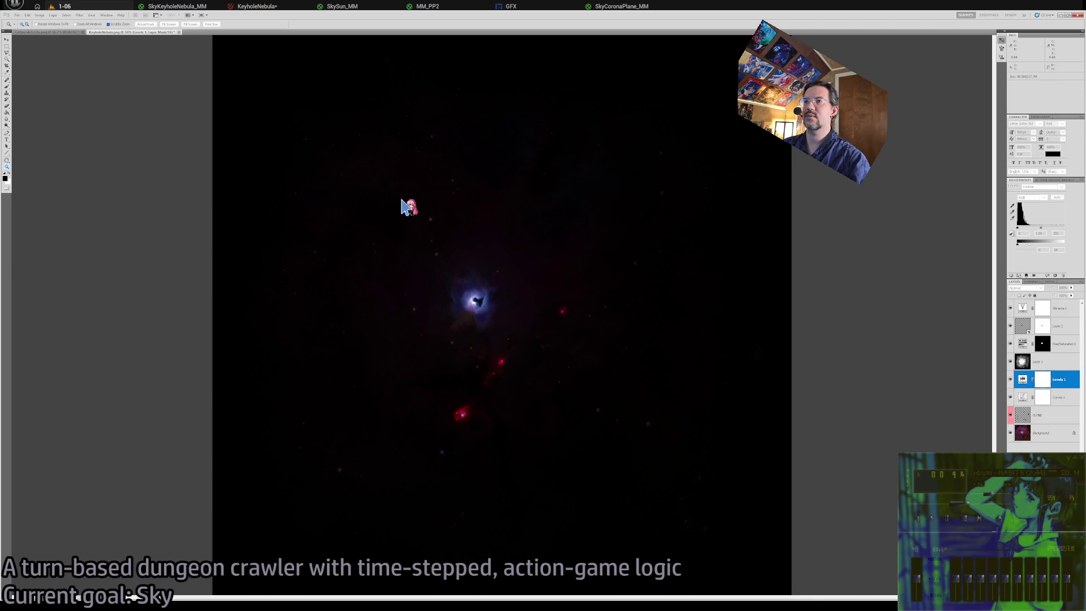
left_click(315, 234, "alt")
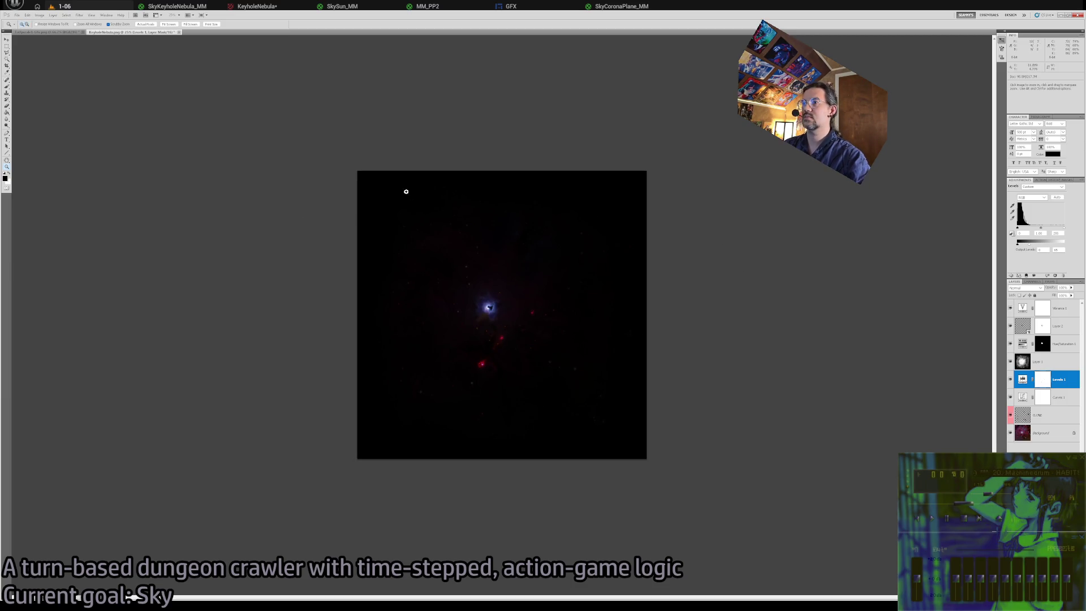
left_click(1011, 394)
left_click(6, 45)
left_click_drag(355, 169, 653, 466)
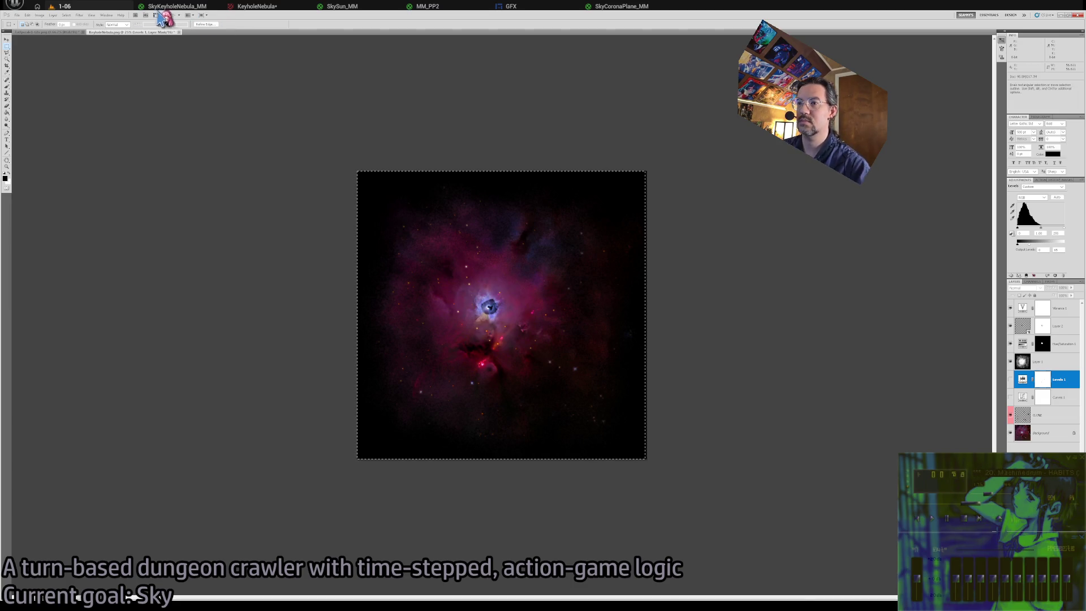
key("ctrl+d")
key("z")
left_click(447, 298)
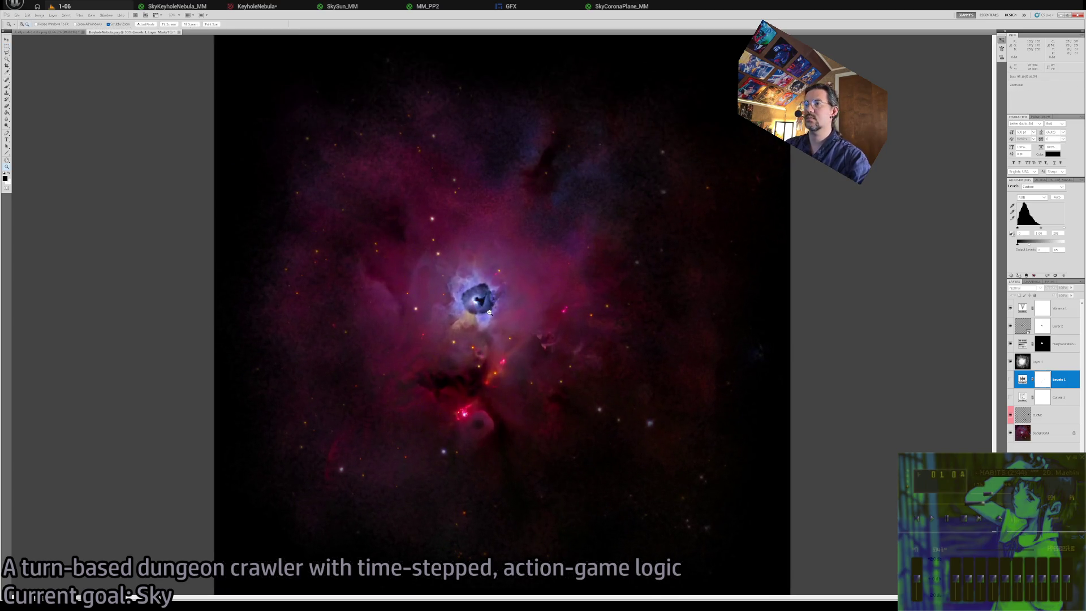
left_click(1011, 398)
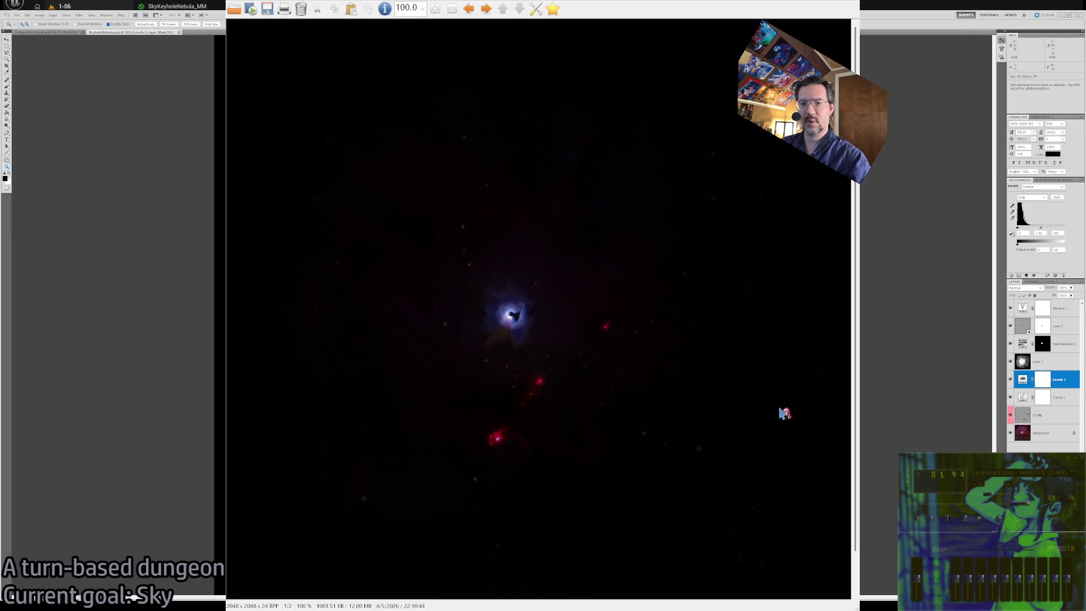
key("Escape")
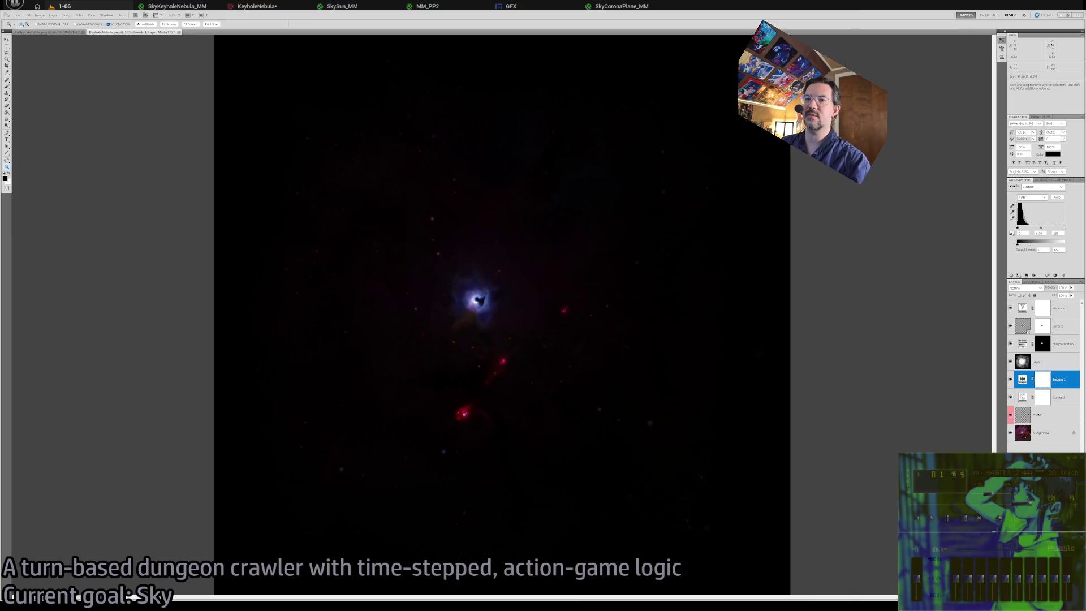
left_click(6, 46)
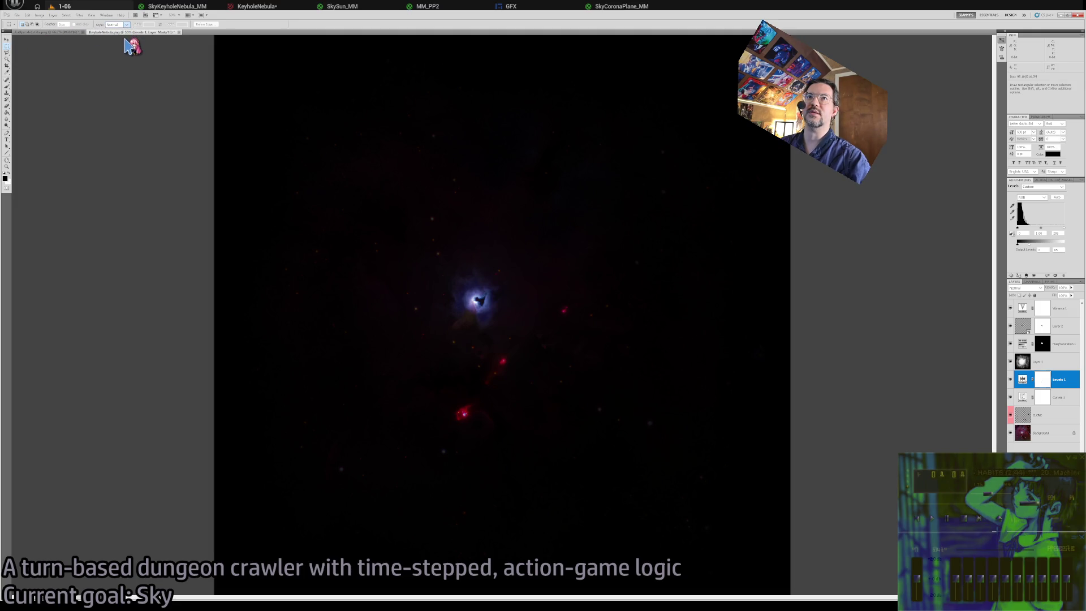
Place a fixed-size square marquee selection centred on the nebula core.
scroll(117, 25, "down", 2)
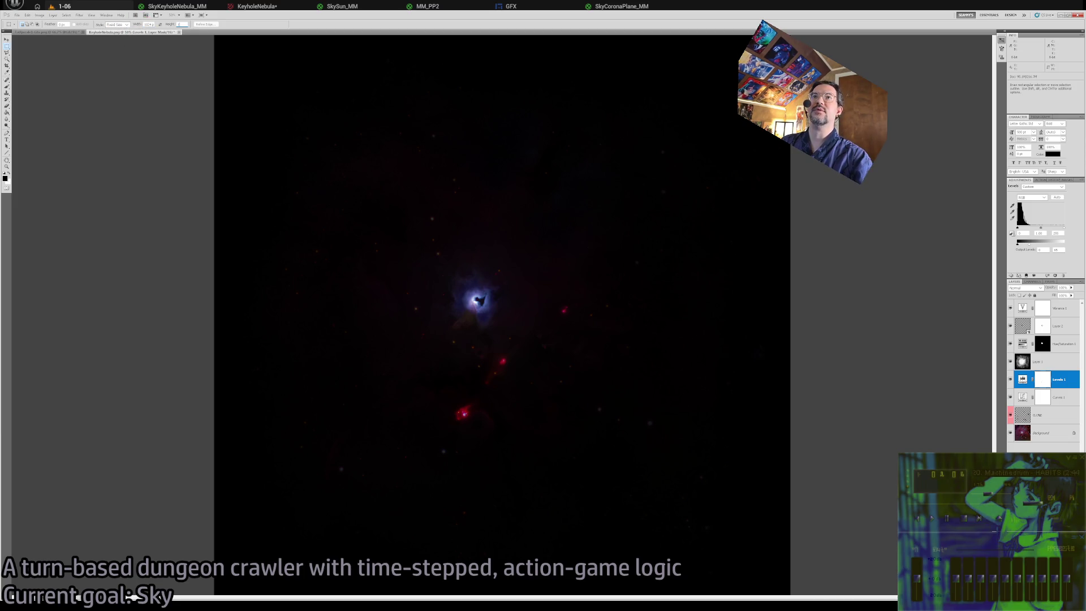
mouse_move(435, 203)
left_mouse_down()
mouse_move(461, 202)
mouse_move(424, 203)
left_mouse_up()
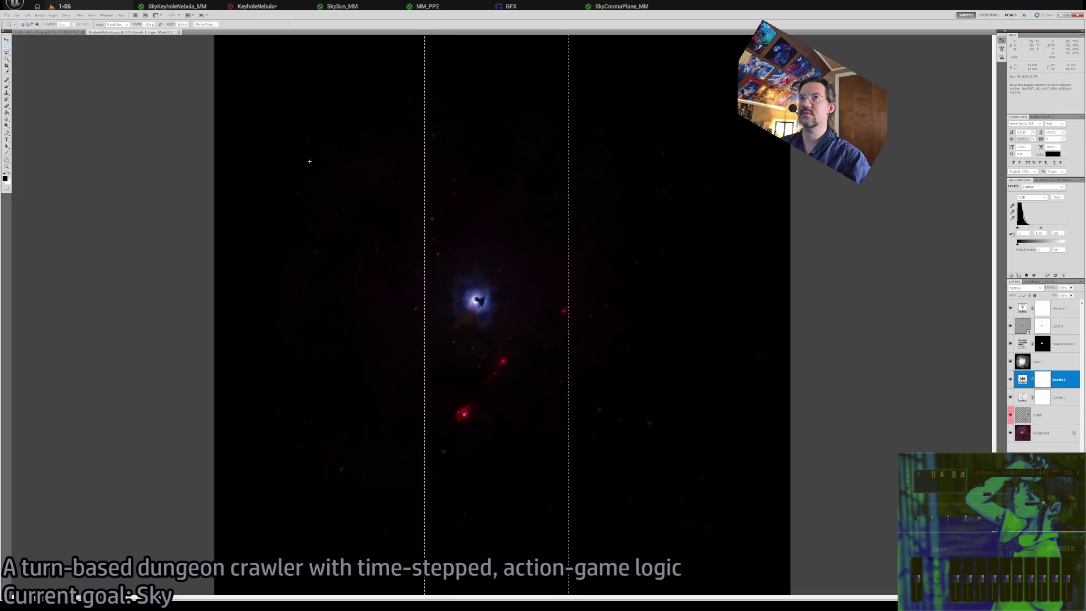
left_click(160, 24)
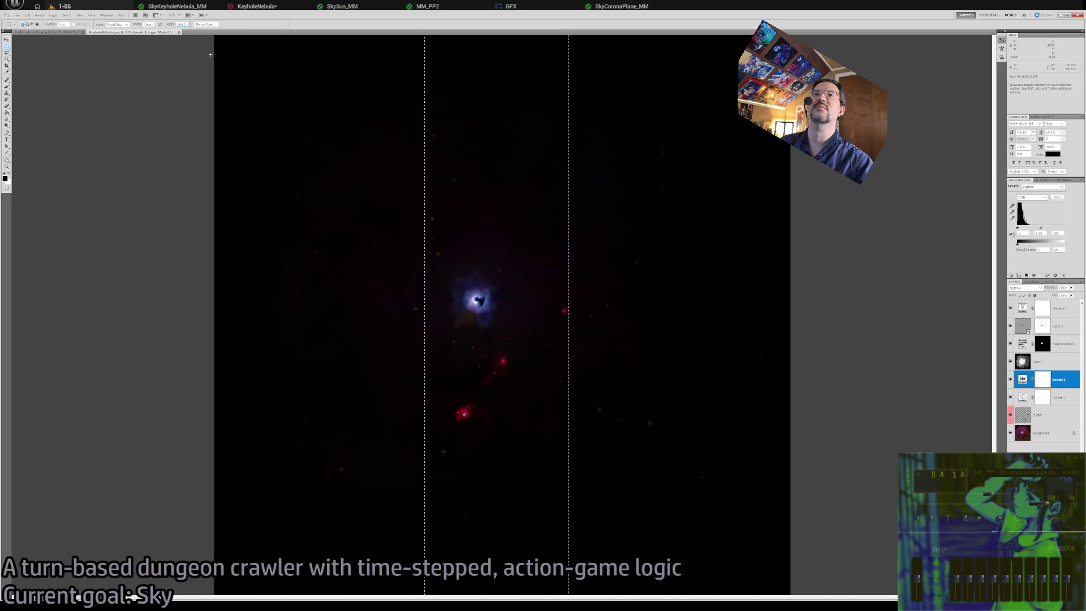
mouse_move(405, 206)
left_mouse_down()
mouse_move(406, 226)
mouse_move(446, 251)
left_mouse_up()
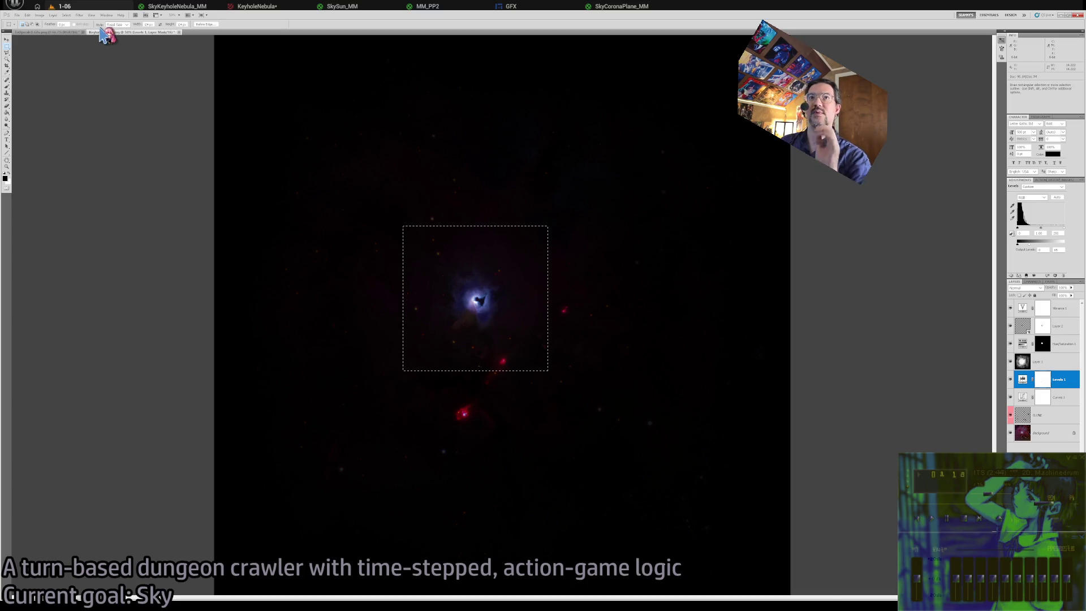
mouse_move(496, 276)
left_mouse_down()
mouse_move(488, 305)
mouse_move(499, 280)
left_mouse_up()
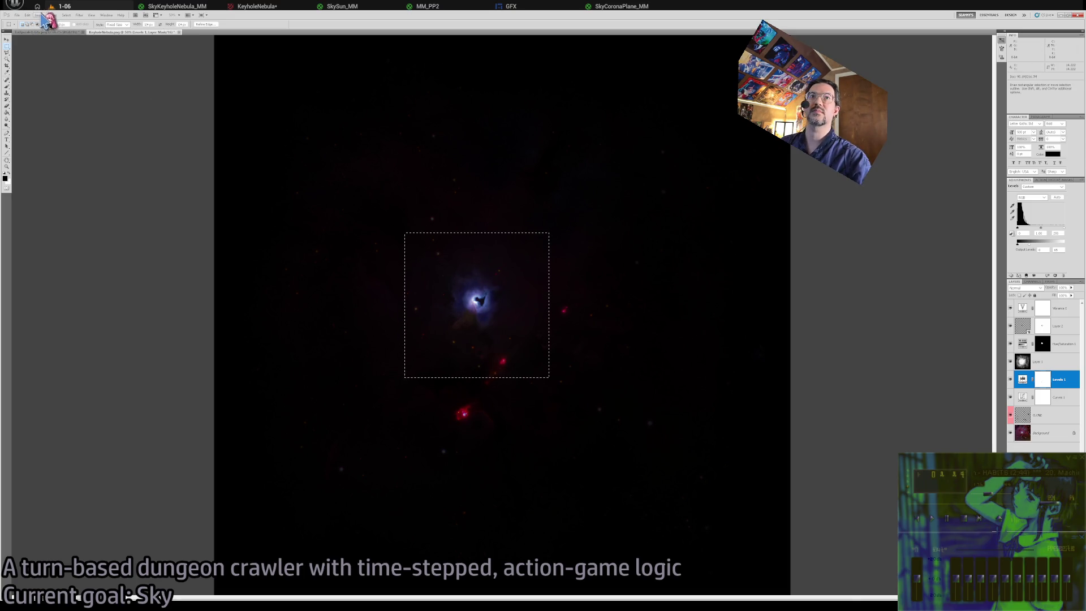
Crop the image to the square selection, check the result, and return to Unreal Engine.
key("alt+i")
key("p")
key("z")
mouse_move(538, 322)
left_mouse_down()
mouse_move(501, 311)
mouse_move(548, 317)
left_mouse_up()
key("ctrl+minus")
key("v")
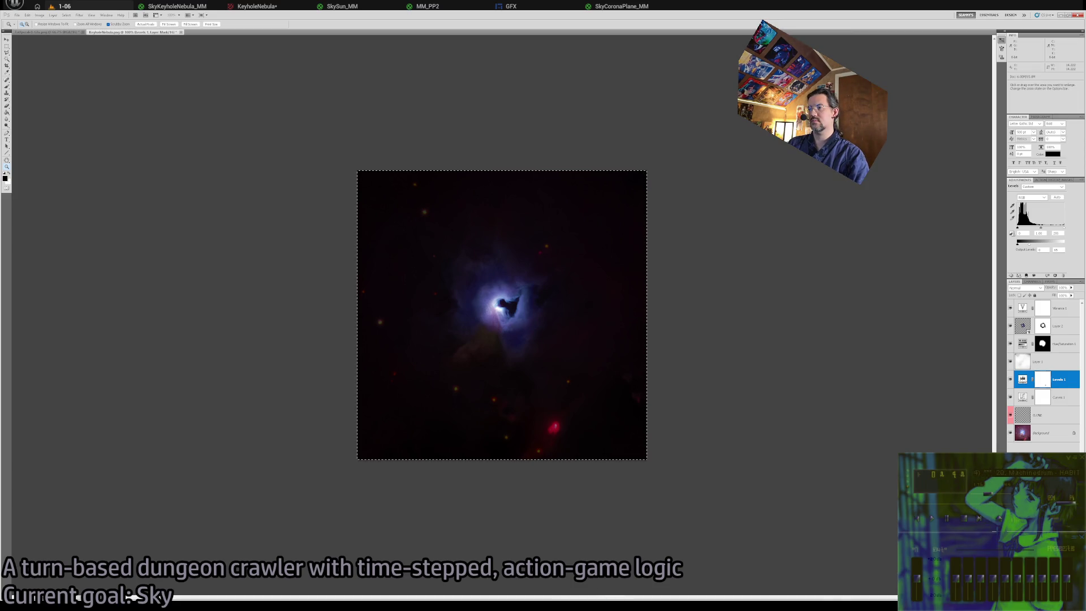
left_click(132, 597)
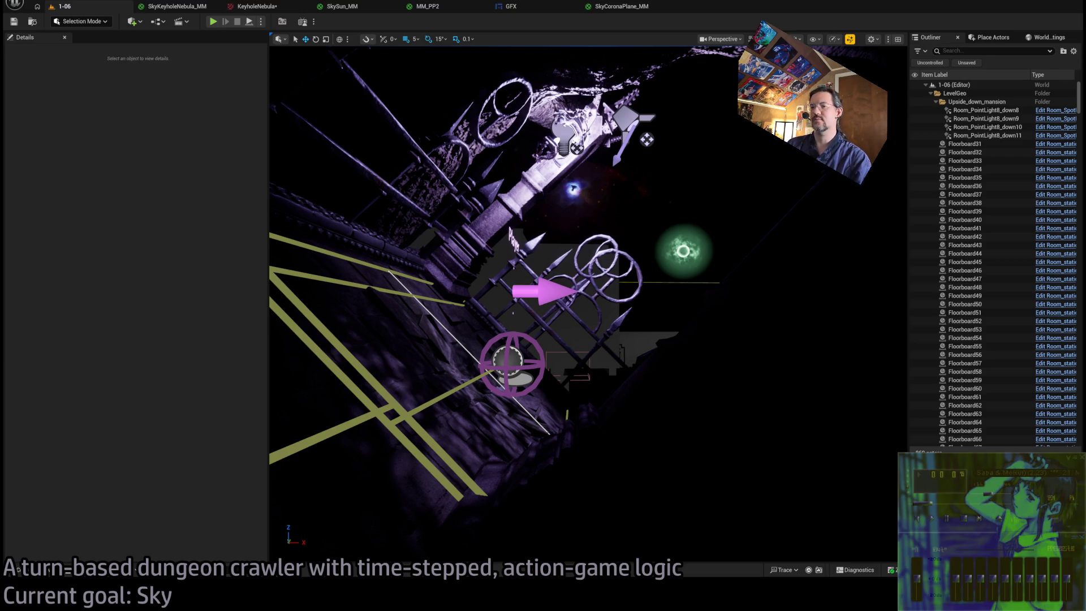
Save both KeyholeNebula textures from the Atmospherics folder with Ctrl+S, then switch to the SkyKeyholeNebula_MM tab.
left_click(18, 568)
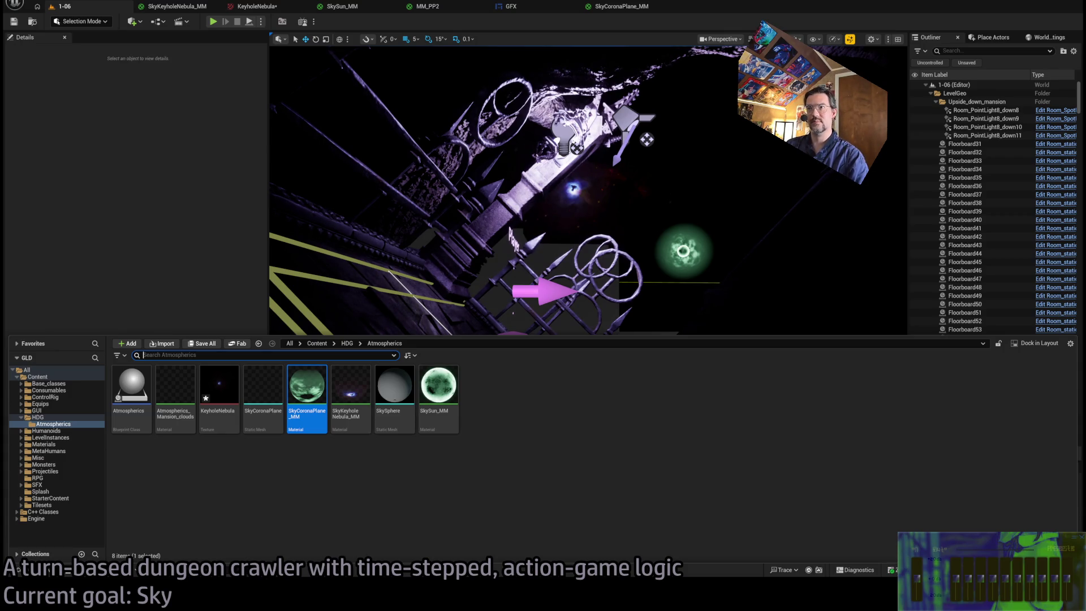
left_click(18, 568)
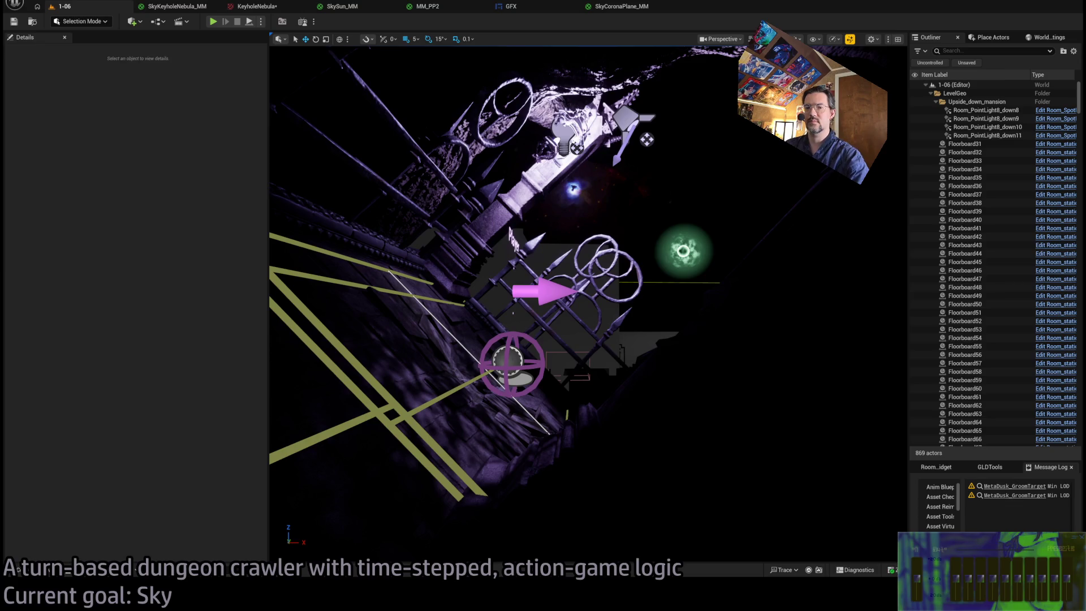
left_click(18, 568)
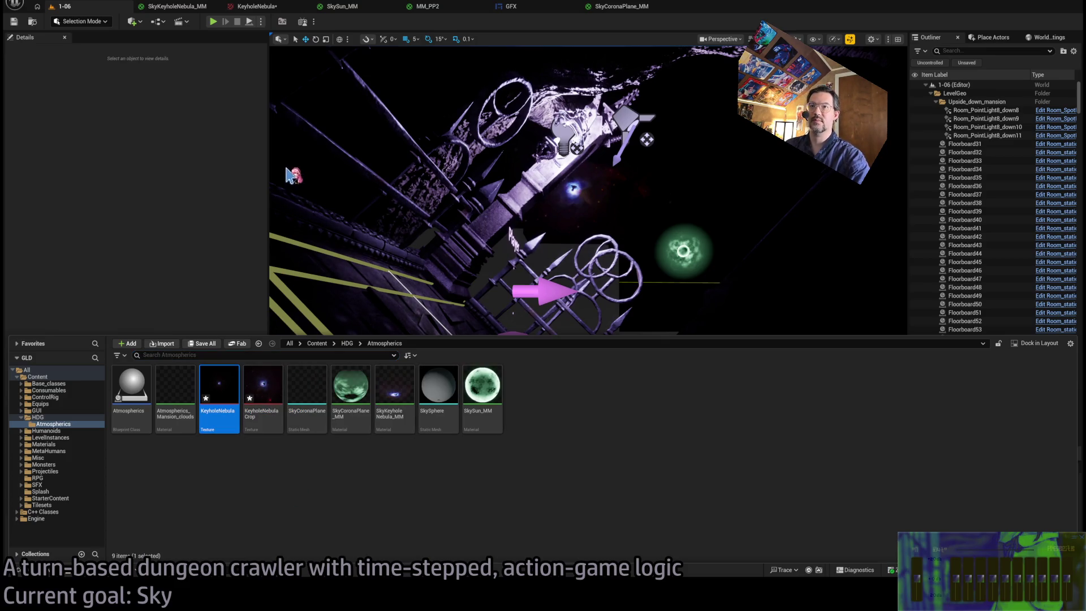
left_click(285, 500)
left_click(219, 390)
key("ctrl+s")
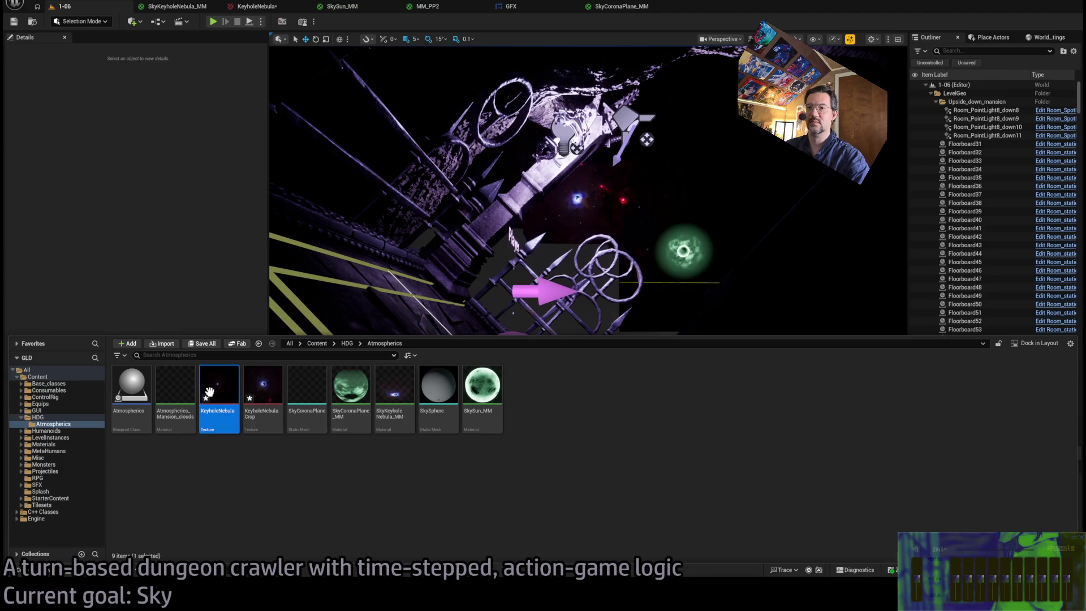
left_click(263, 390)
key("ctrl+s")
left_click(573, 415)
left_click_drag(573, 414, 573, 415)
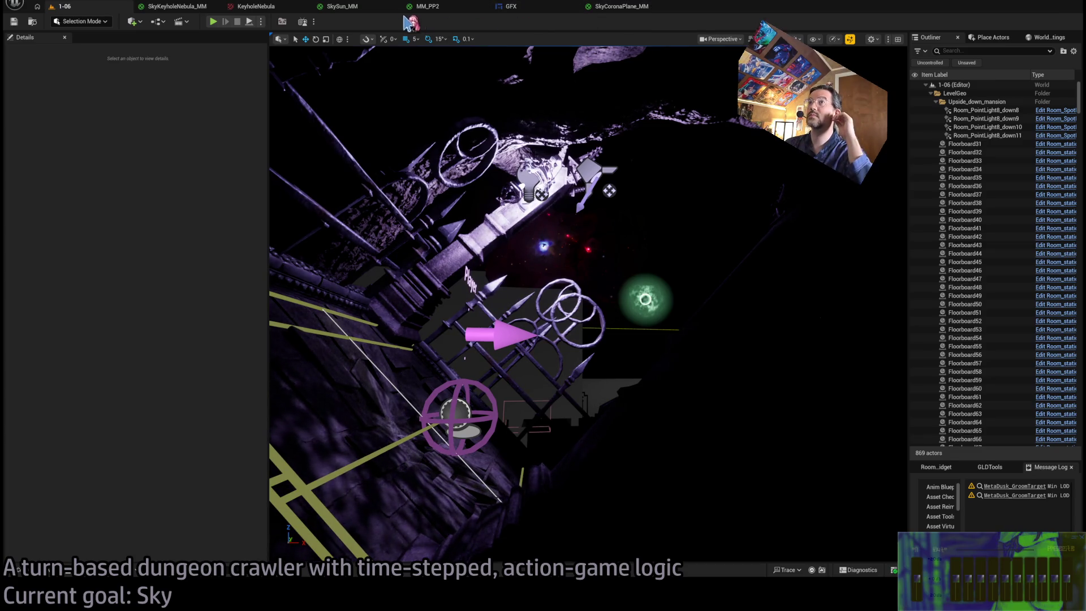
left_click(195, 6)
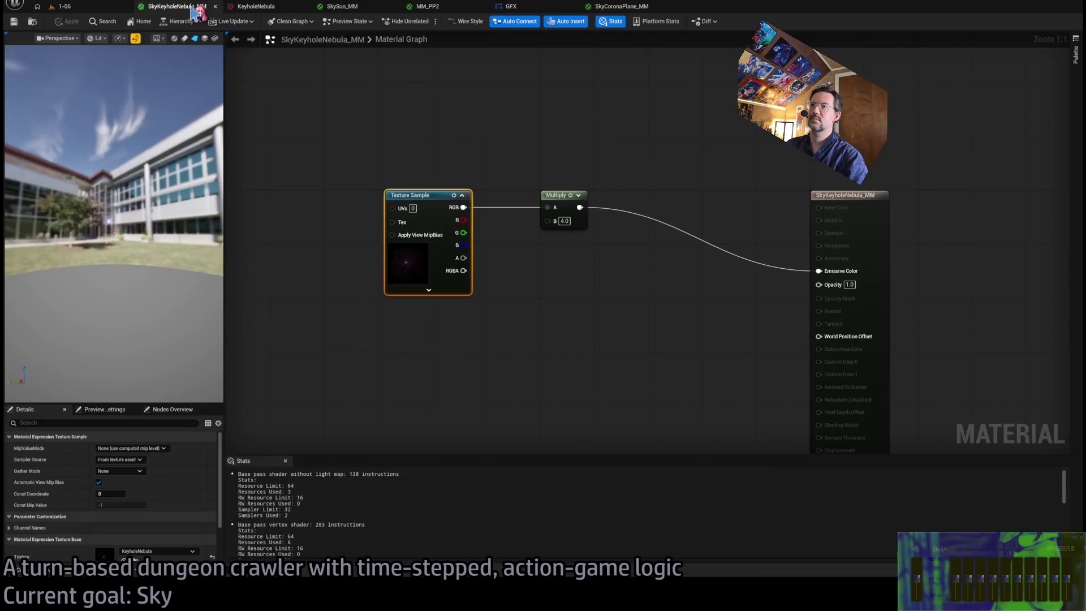
Look through the SkyCoronaPlane_MM, MM_PP2 and SkySun_MM tabs before choosing SkyKeyholeNebula_MM.
left_click(613, 9)
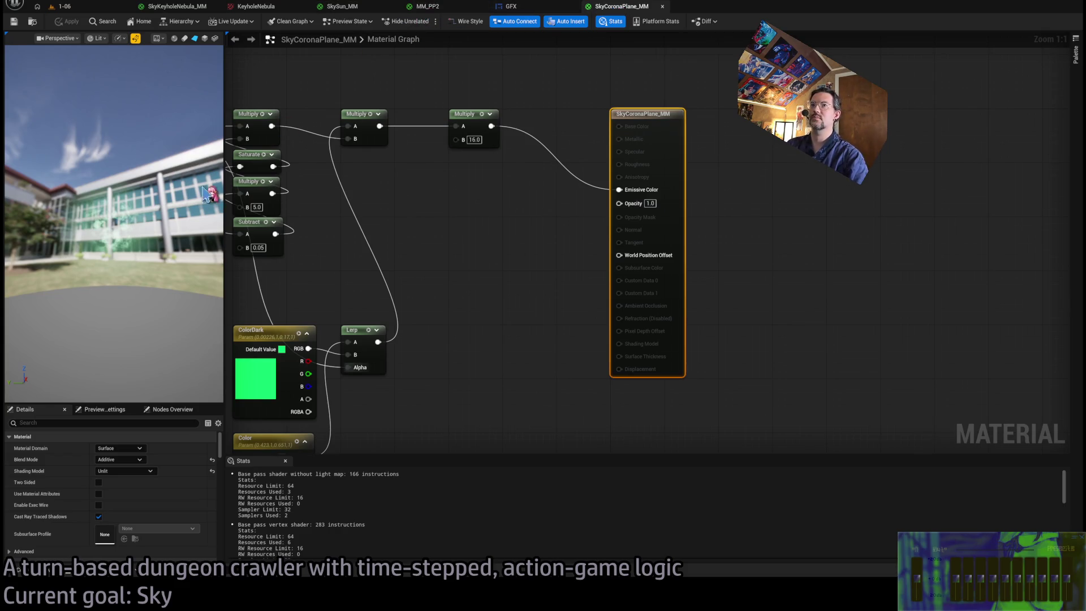
left_click(433, 6)
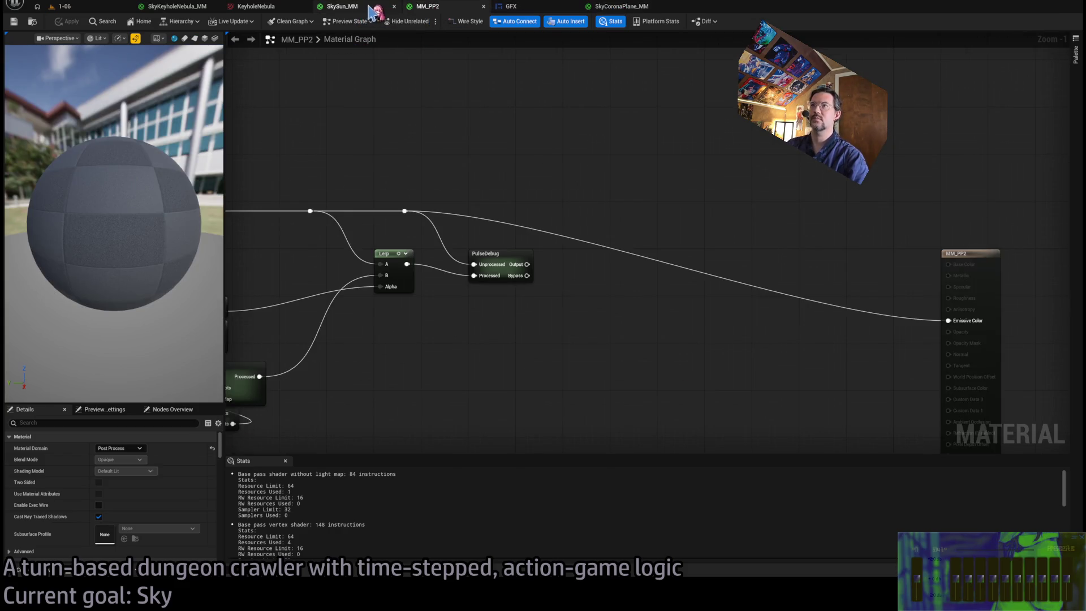
left_click(372, 9)
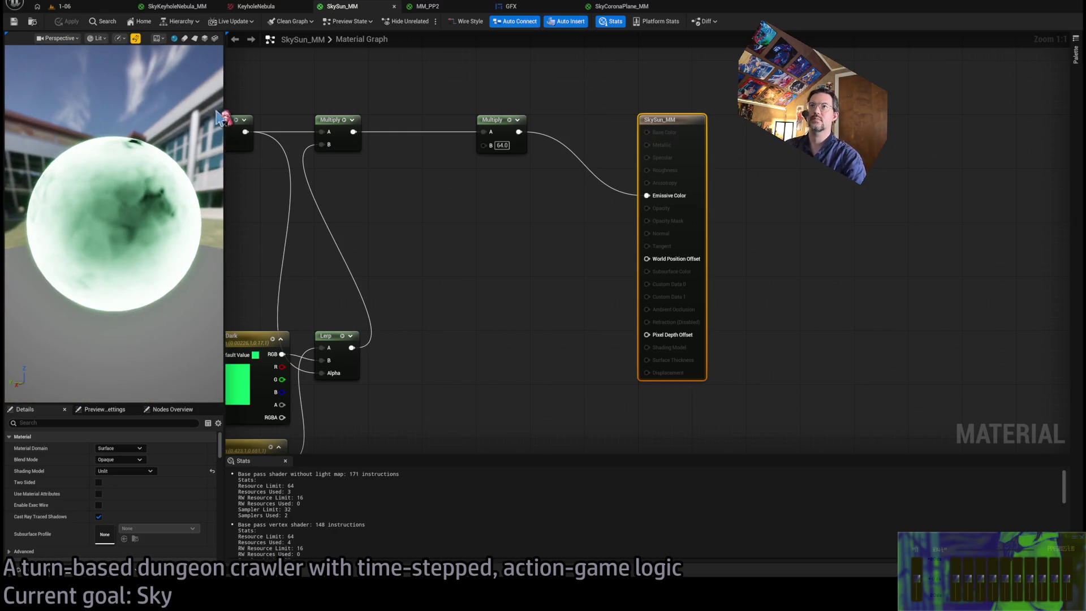
left_click(181, 7)
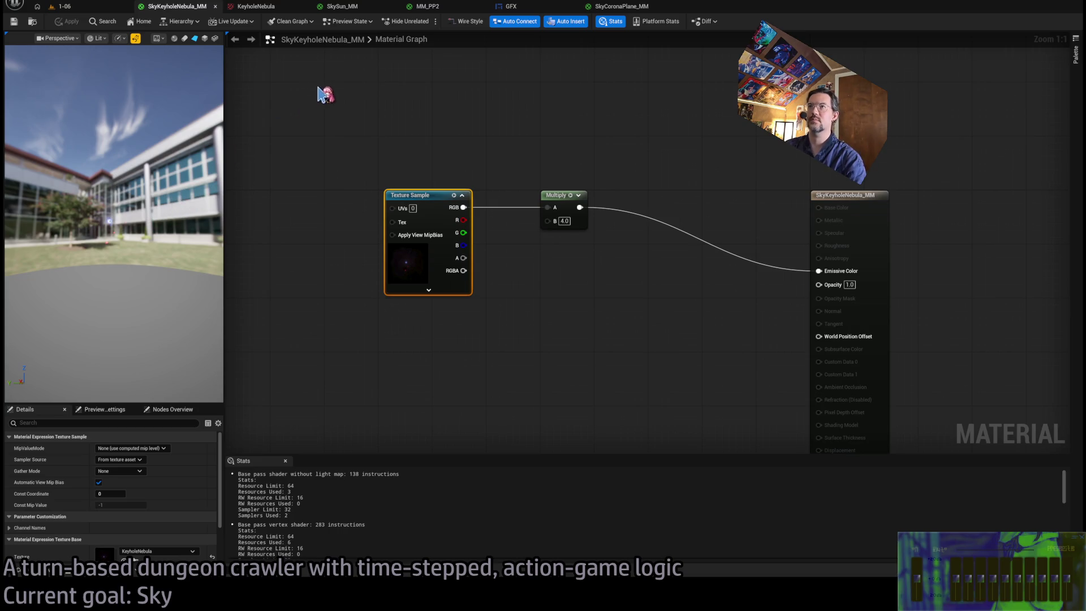
Set the material's Blend Mode to Opaque and widen the preview.
left_click(738, 198)
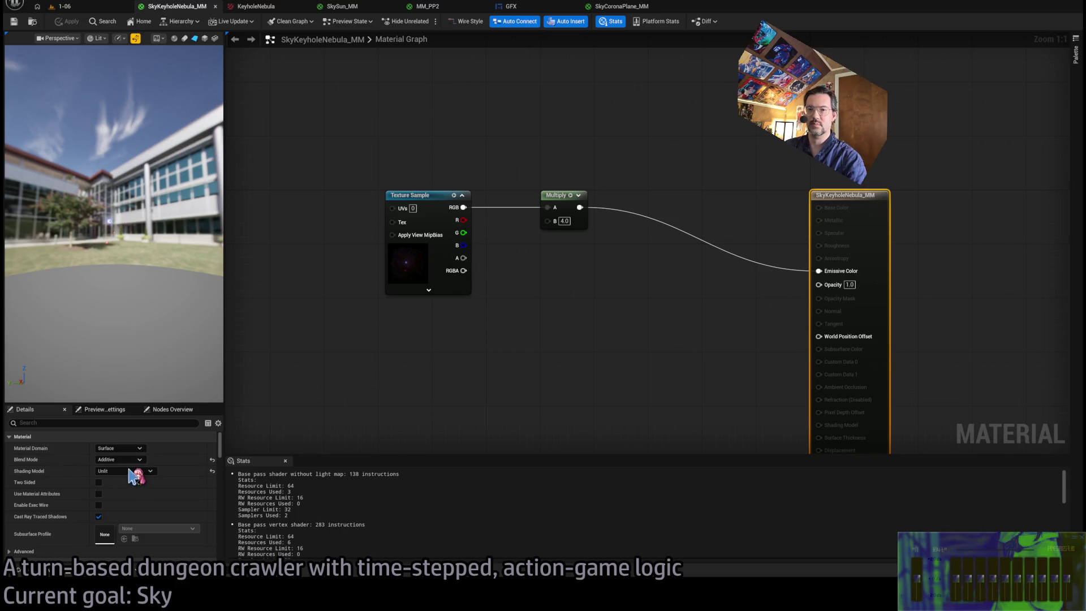
key("ctrl+z")
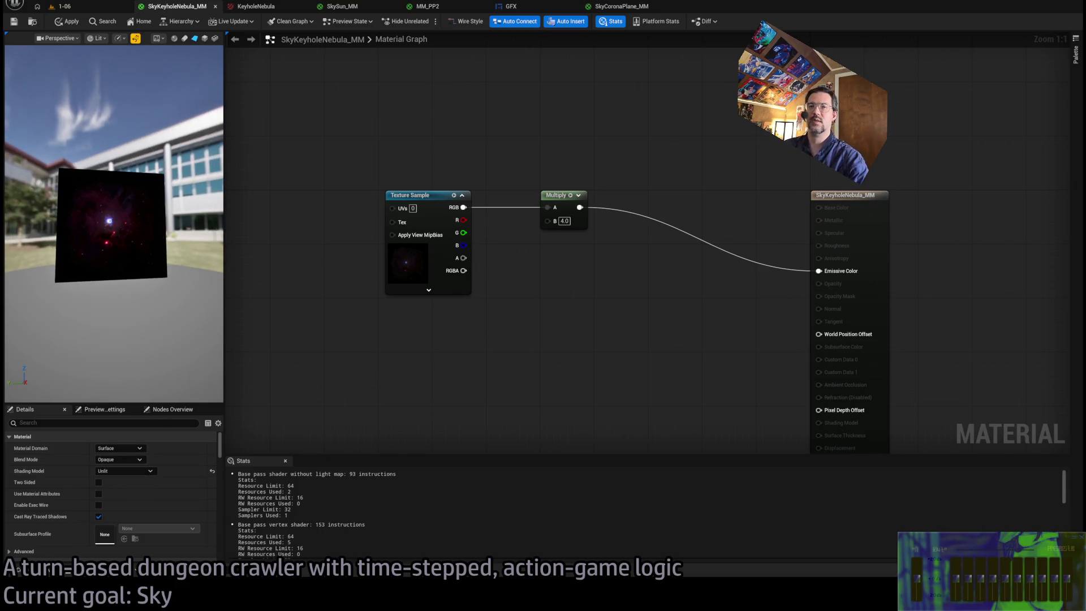
left_click_drag(222, 237, 324, 240)
scroll(206, 260, "up", 5)
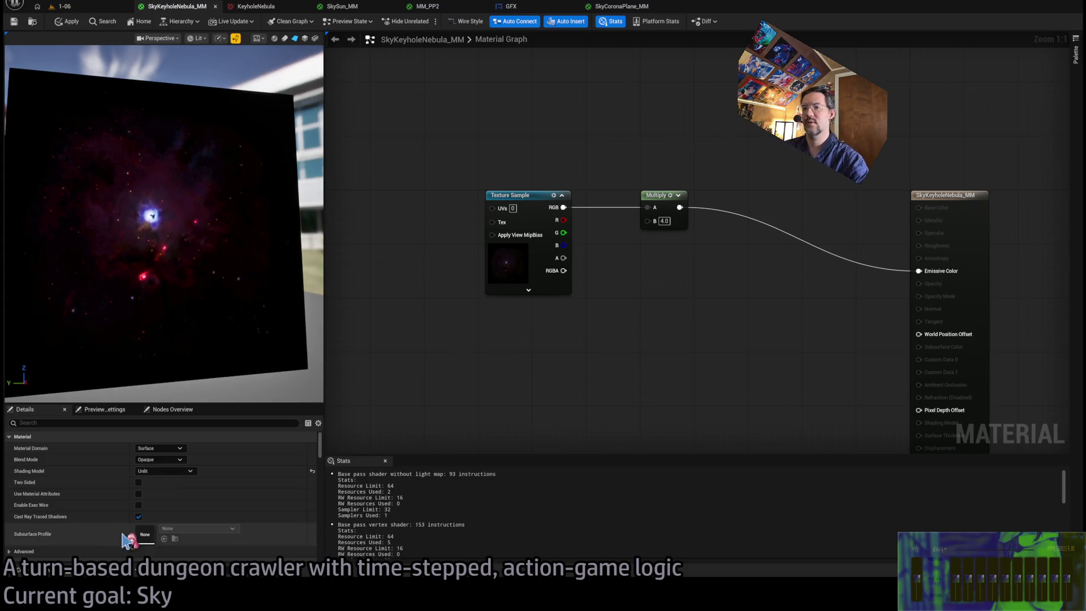
Add a KeyholeNebula Crop texture sample beneath the first nebula texture.
left_click(75, 554)
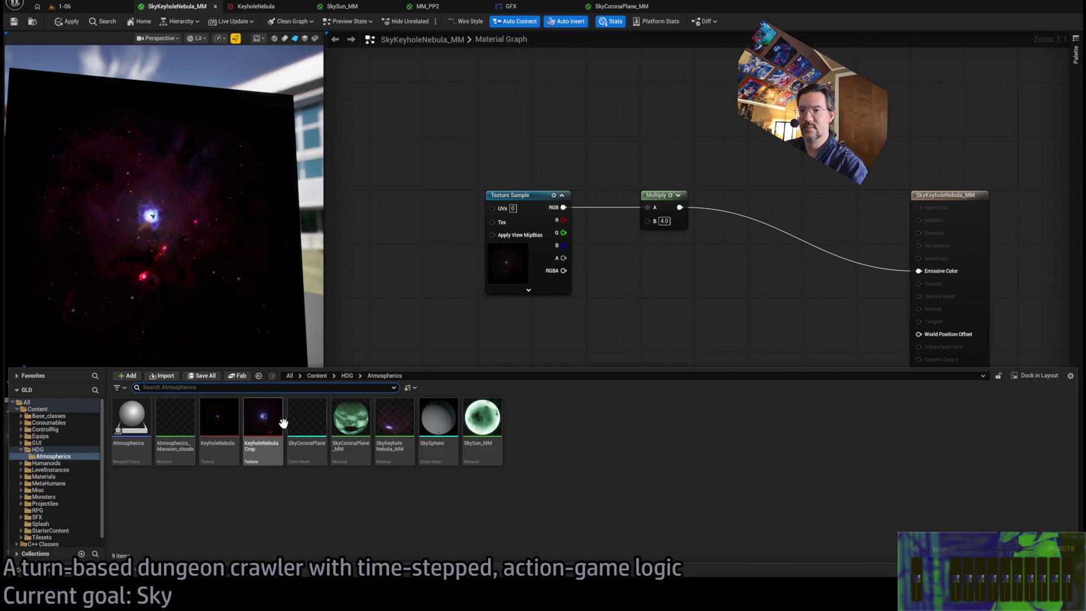
mouse_move(270, 428)
left_mouse_down()
mouse_move(317, 359)
mouse_move(550, 376)
left_mouse_up()
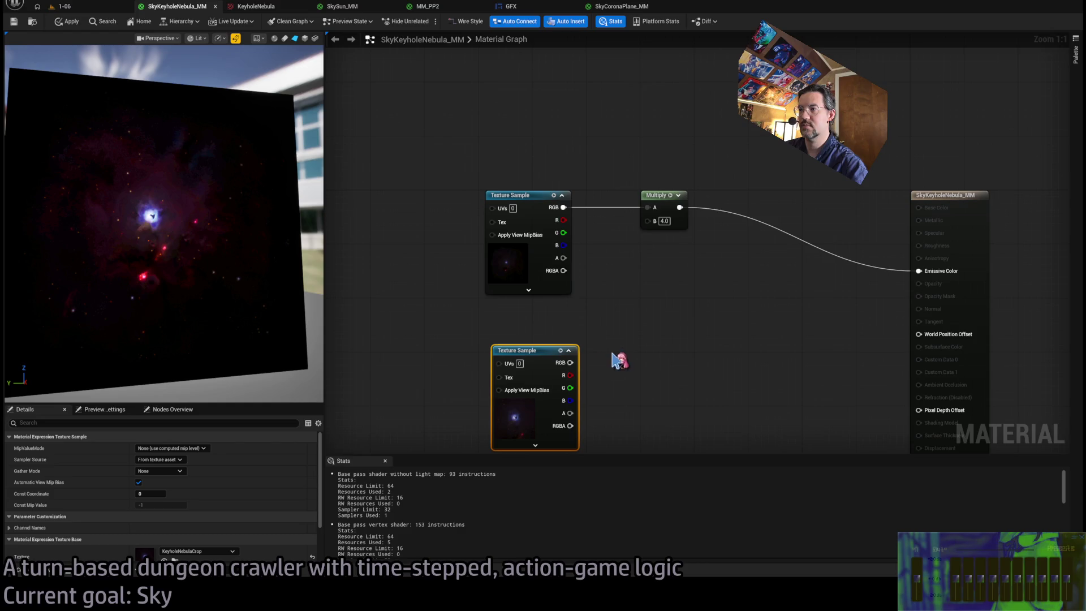
left_click_drag(524, 330, 520, 284)
left_click(629, 316)
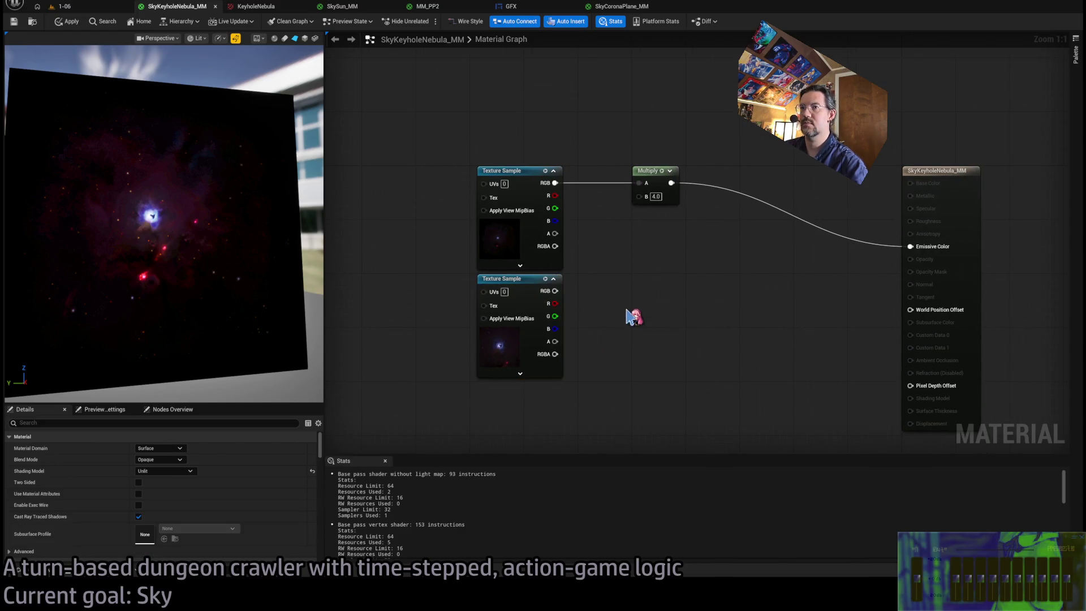
Move the Multiply node right and shift both texture samples left to space out the graph.
scroll(211, 234, "up", 5)
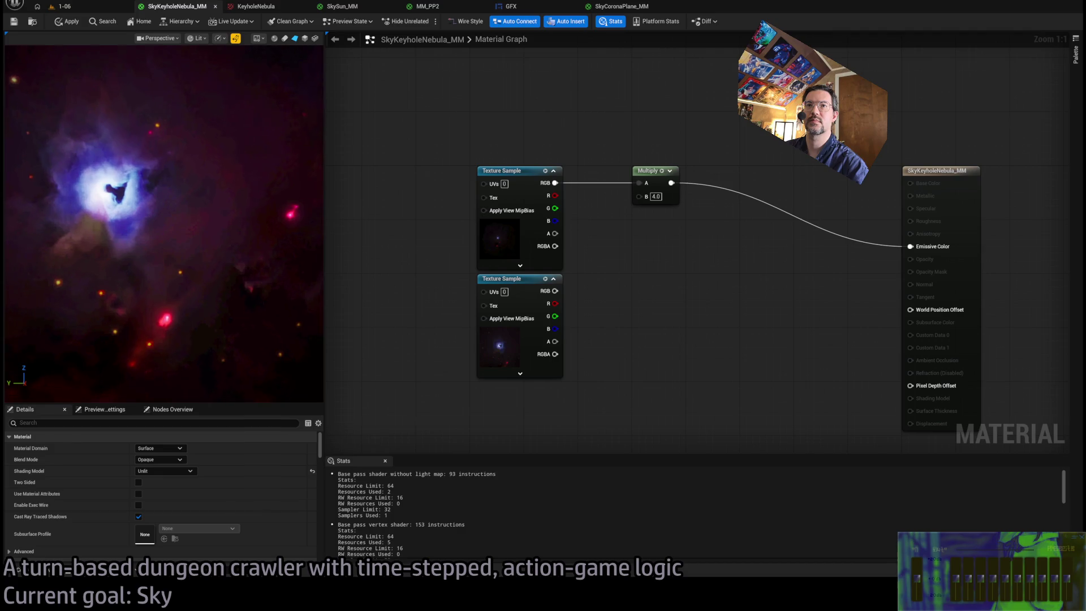
left_click_drag(149, 204, 277, 208)
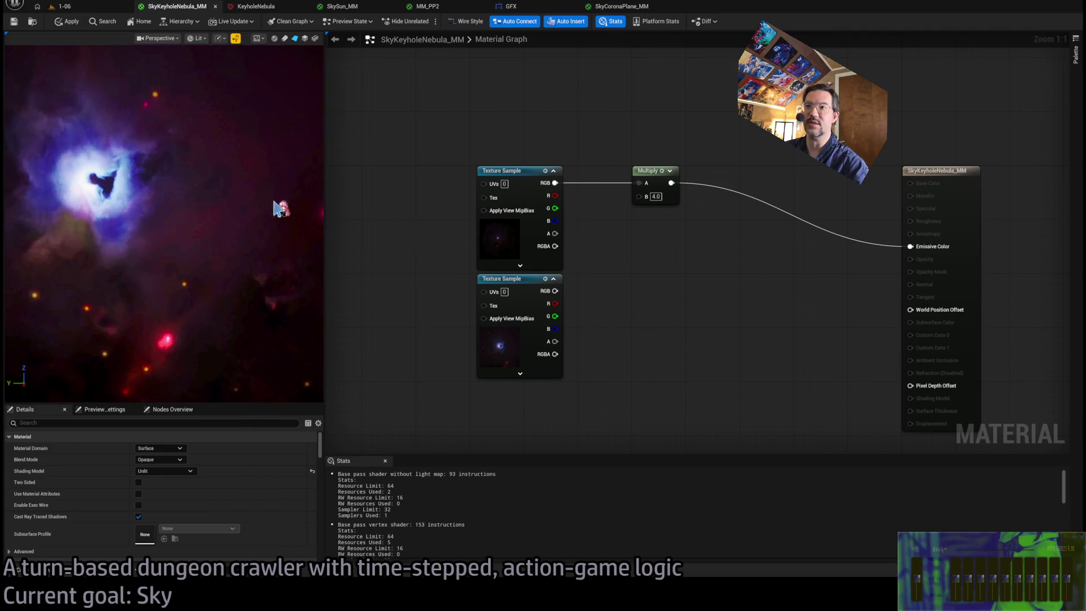
mouse_move(649, 174)
left_mouse_down()
mouse_move(598, 175)
mouse_move(789, 176)
mouse_move(772, 180)
left_mouse_up()
scroll(679, 277, "down", 2)
left_click_drag(507, 194, 665, 390)
left_click_drag(614, 208, 366, 207)
left_click(430, 269)
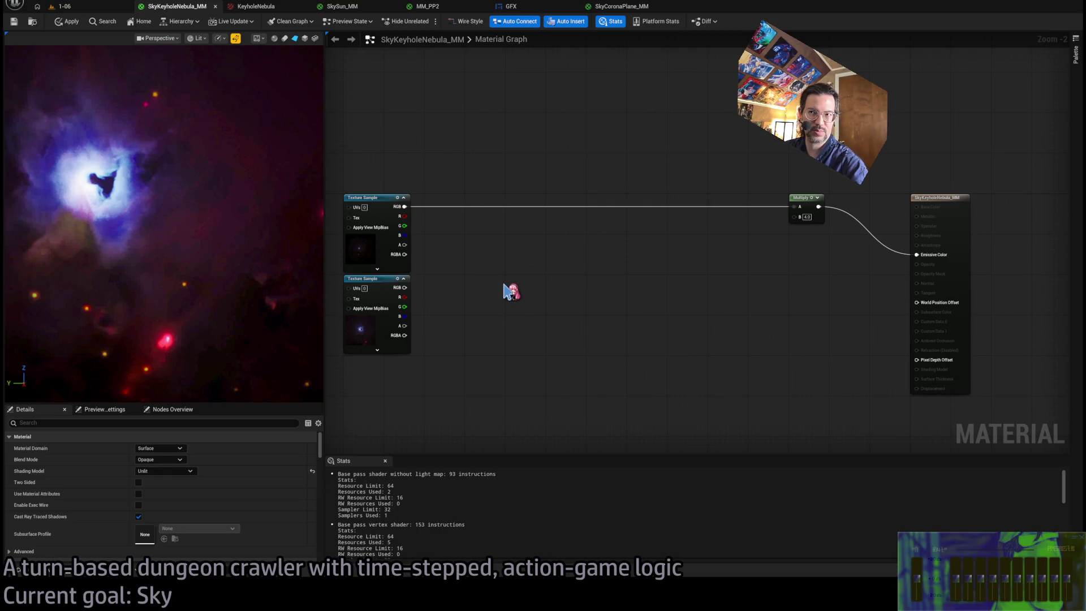
Try adding an If node to the graph, then delete it.
left_click(503, 284)
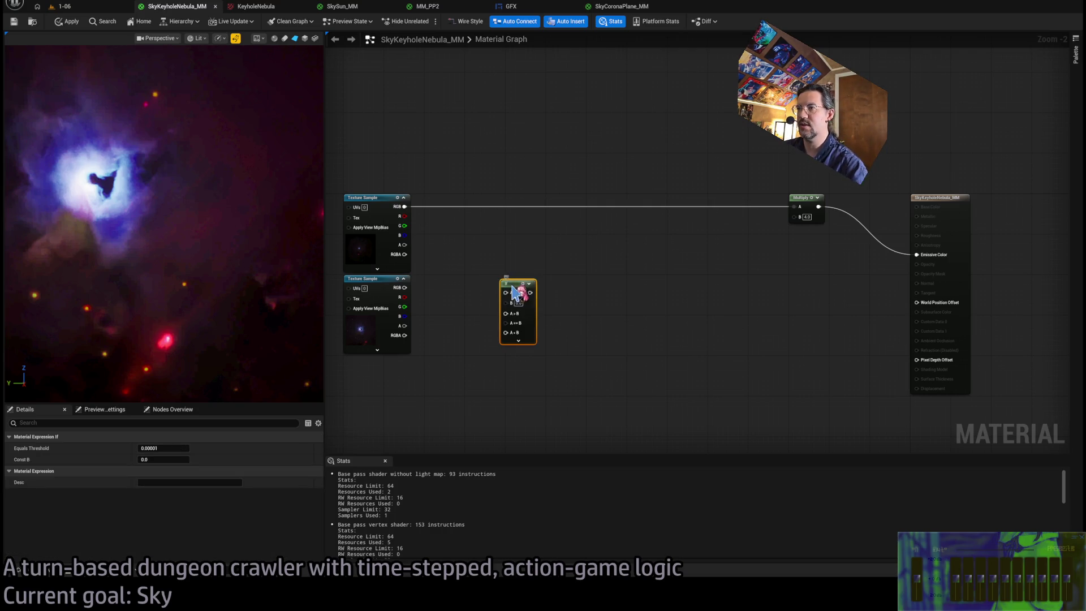
left_click_drag(514, 291, 563, 265)
scroll(526, 271, "up", 2)
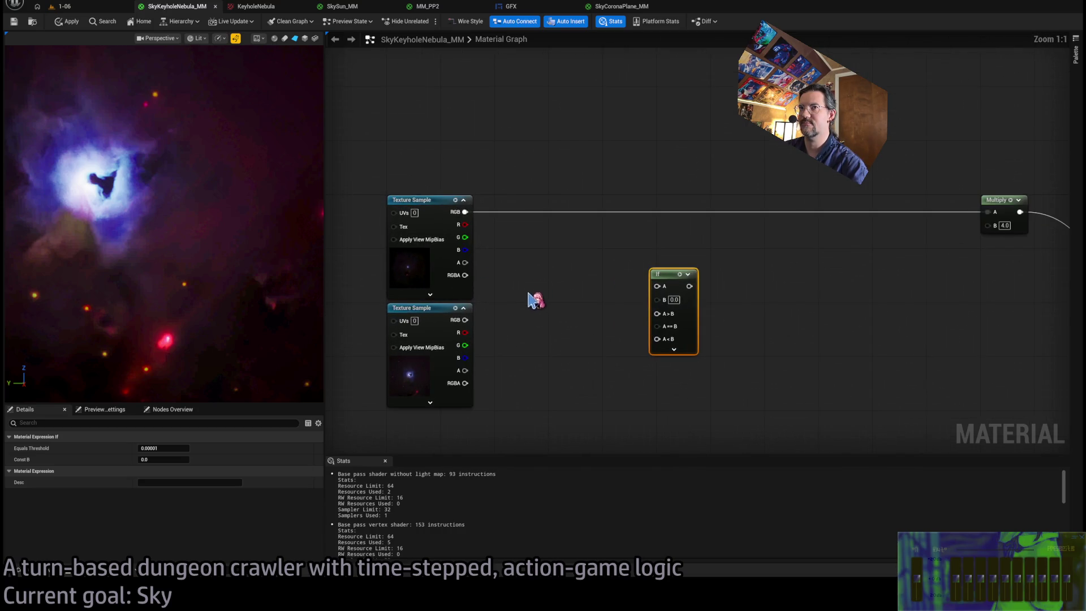
left_click_drag(531, 300, 554, 270)
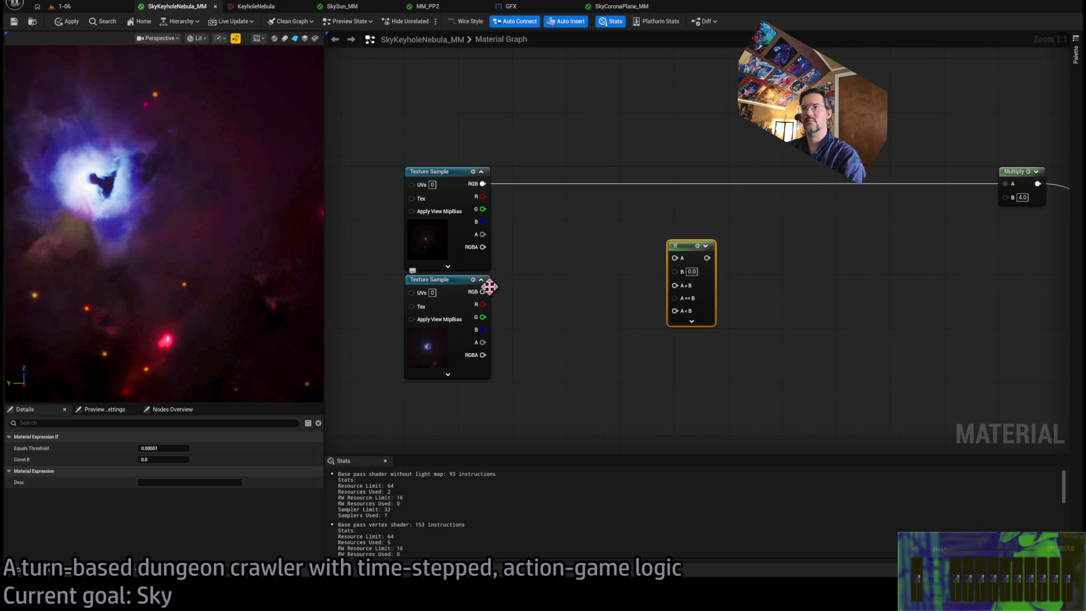
left_click_drag(584, 257, 566, 256)
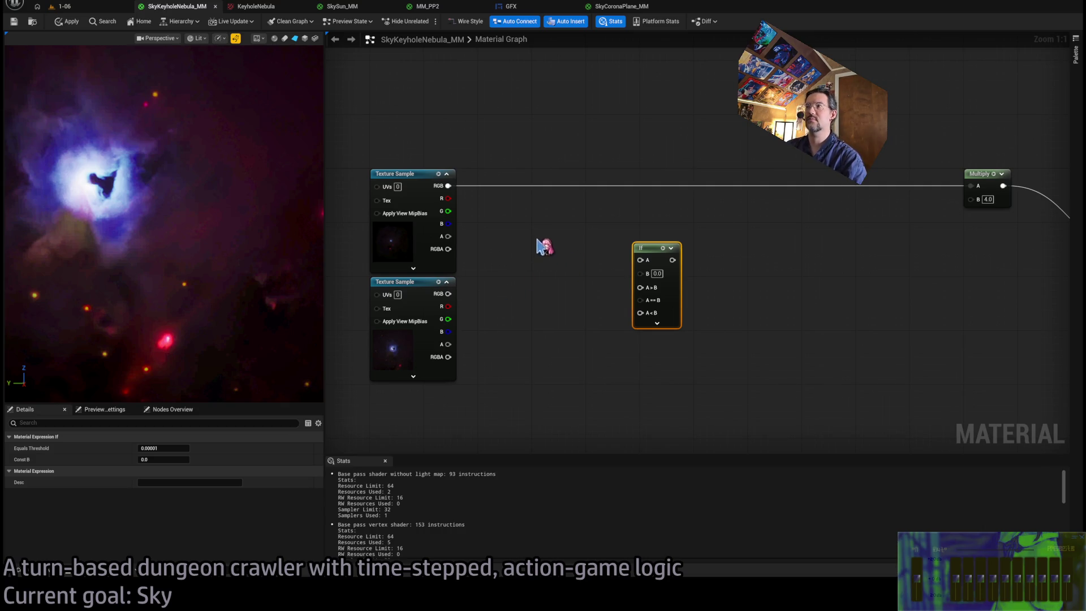
left_click_drag(656, 244, 736, 298)
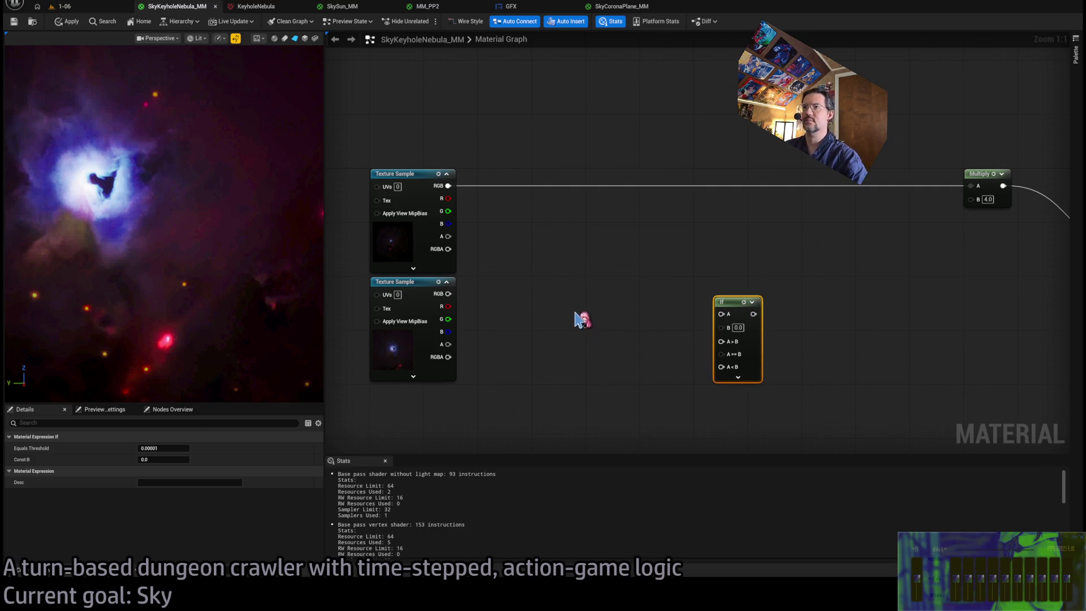
key("Delete")
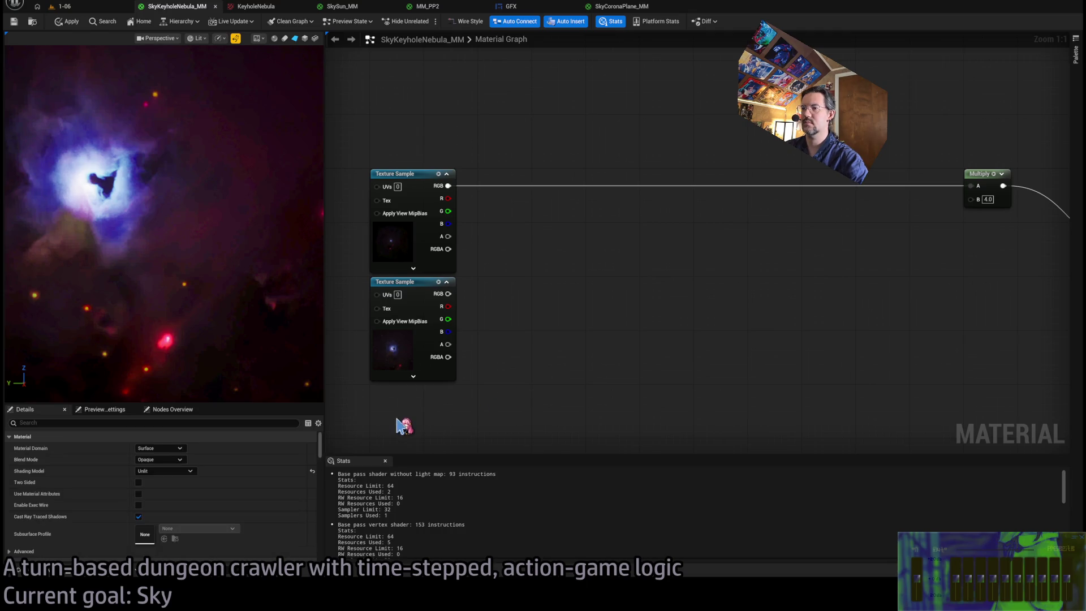
Paste a Sine_Remapped function node and inspect its contents before returning to the material.
key("ctrl+v")
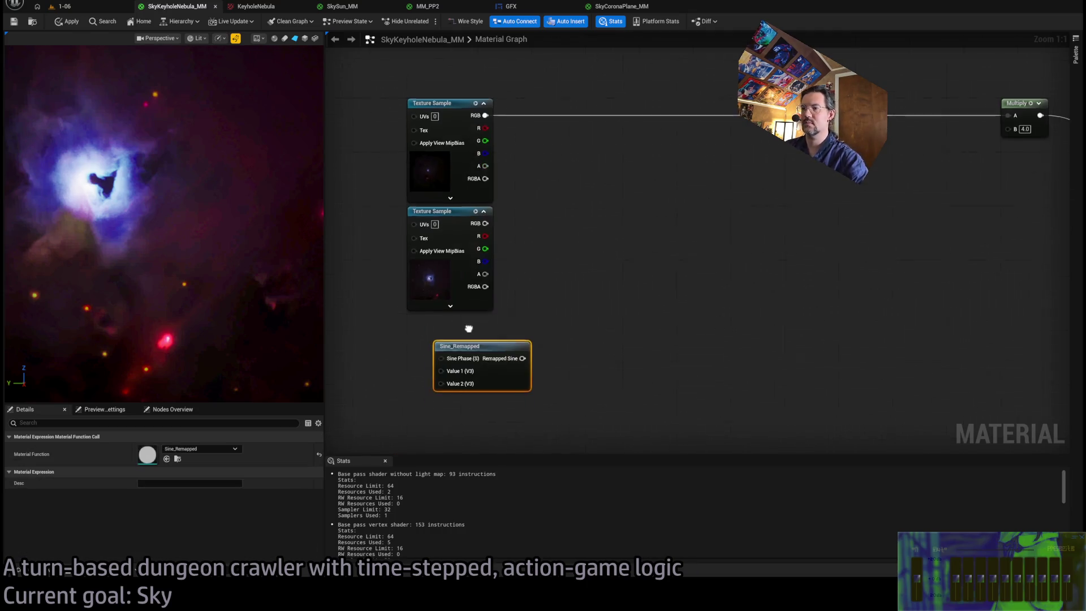
left_click(420, 345)
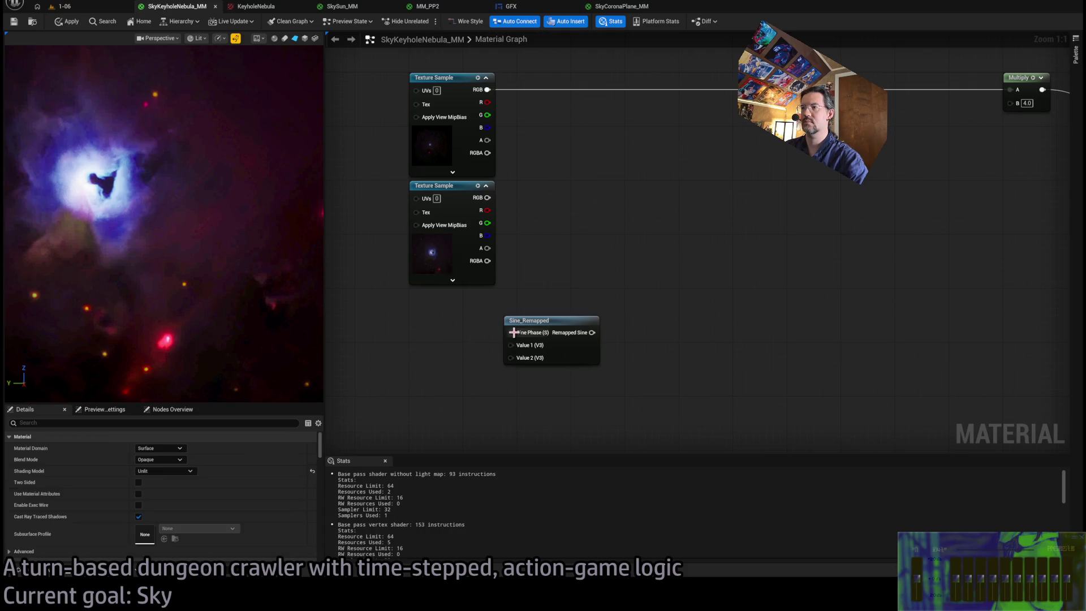
double_click(529, 322)
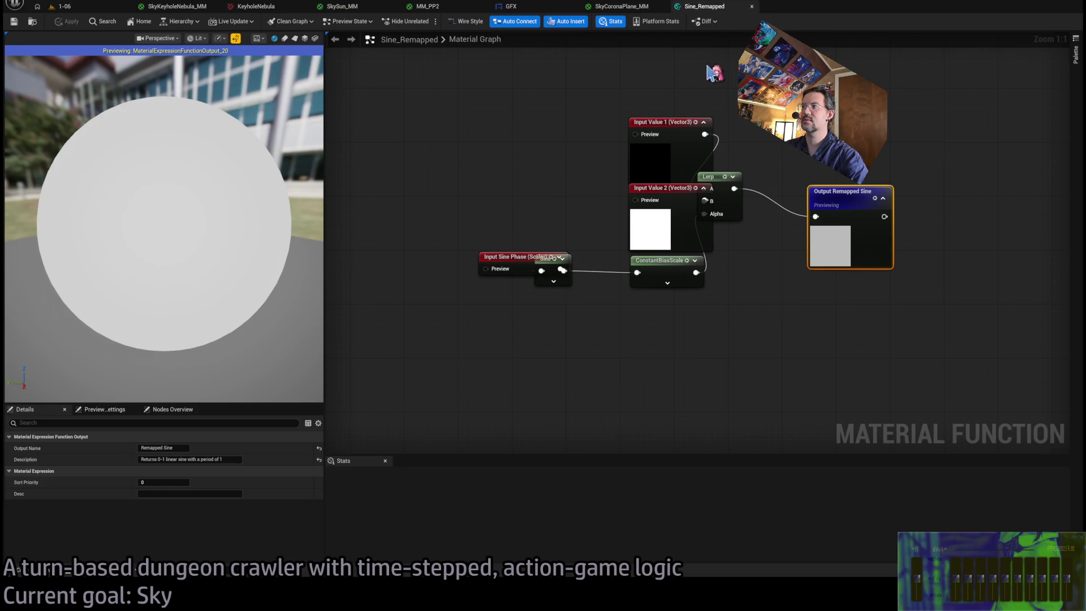
middle_click(700, 6)
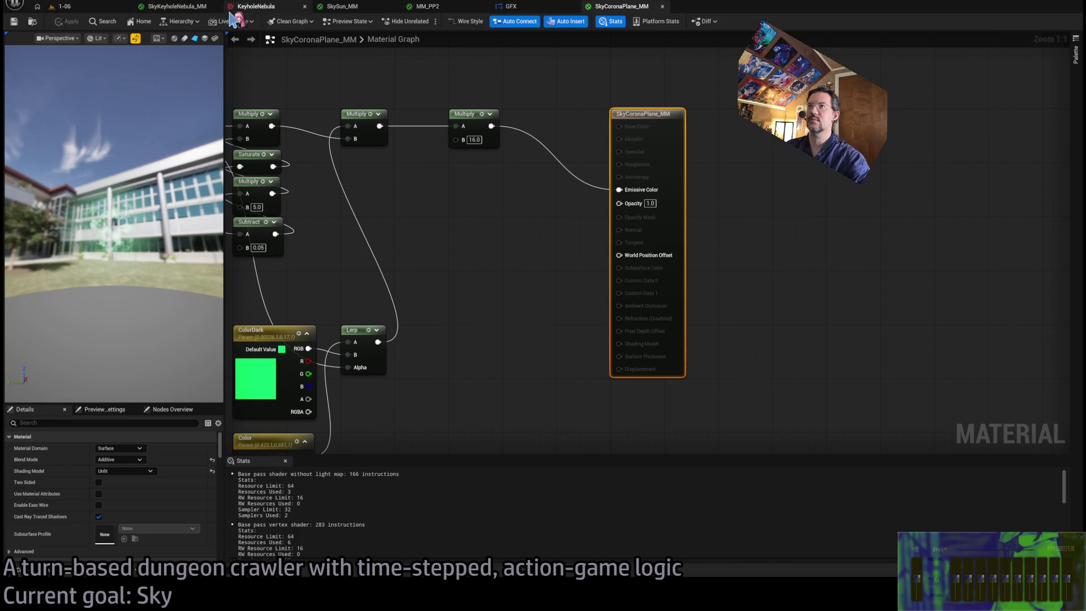
left_click(172, 7)
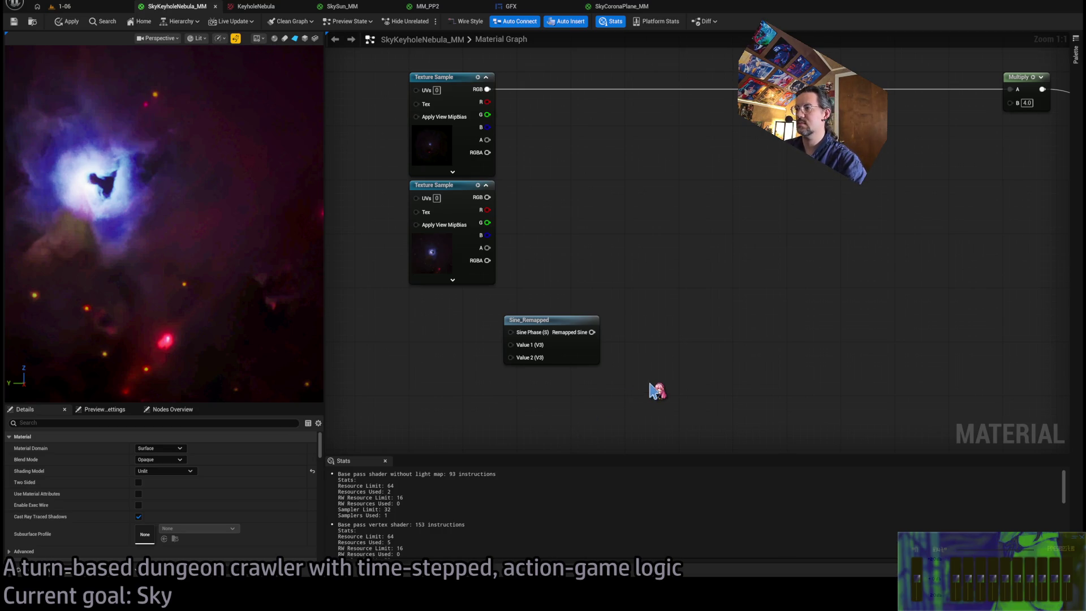
Replace it with MatFunc_normalize_sine and feed Time through a Sine into it.
mouse_move(628, 432)
left_mouse_down()
mouse_move(596, 330)
mouse_move(571, 346)
left_mouse_up()
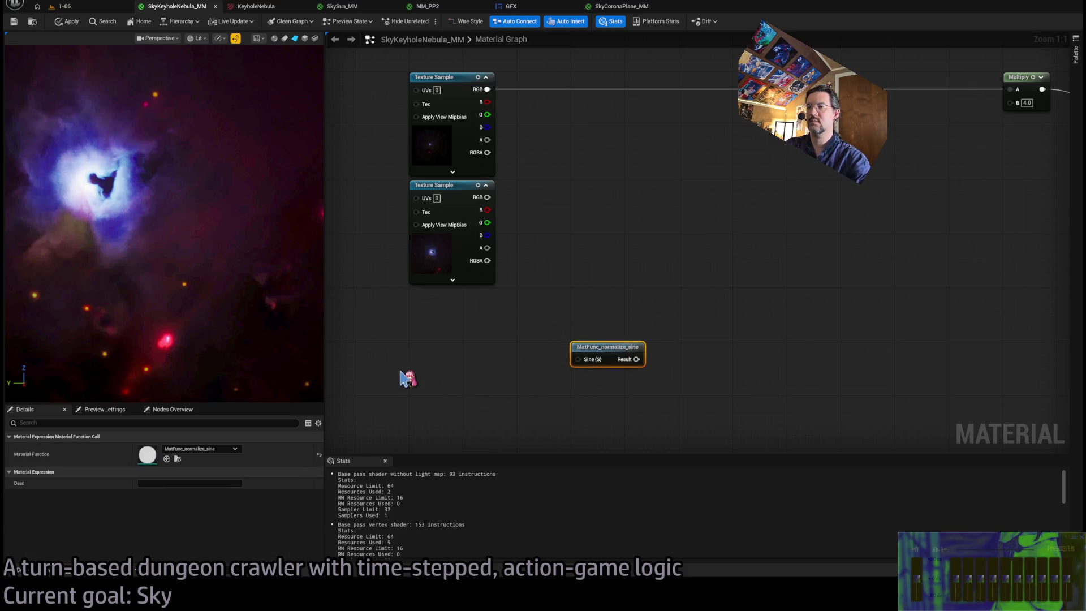
left_click_drag(400, 377, 570, 342)
left_click(448, 402)
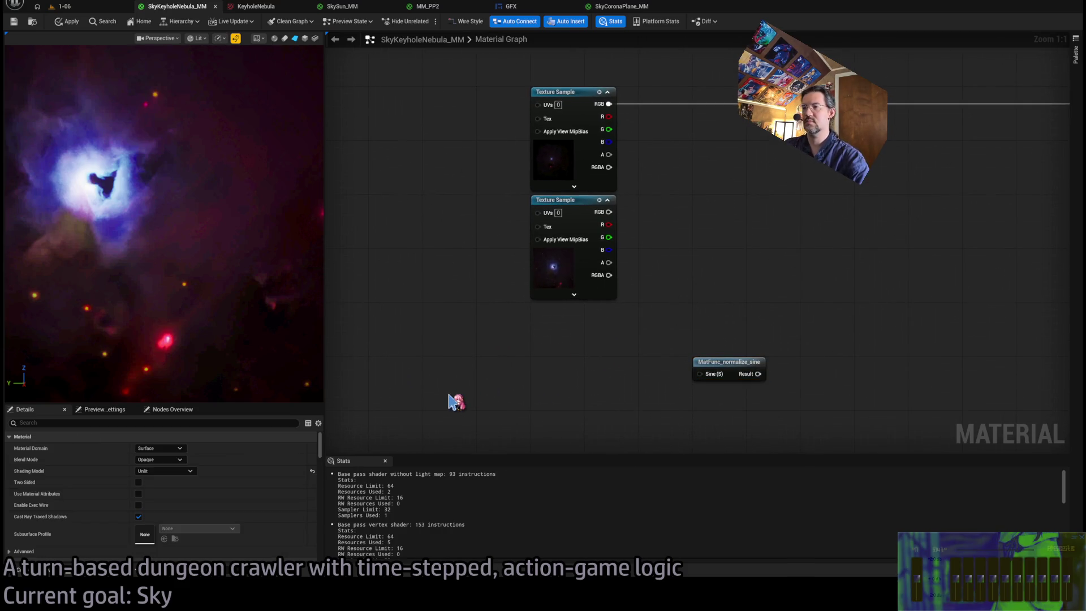
left_click(450, 396)
mouse_move(485, 413)
left_mouse_down()
mouse_move(700, 374)
mouse_move(566, 362)
mouse_move(520, 401)
left_mouse_up()
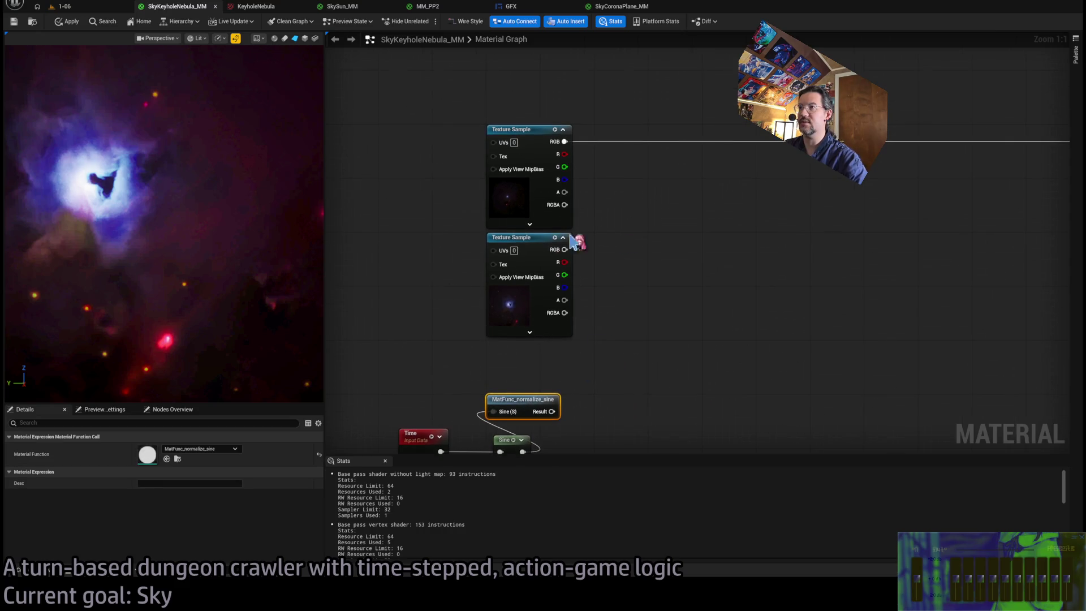
Add a Lerp with the two nebula textures as A/B, normalized sine as Alpha, output into Multiply A.
left_click(683, 259)
left_click_drag(560, 141, 687, 271)
left_click_drag(562, 250, 688, 284)
mouse_move(549, 412)
left_mouse_down()
mouse_move(691, 312)
mouse_move(689, 300)
left_mouse_up()
mouse_move(757, 301)
left_mouse_down()
mouse_move(494, 334)
mouse_move(829, 177)
left_mouse_up()
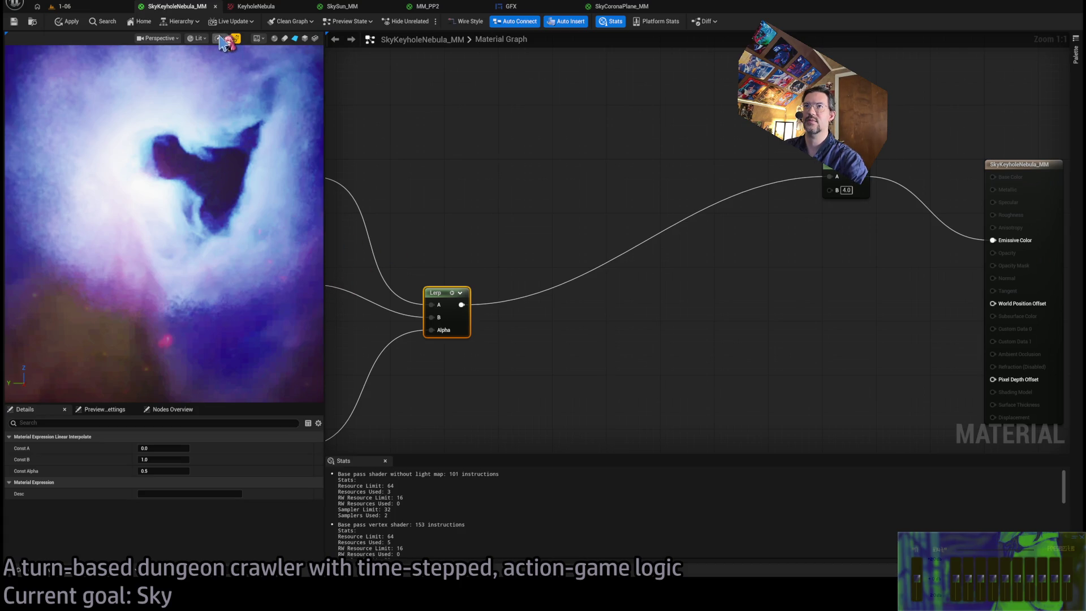
Check the 1-06 level, then return to SkyKeyholeNebula_MM and review the whole blend setup.
left_click(63, 7)
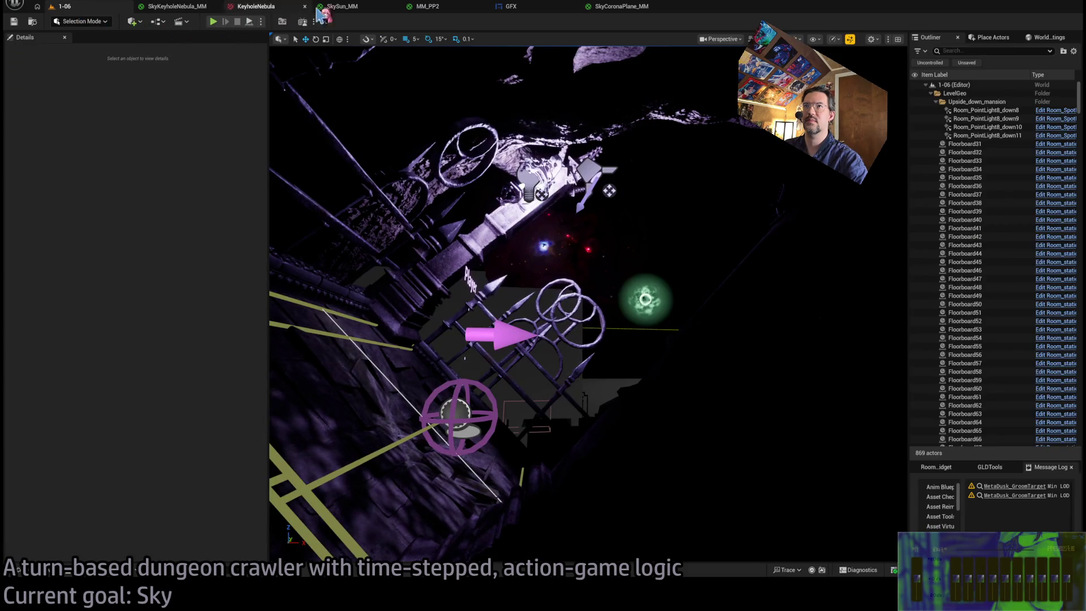
left_click(323, 6)
left_click(176, 6)
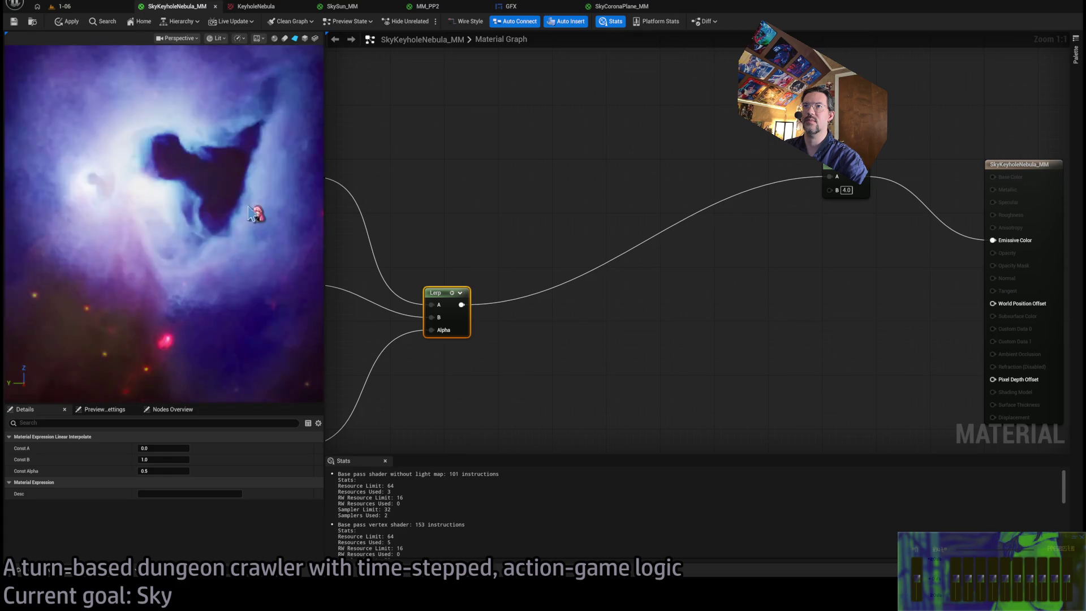
scroll(242, 210, "down", 3)
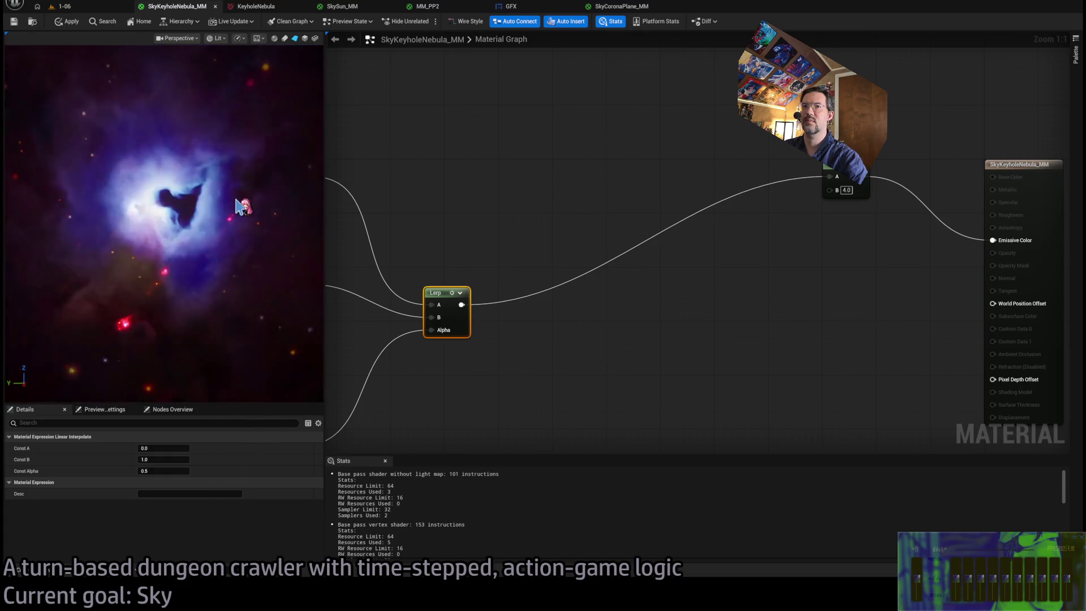
mouse_move(460, 267)
left_mouse_down()
mouse_move(528, 230)
mouse_move(610, 213)
left_mouse_up()
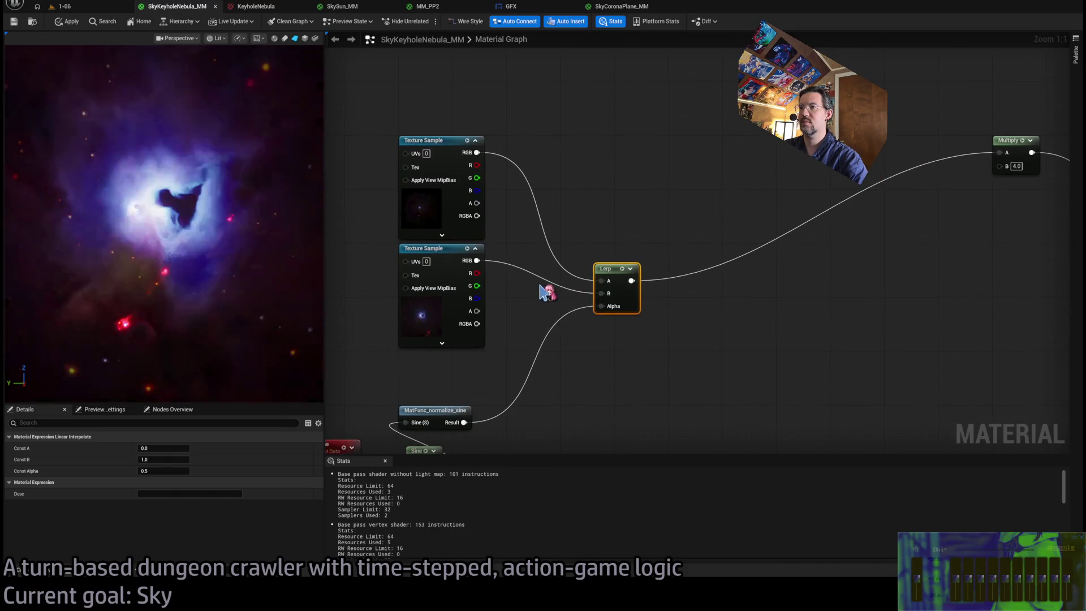
left_click_drag(446, 310, 431, 308)
left_click(452, 306)
scroll(187, 494, "down", 3)
left_click_drag(403, 355, 557, 349)
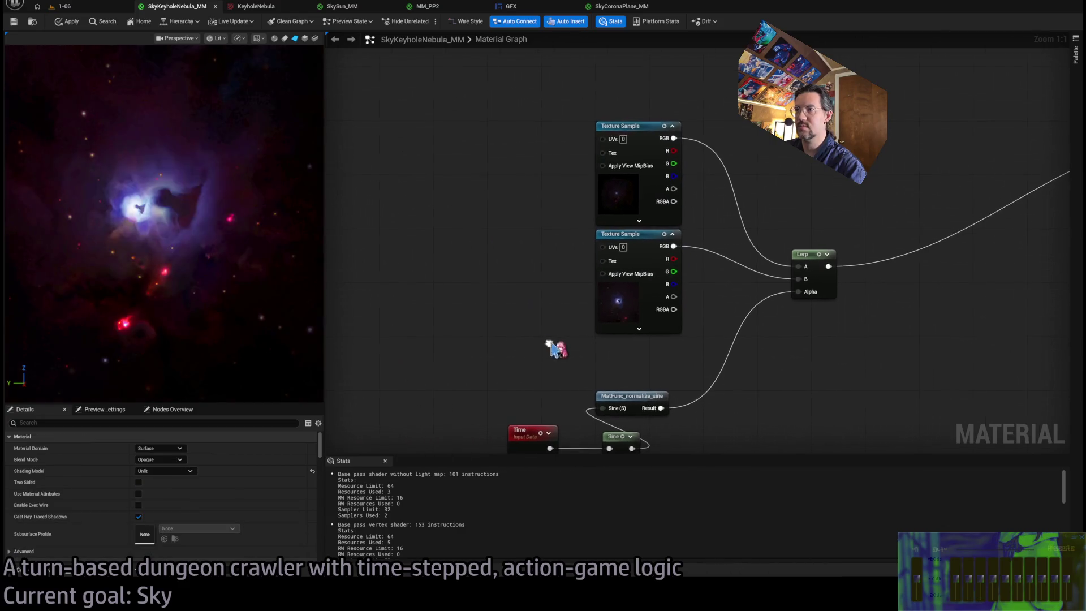
Add a TexCoord node with U and V tiling 2.0 feeding the second texture's UVs.
left_click(414, 295)
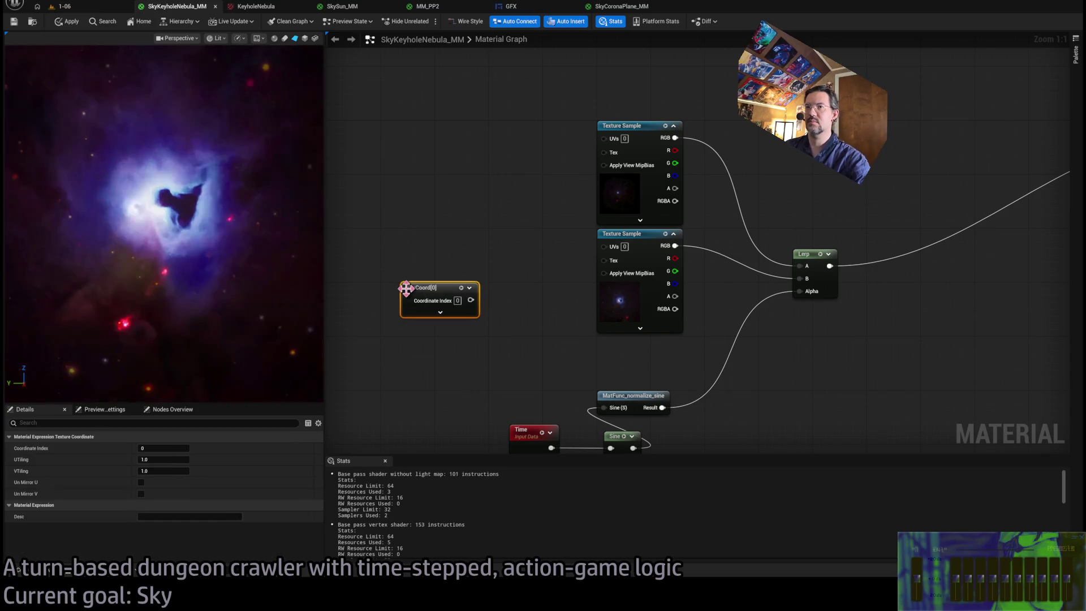
mouse_move(433, 282)
left_mouse_down()
mouse_move(412, 240)
mouse_move(604, 245)
left_mouse_up()
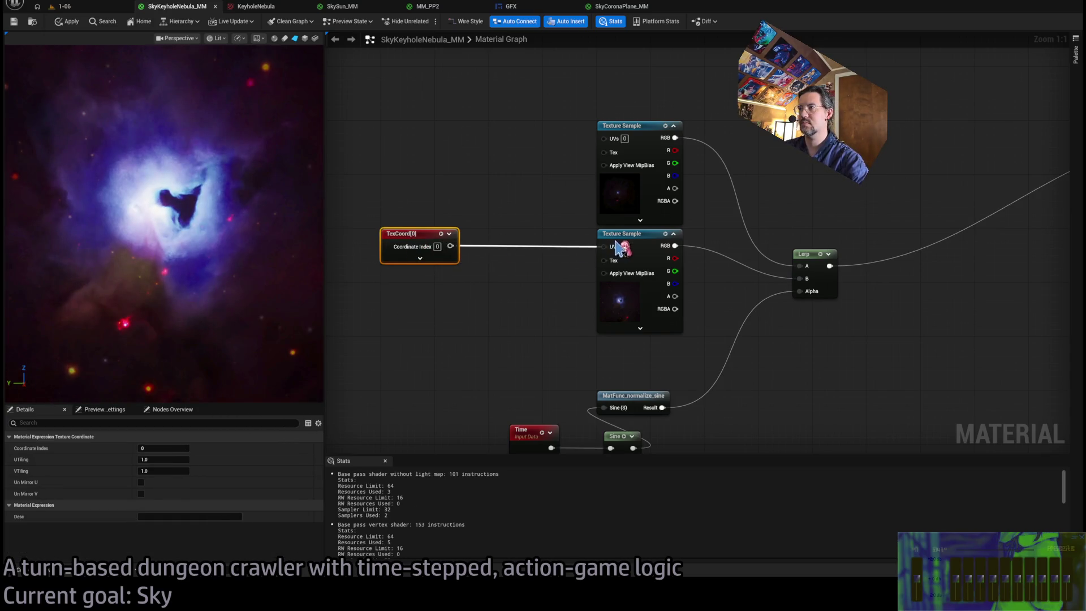
left_click(419, 258)
type("2")
key("Tab")
type("2")
key("Return")
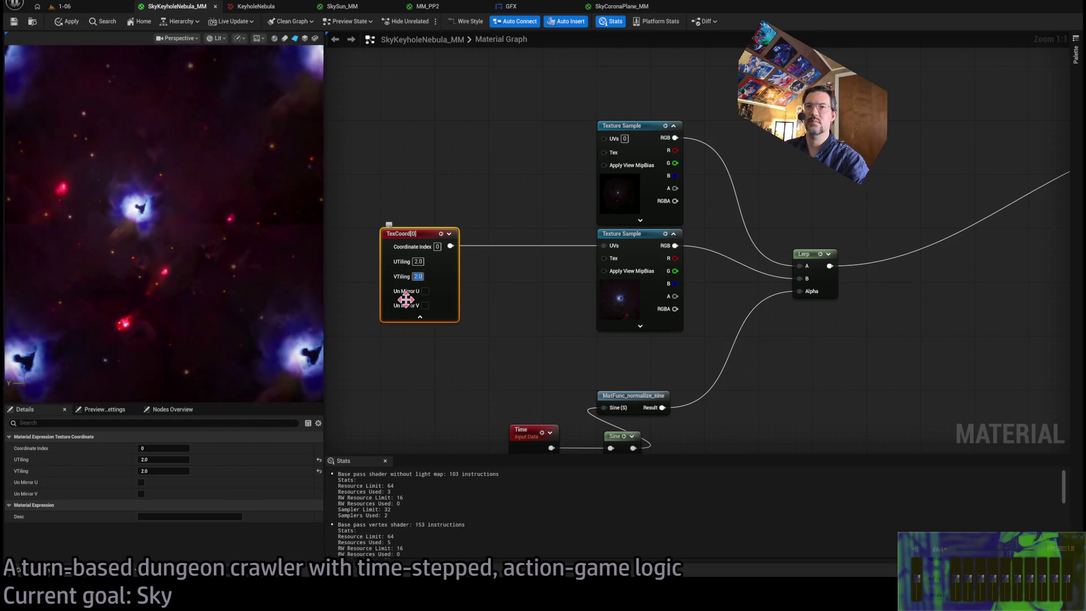
Move the TexCoord node further left and insert a new Add node into its coordinate wire.
left_click_drag(533, 311, 515, 290)
scroll(446, 298, "down", 1)
scroll(550, 321, "down", 1)
left_click_drag(550, 321, 562, 320)
left_click_drag(492, 230, 371, 229)
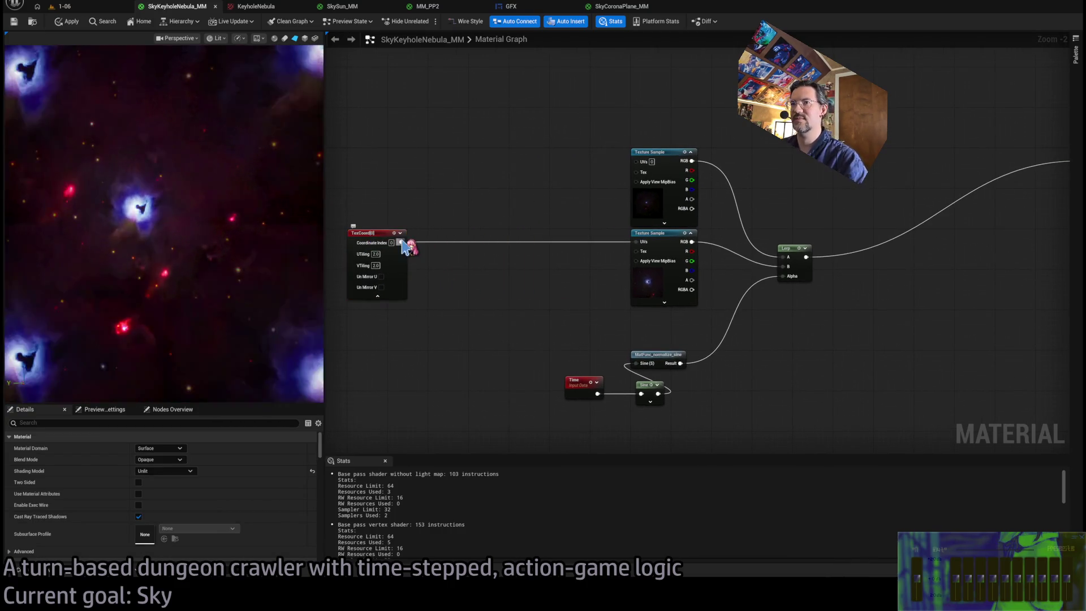
left_click(462, 319)
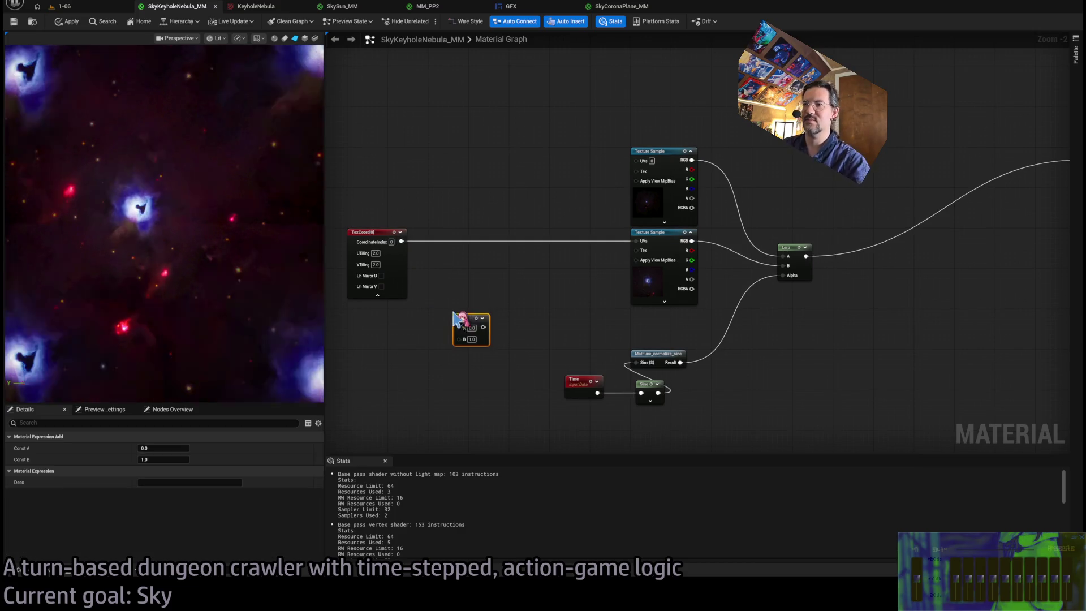
mouse_move(464, 311)
left_mouse_down()
mouse_move(481, 317)
mouse_move(480, 233)
left_mouse_up()
left_click_drag(482, 331, 539, 332)
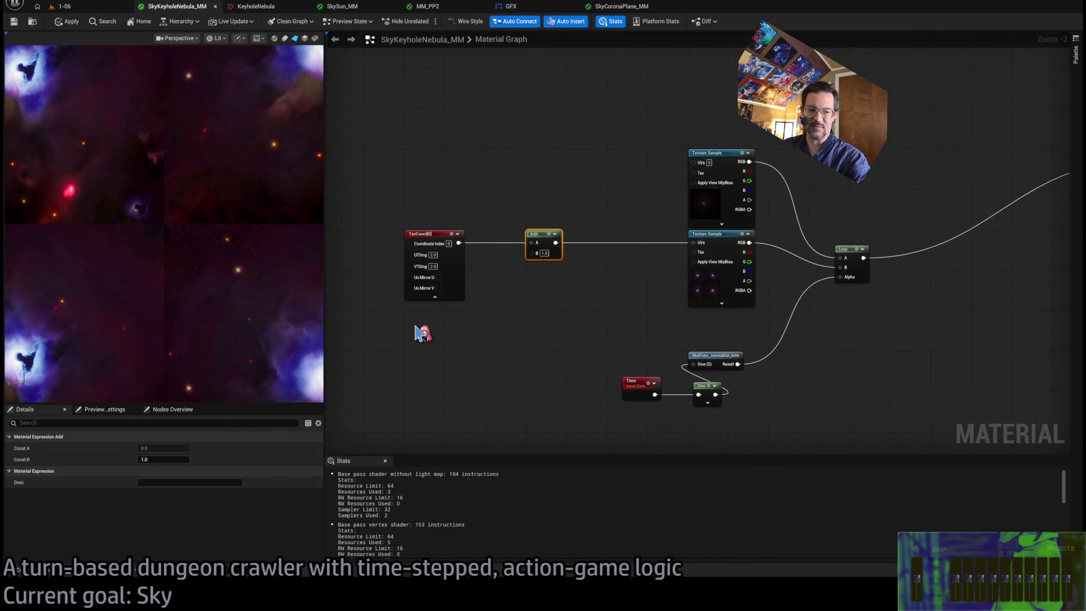
left_click(459, 308)
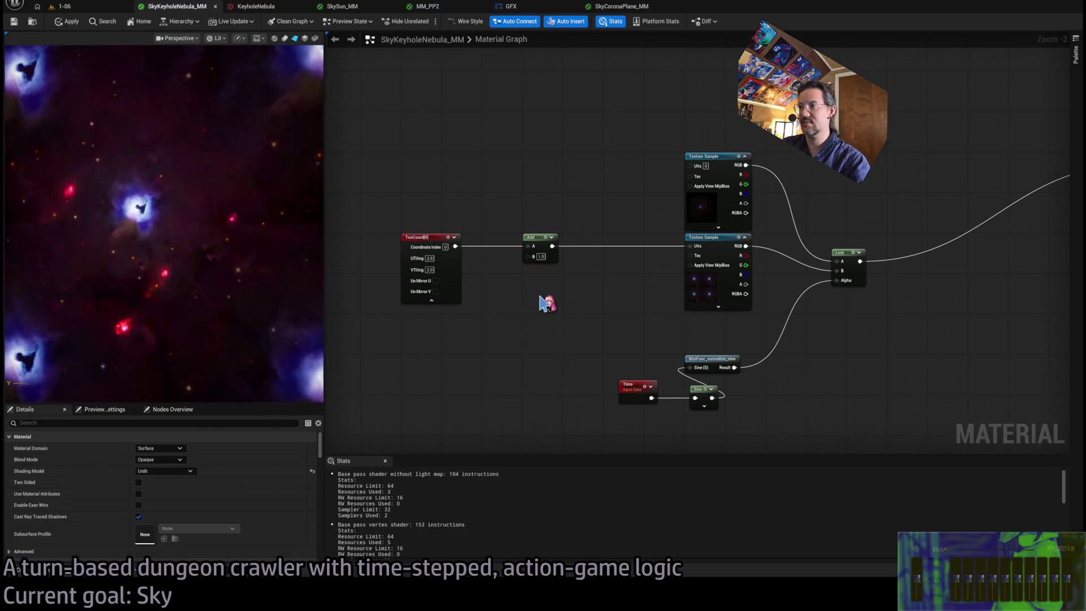
Paste a Make Vector2 node into the Add node's B input with both values at 0.5.
key("ctrl+v")
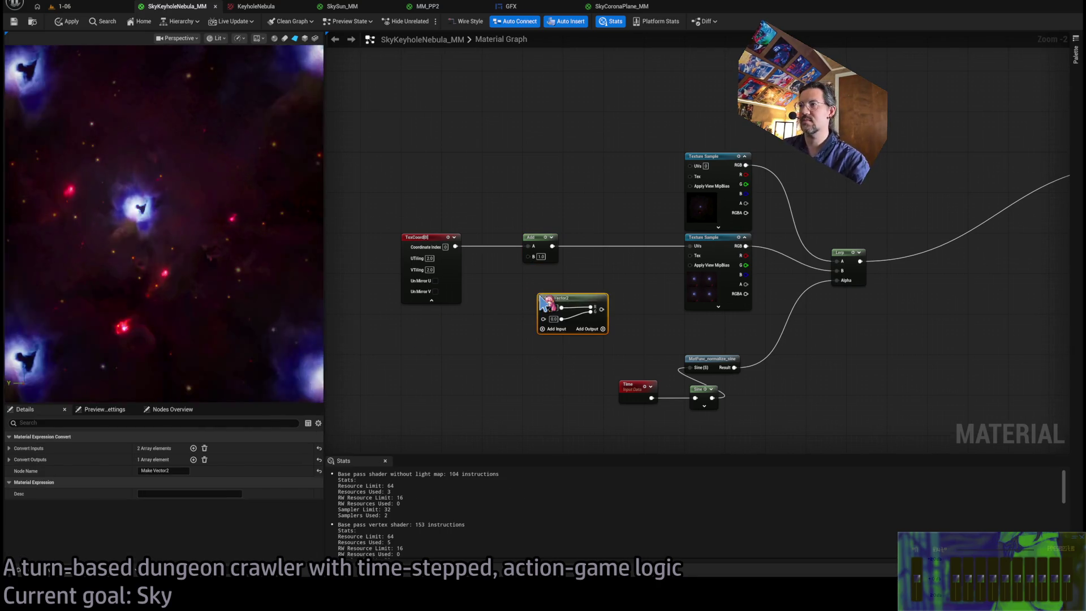
mouse_move(602, 309)
left_mouse_down()
mouse_move(530, 255)
mouse_move(541, 264)
left_mouse_up()
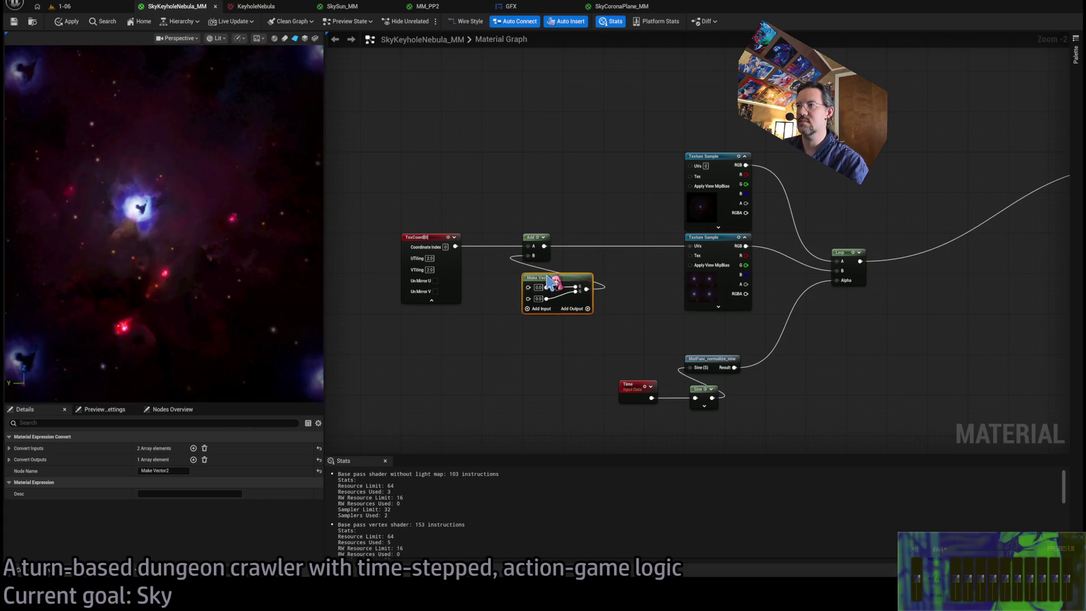
key("Tab")
key("Return")
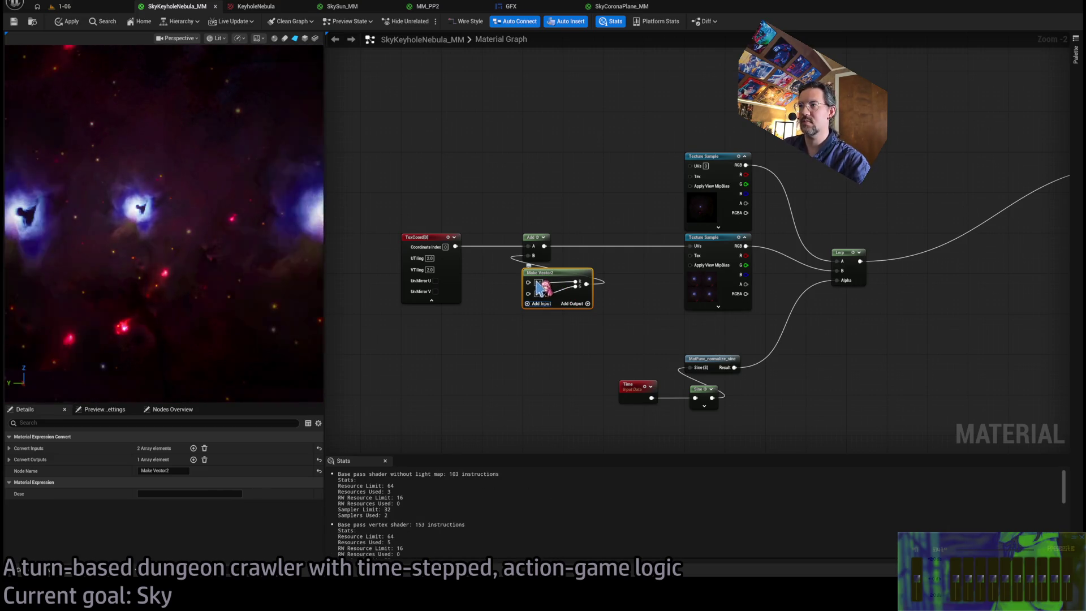
left_click(577, 371)
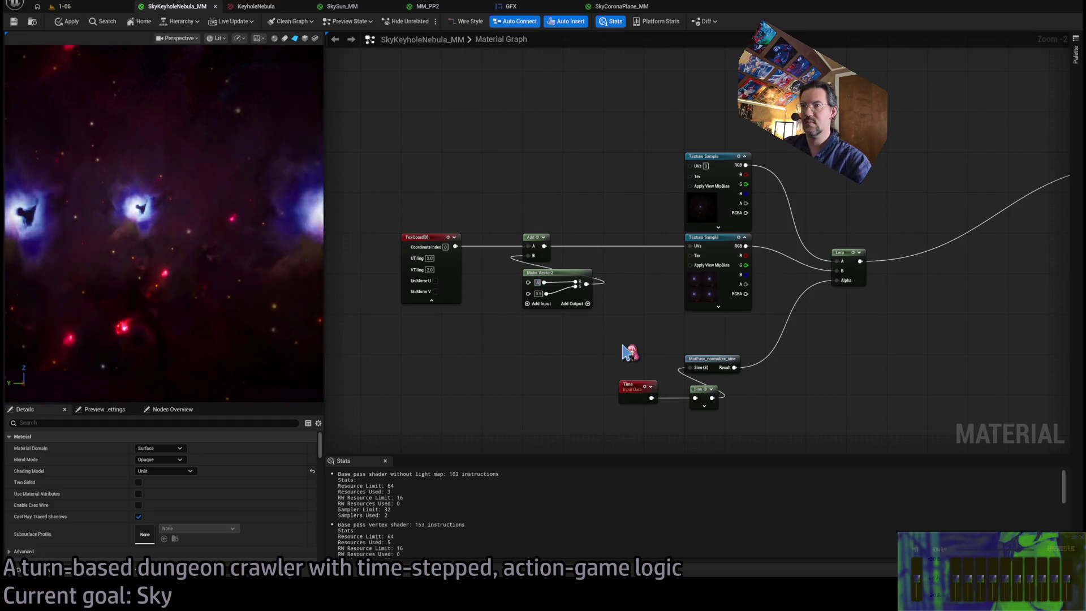
key("Return")
Set the TexCoord U and V tiling to 2.5, then switch over to Photoshop.
scroll(175, 228, "up", 5)
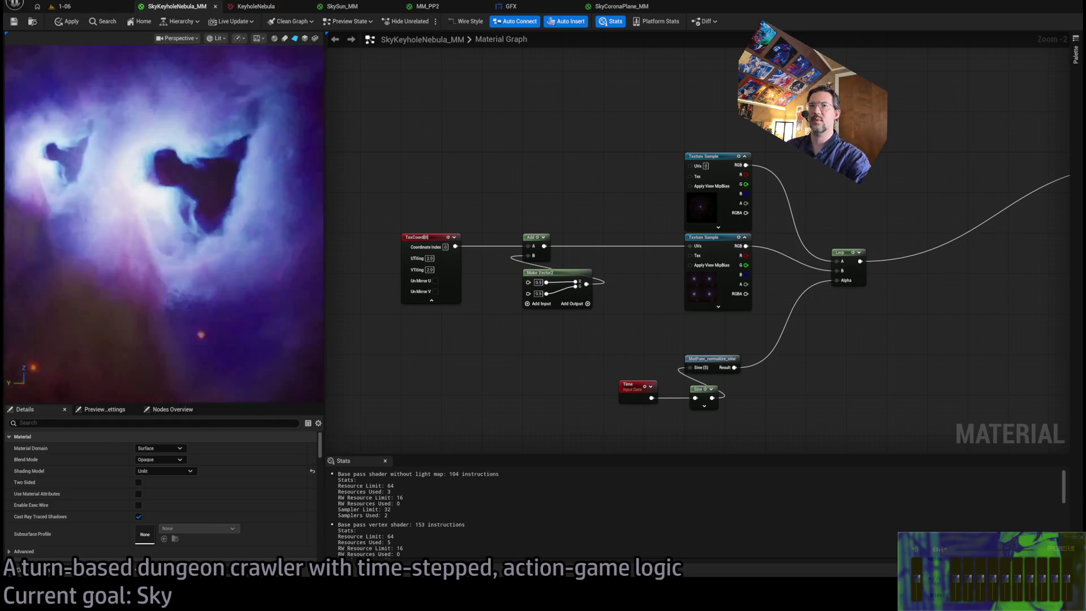
scroll(229, 275, "down", 10)
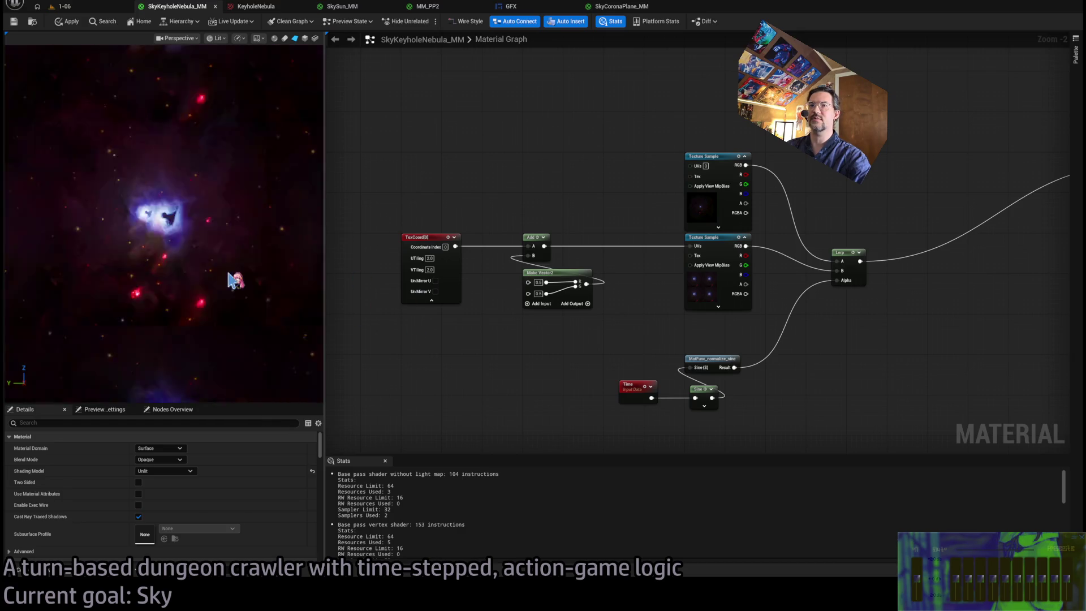
scroll(168, 240, "up", 5)
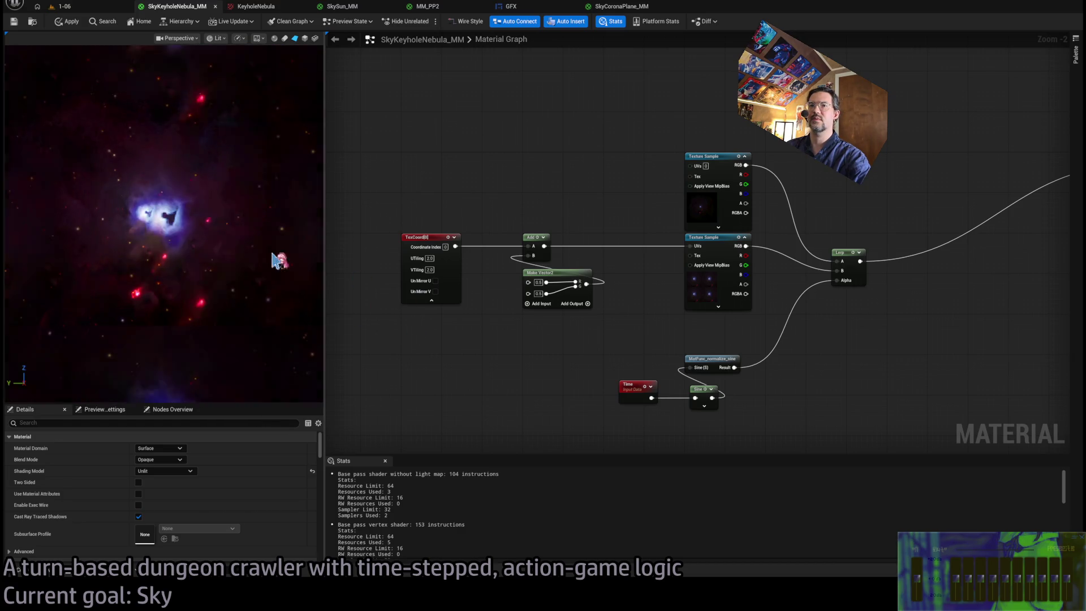
scroll(213, 243, "down", 5)
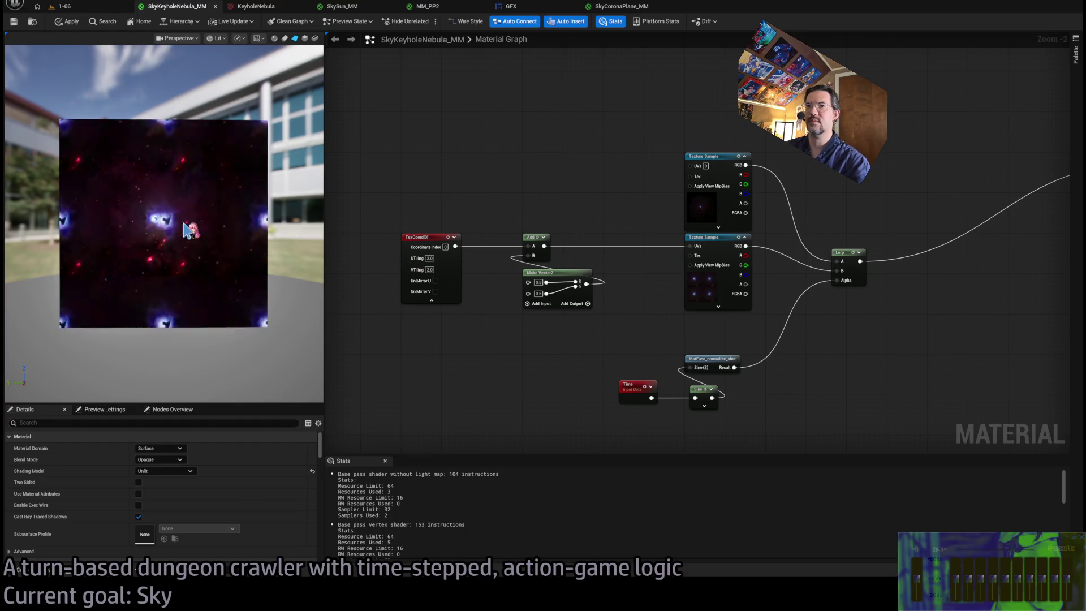
scroll(161, 223, "up", 5)
left_click(430, 258)
type("2.5")
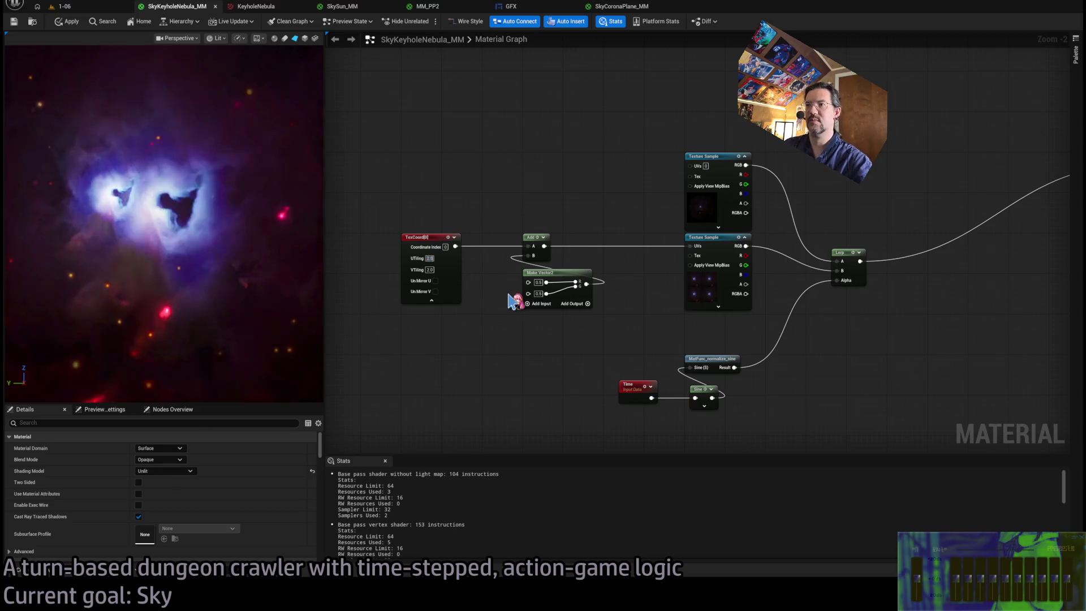
key("Tab")
type("2.5")
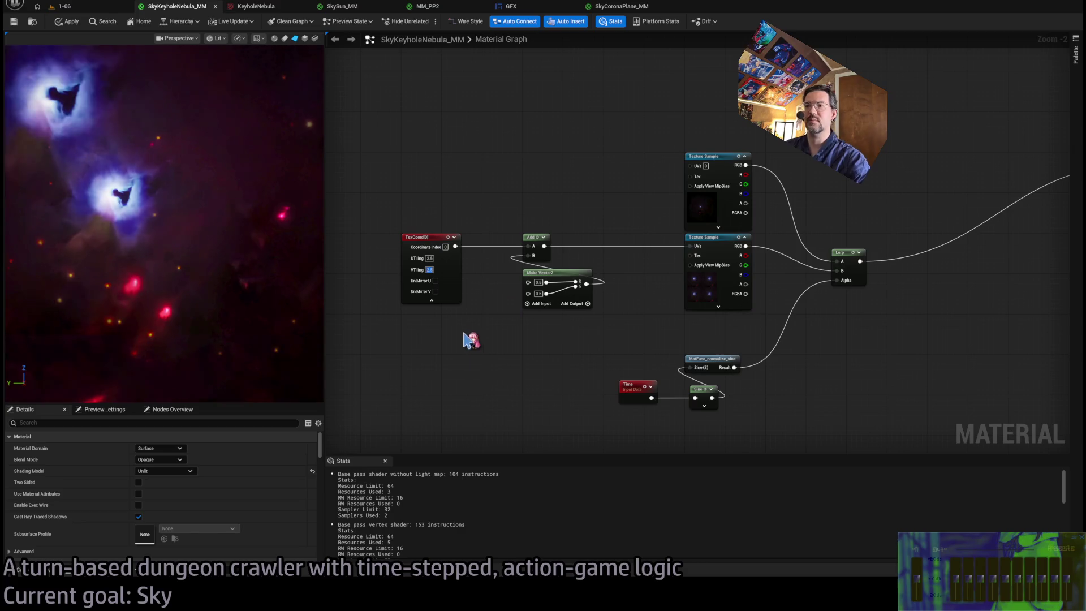
key("alt+Tab")
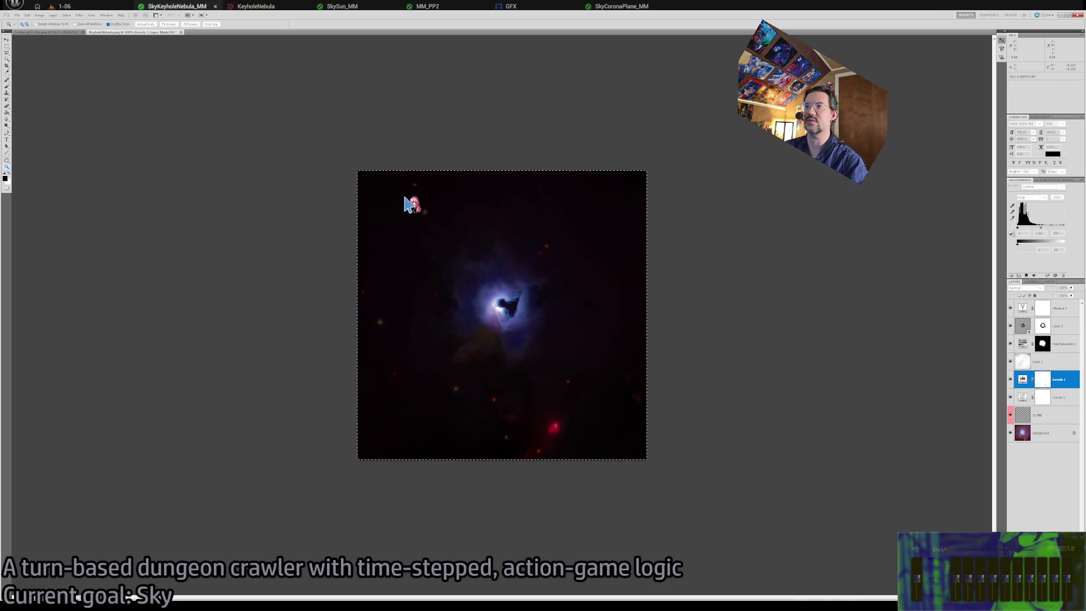
Zoom the nebula canvas out to 50%, deselect it, and go back to Unreal.
key("z")
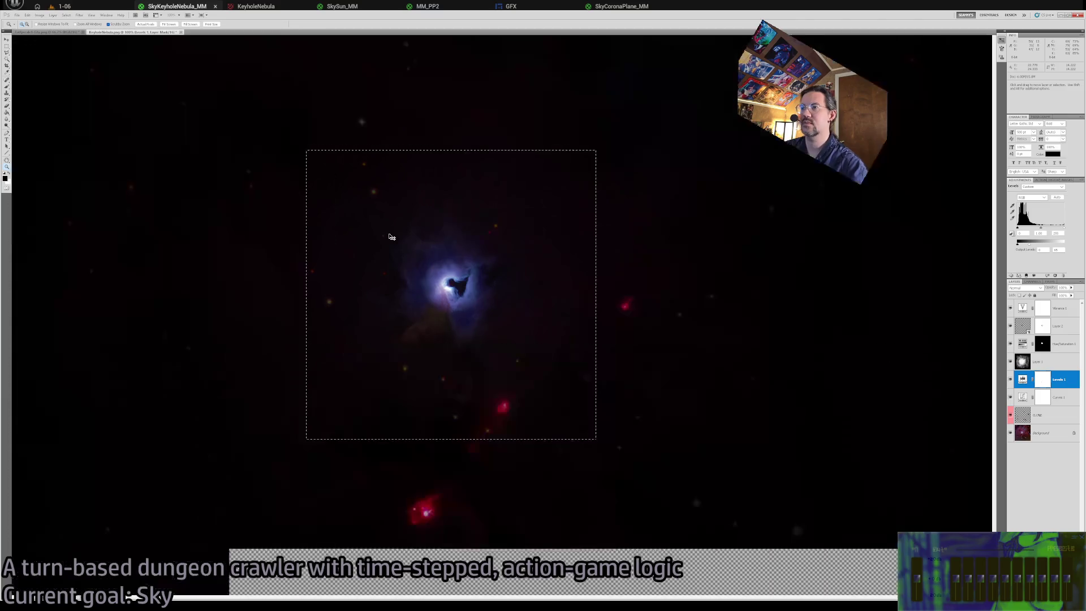
key("ctrl+minus")
key("ctrl+minus")
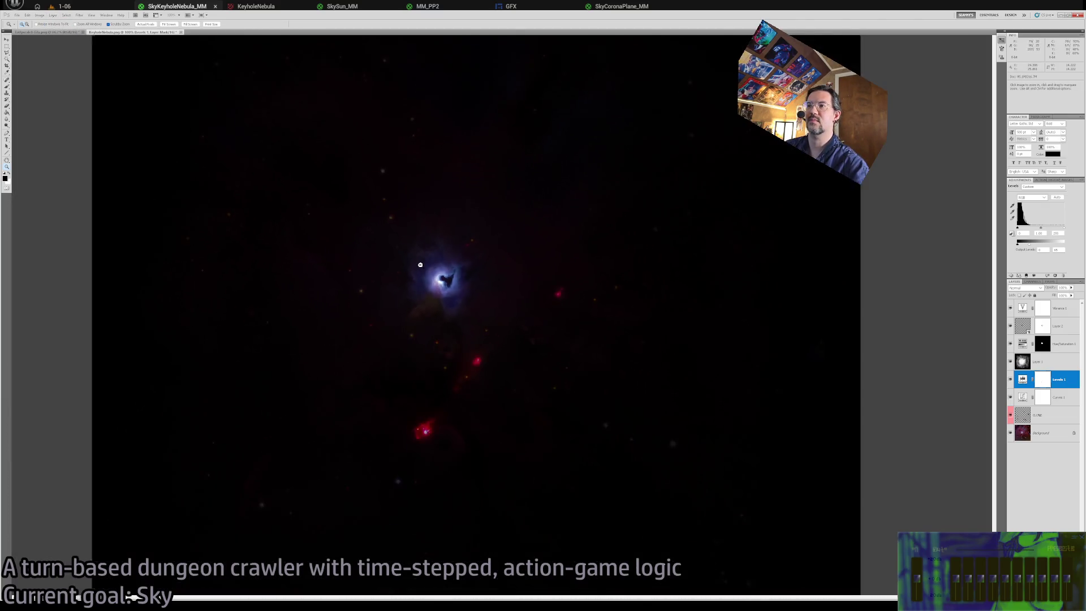
key("ctrl+d")
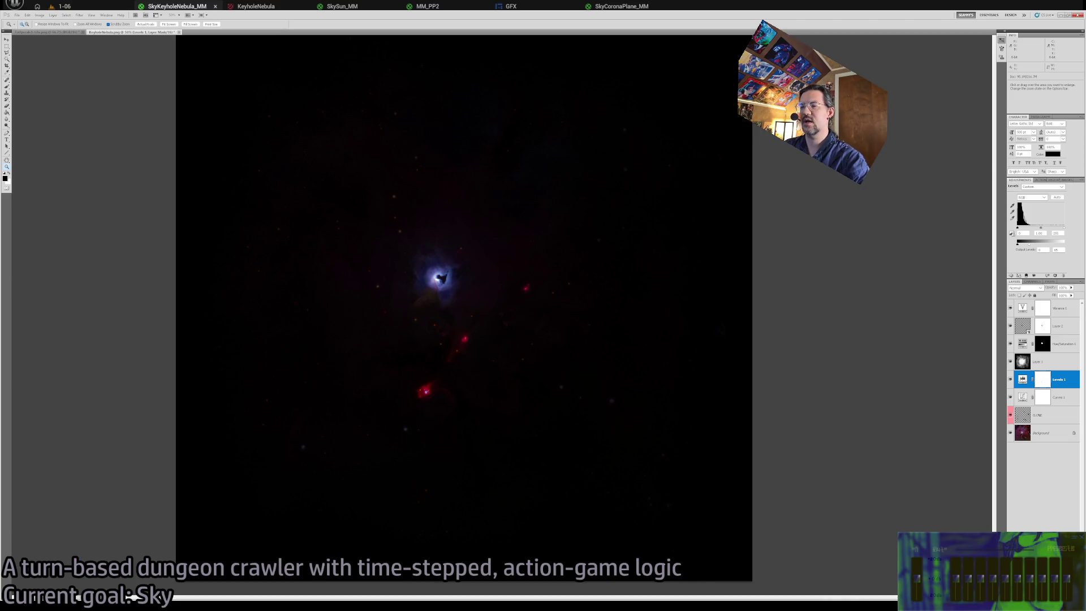
left_click(133, 596)
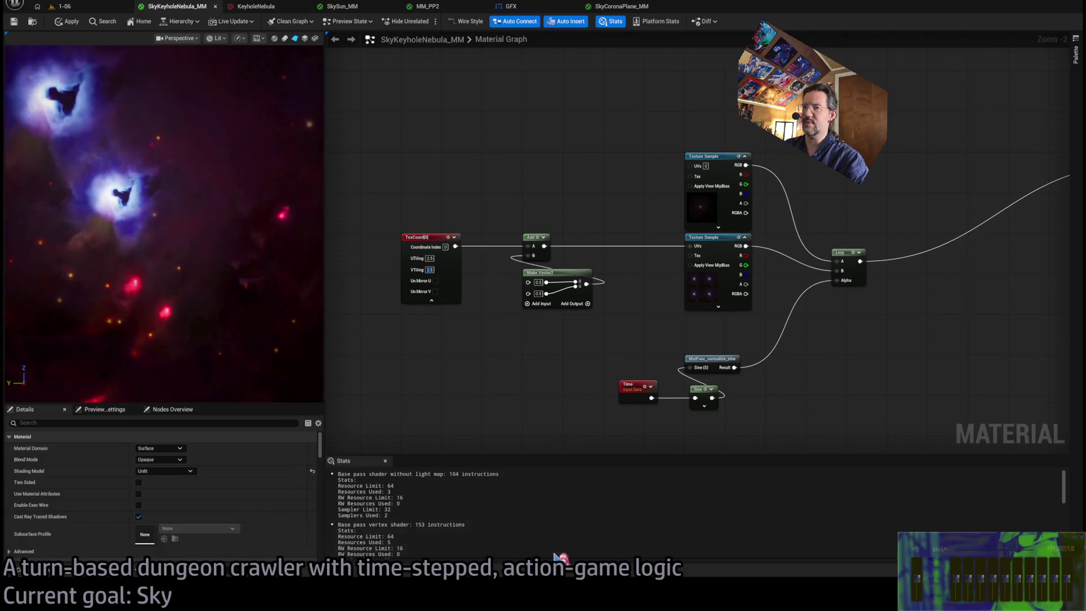
Try TexCoord tiling values of 2.5, 2.6, 2.3 and 2.4.
key("Return")
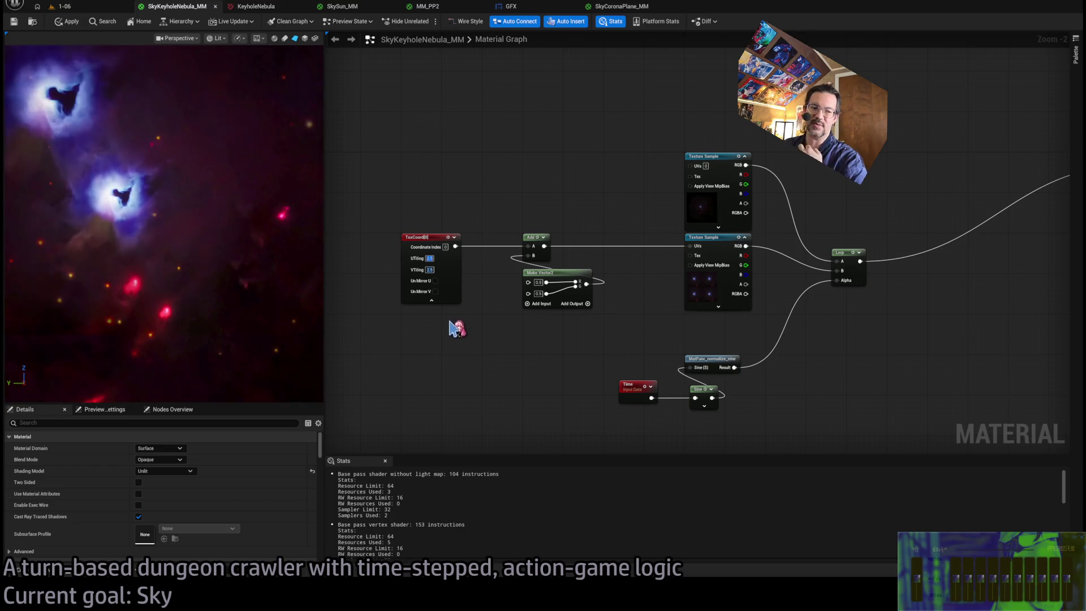
type("2.6")
key("Return")
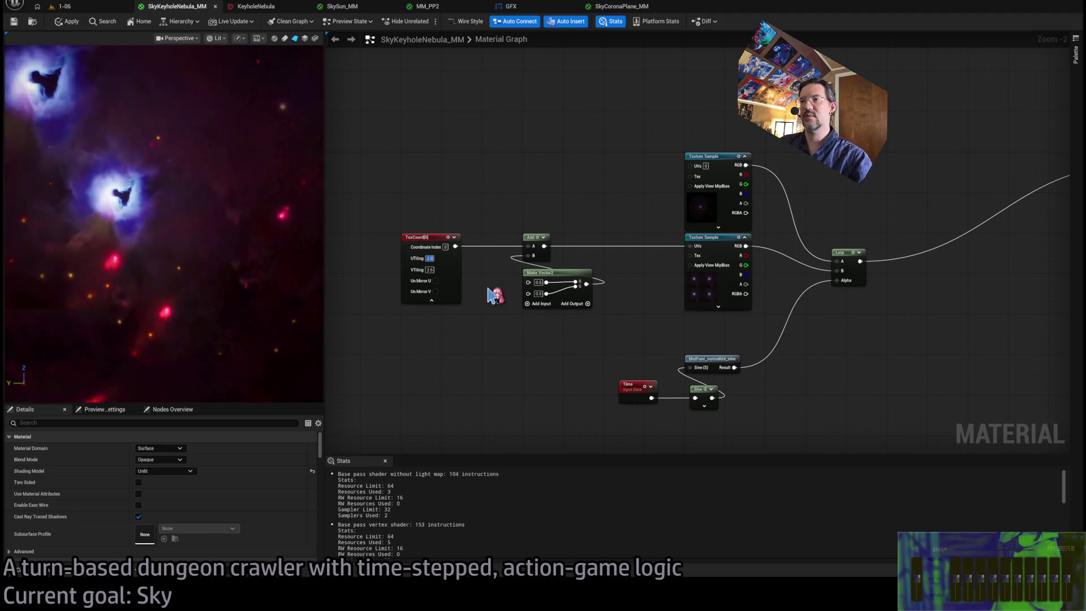
key("Tab")
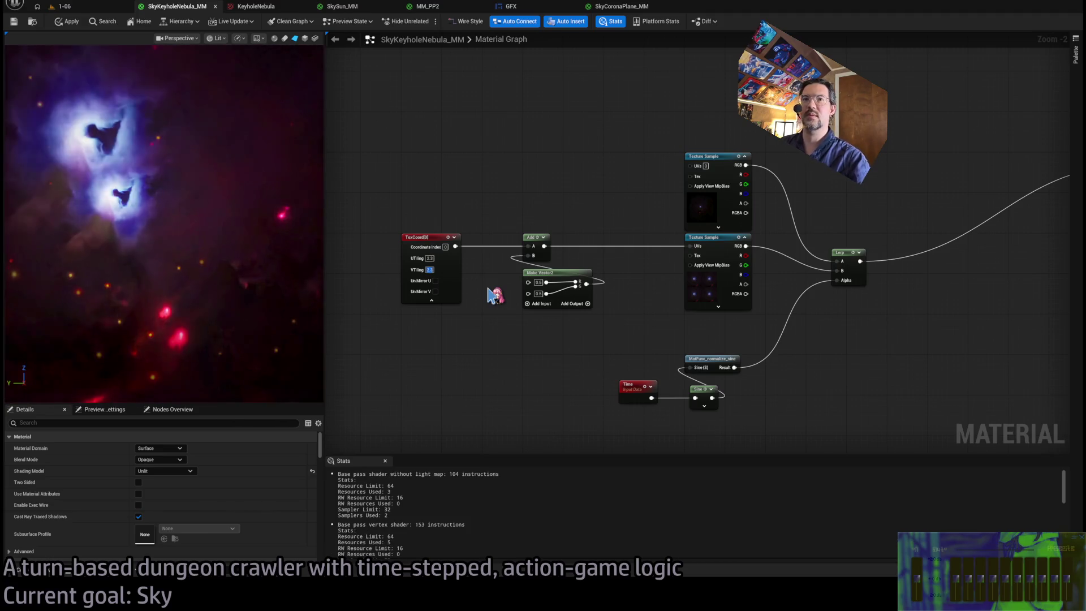
key("Return")
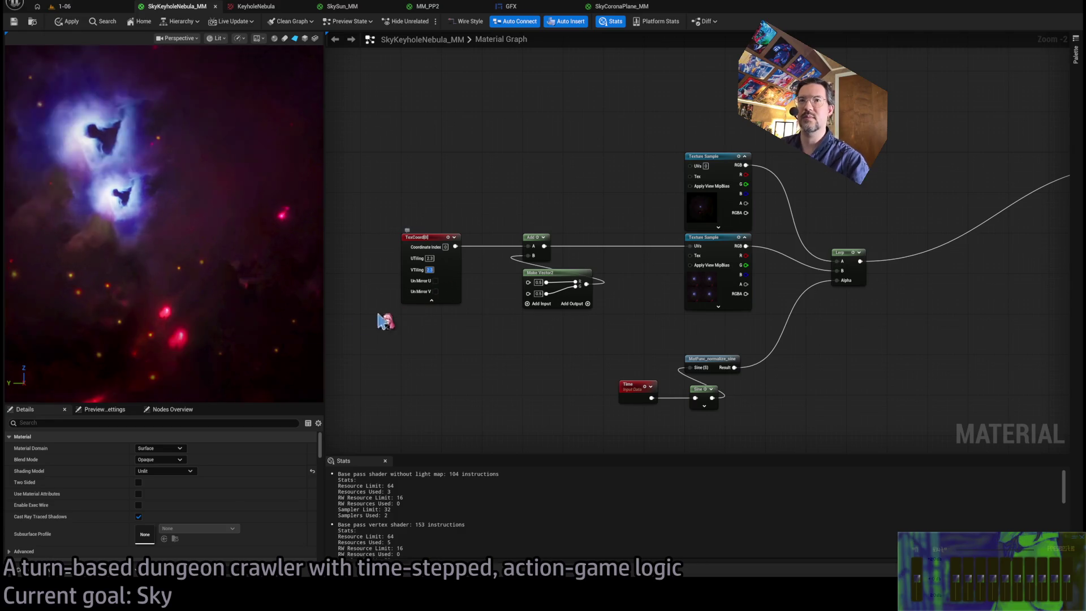
scroll(254, 152, "up", 5)
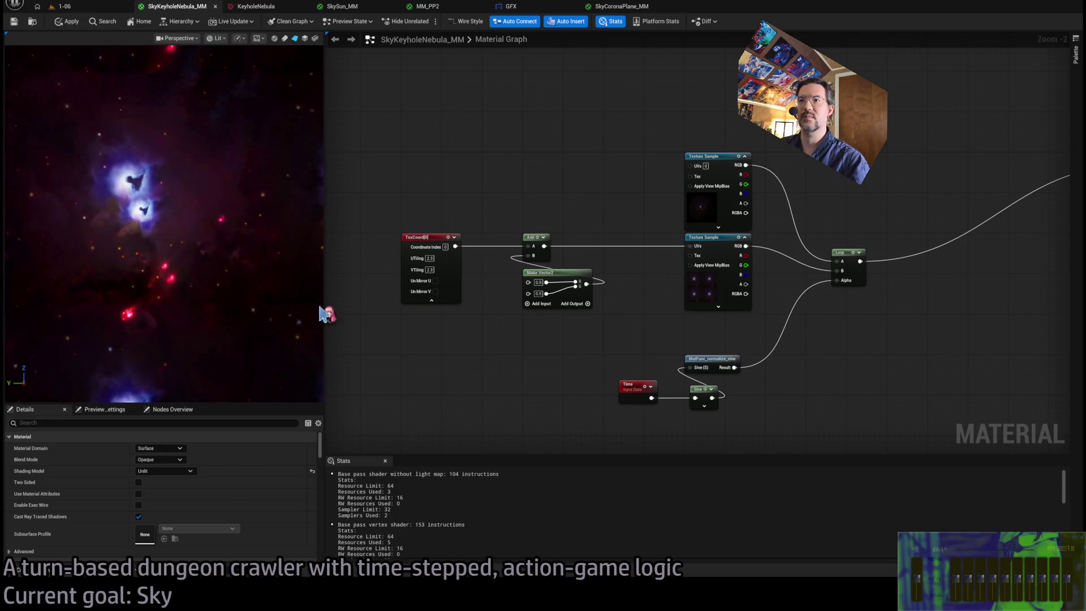
key("shift+Tab")
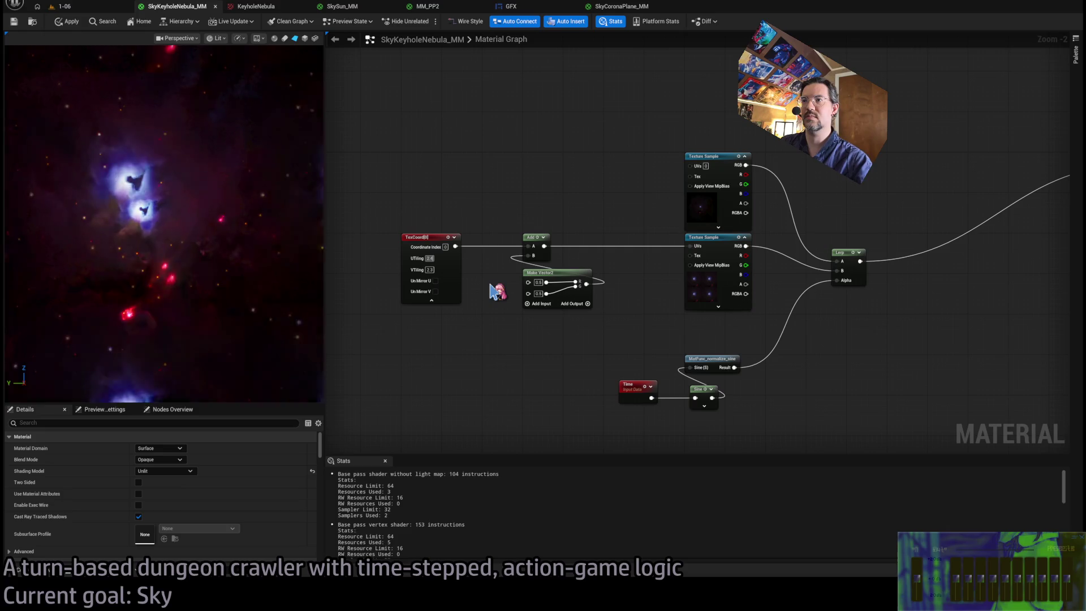
type("2.4")
key("Return")
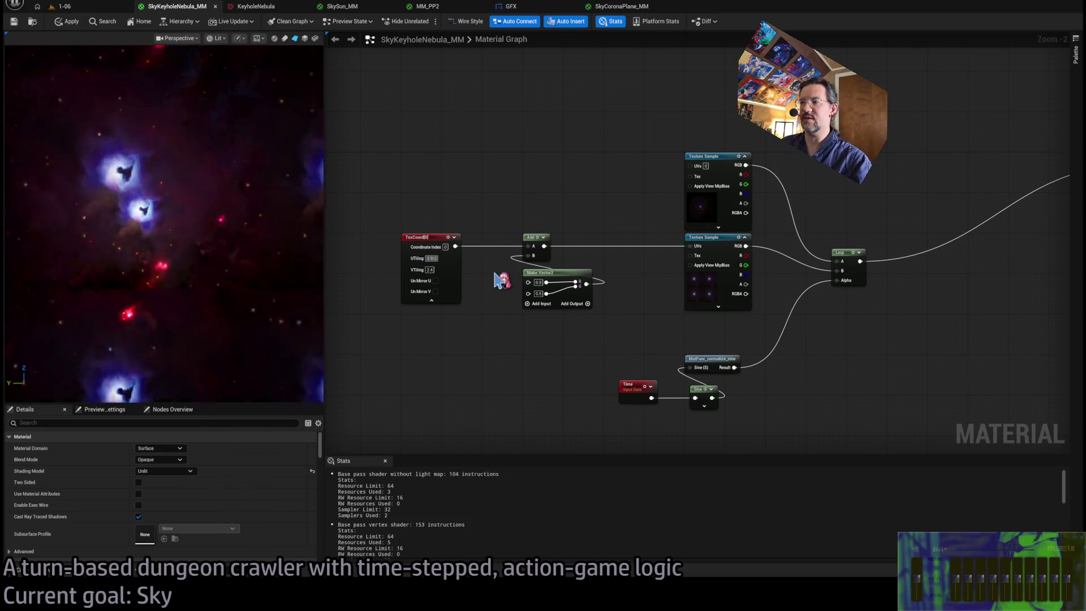
key("Return")
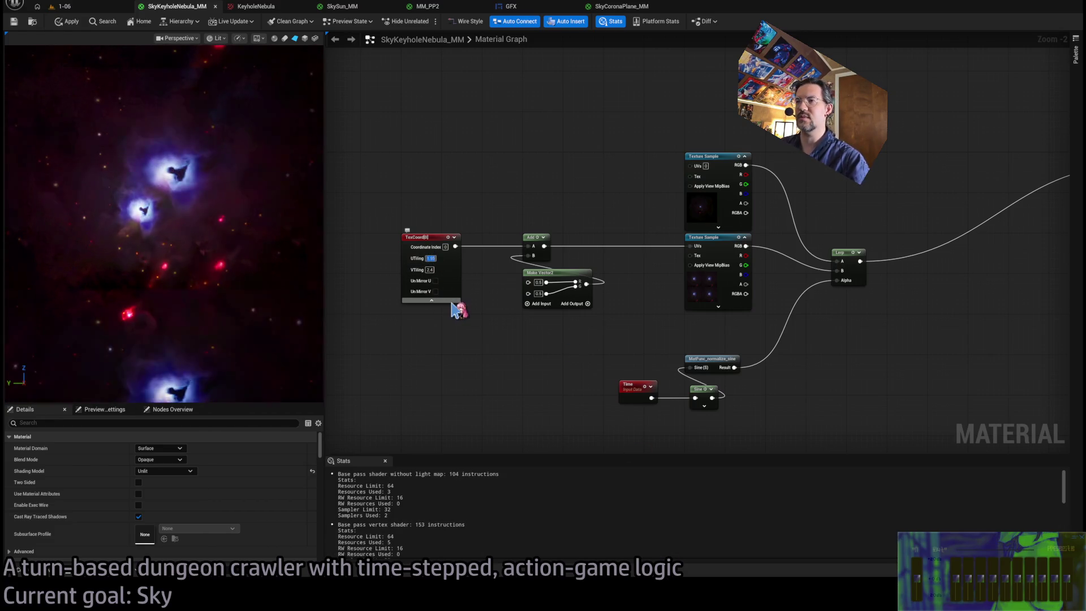
After trying 1.95 and 2, set tiling to 2.5 horizontally and 2.6 vertically, then 2.7 horizontally.
key("Return")
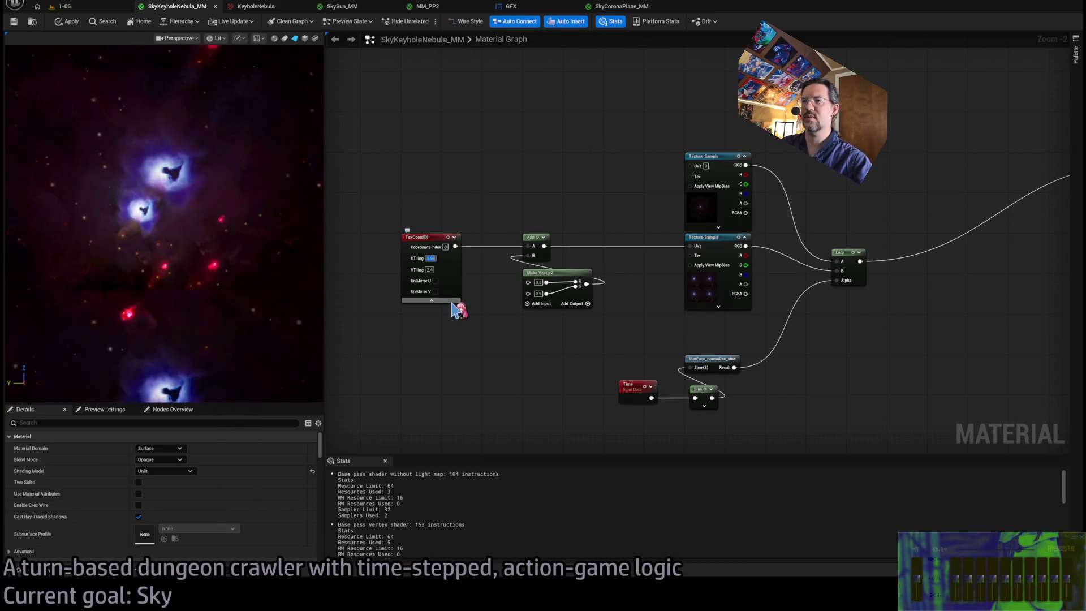
type("2")
key("Return")
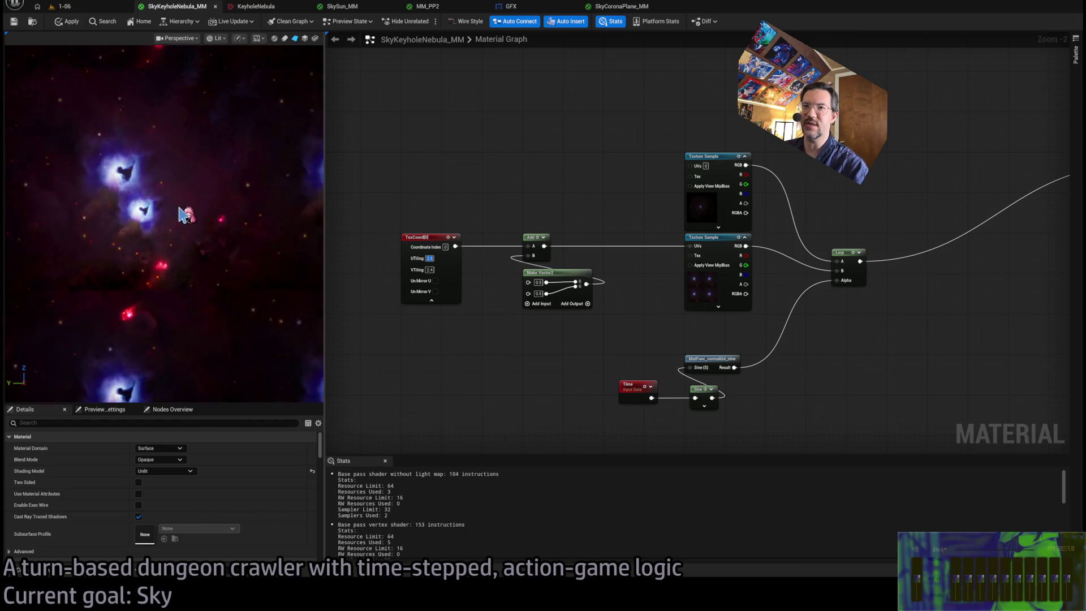
type(".5")
key("Tab")
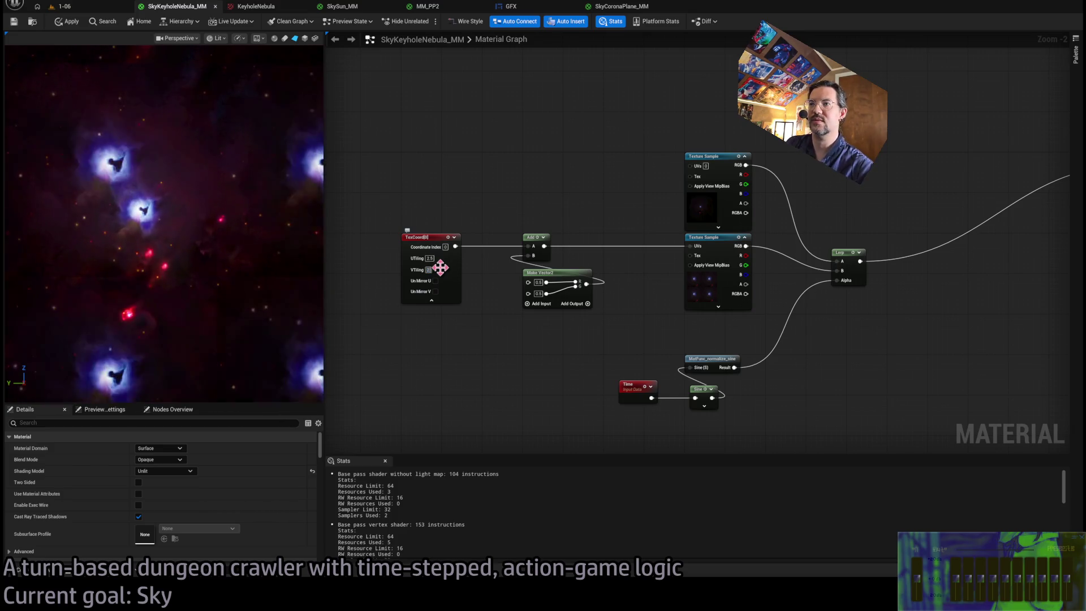
type(".6")
key("shift+Tab")
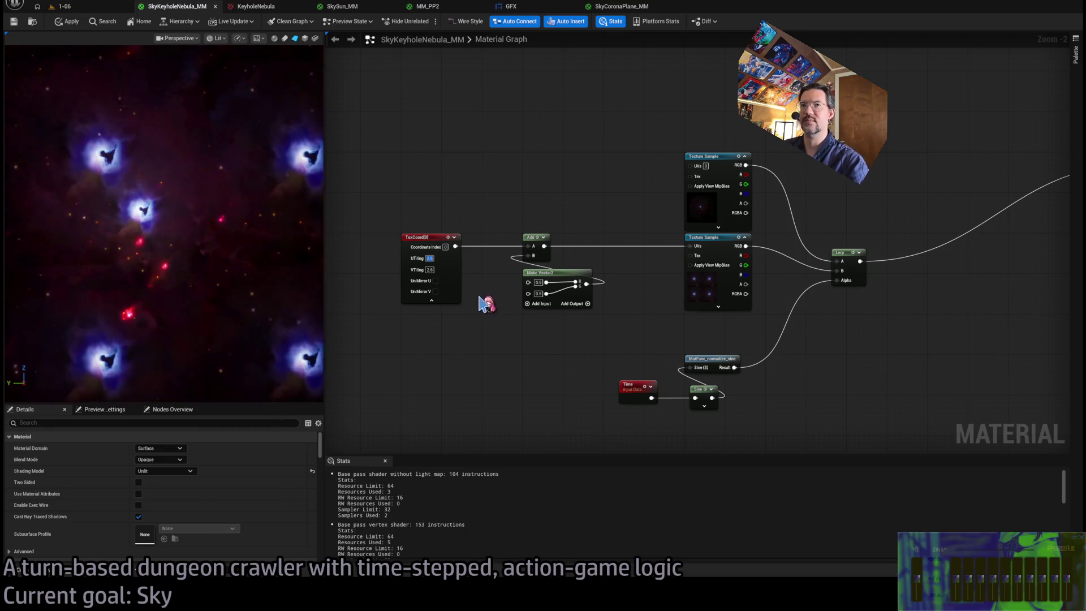
type(".7")
key("Tab")
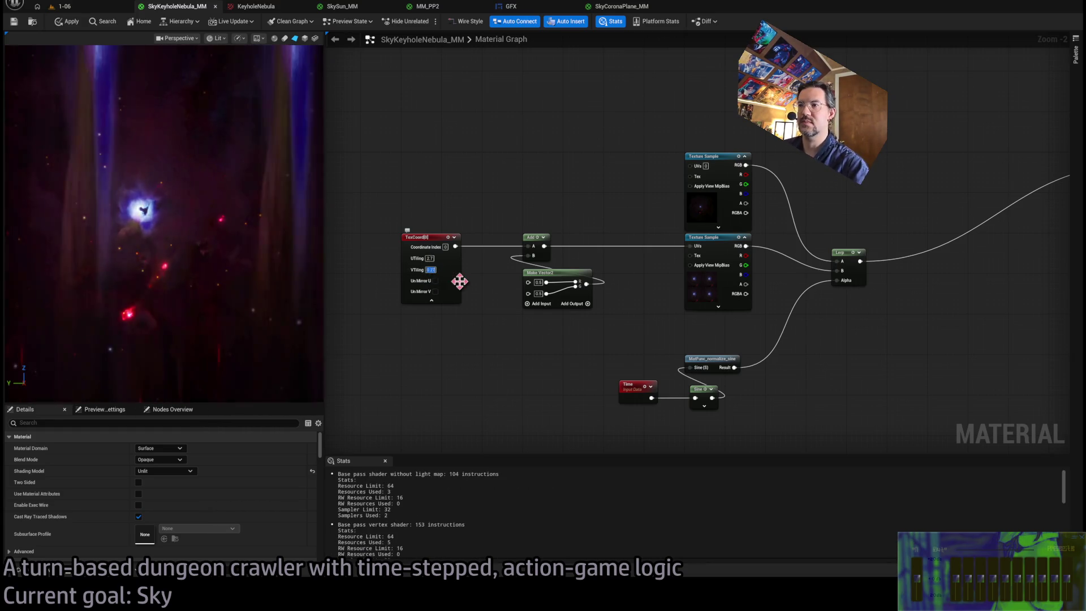
Raise the TexCoord tiling in both directions through 2.7 and 2.8 to 2.98.
type(".7")
key("Return")
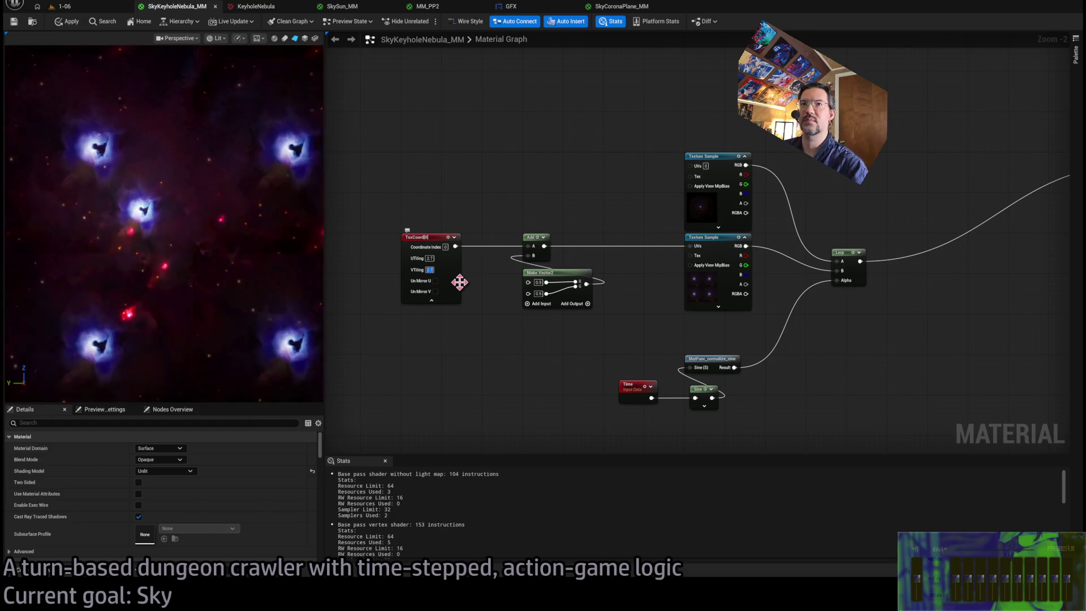
key("shift+Tab")
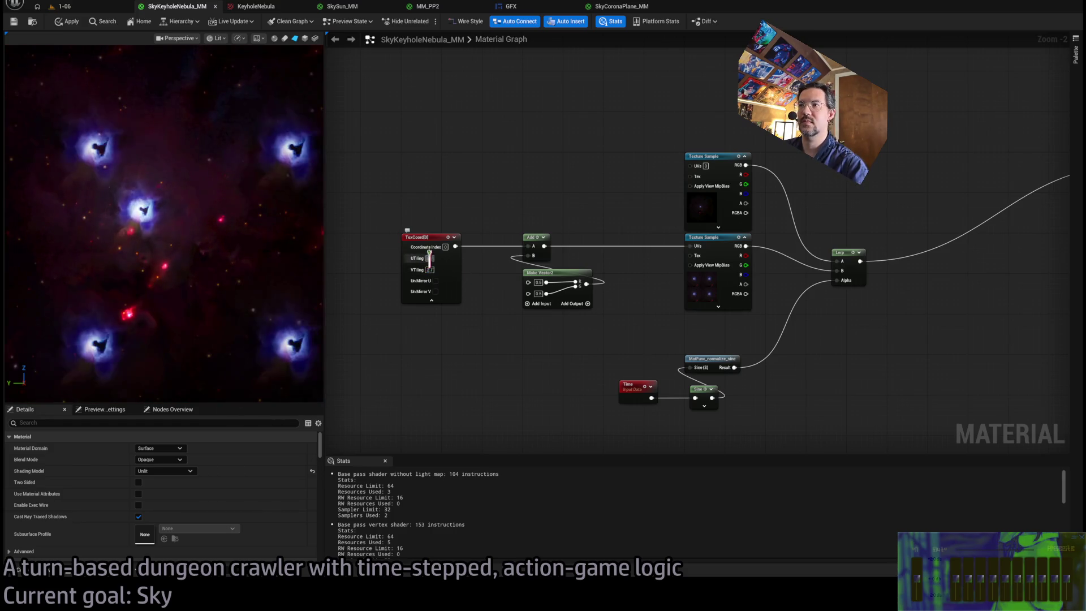
type("2.8")
key("Tab")
type("2.8")
key("Return")
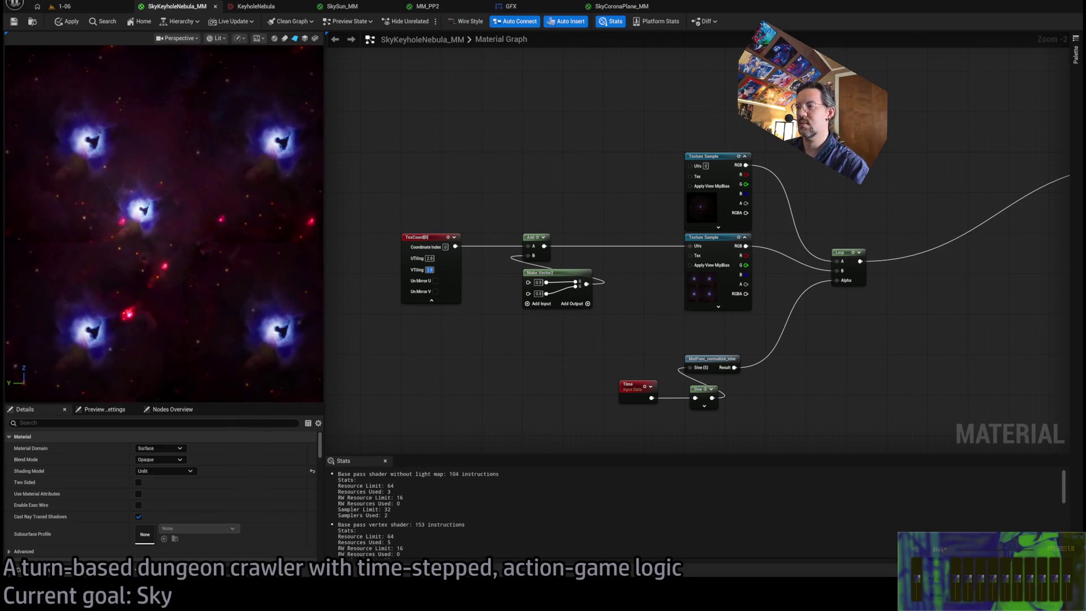
left_click(429, 258)
type("2.98")
key("Tab")
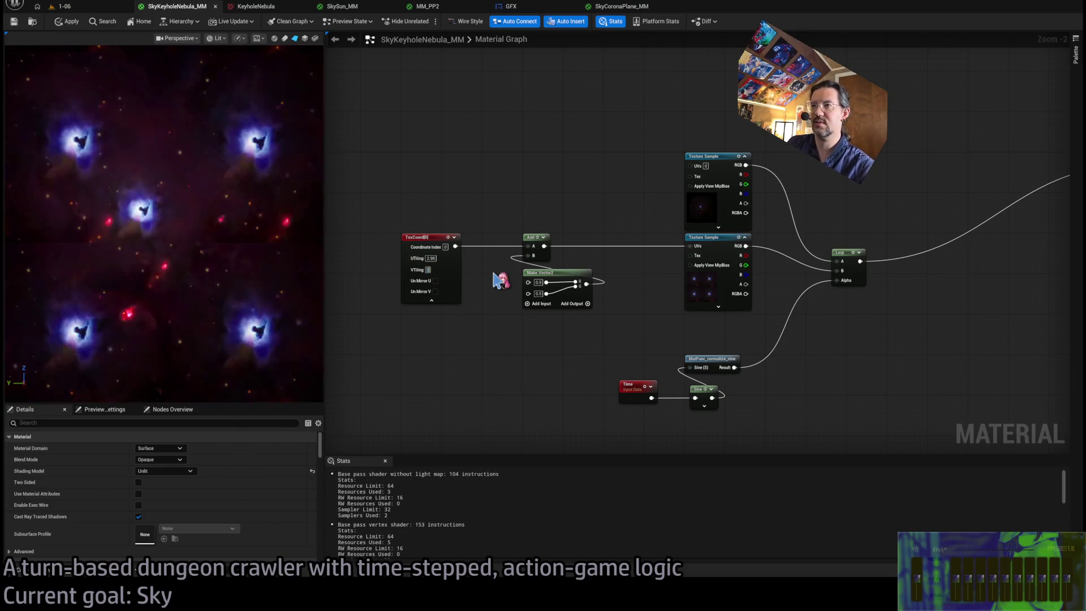
type("2.98")
key("Return")
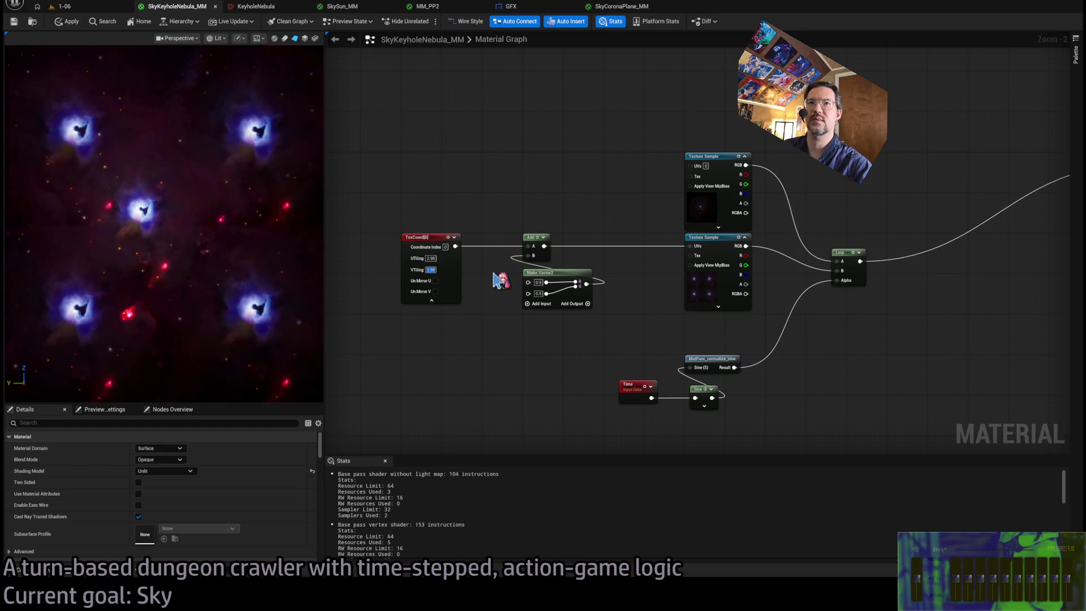
Try horizontal offsets 0.5, 0.7 and 0.3, settling on 0.17 with vertical offset 0.2.
left_click(537, 281)
type("0.5")
key("Return")
type("0.7")
key("Return")
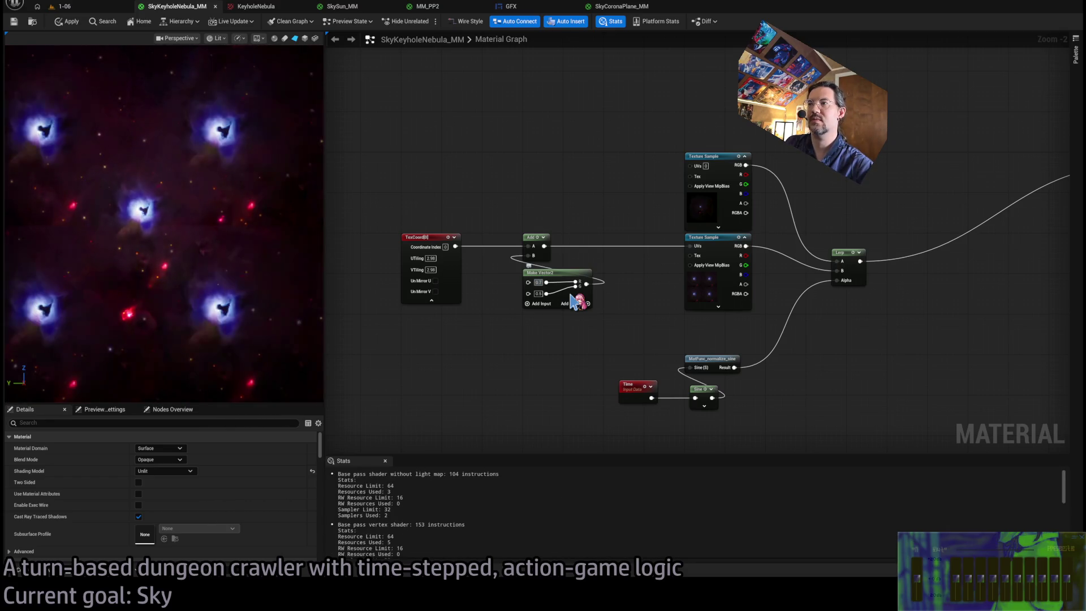
type(".3")
key("Return")
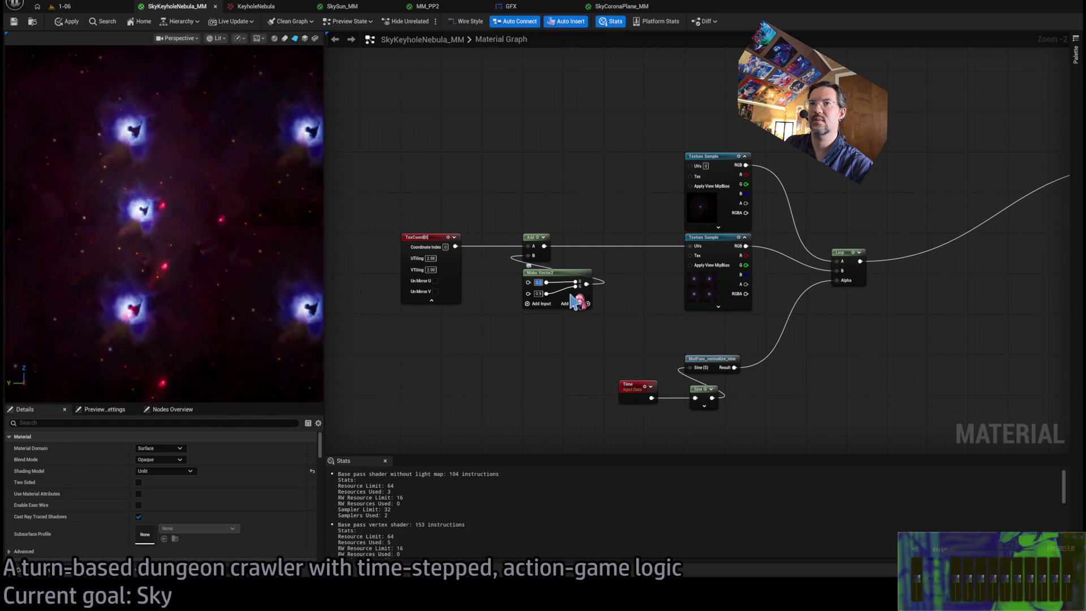
type("0.17")
key("Return")
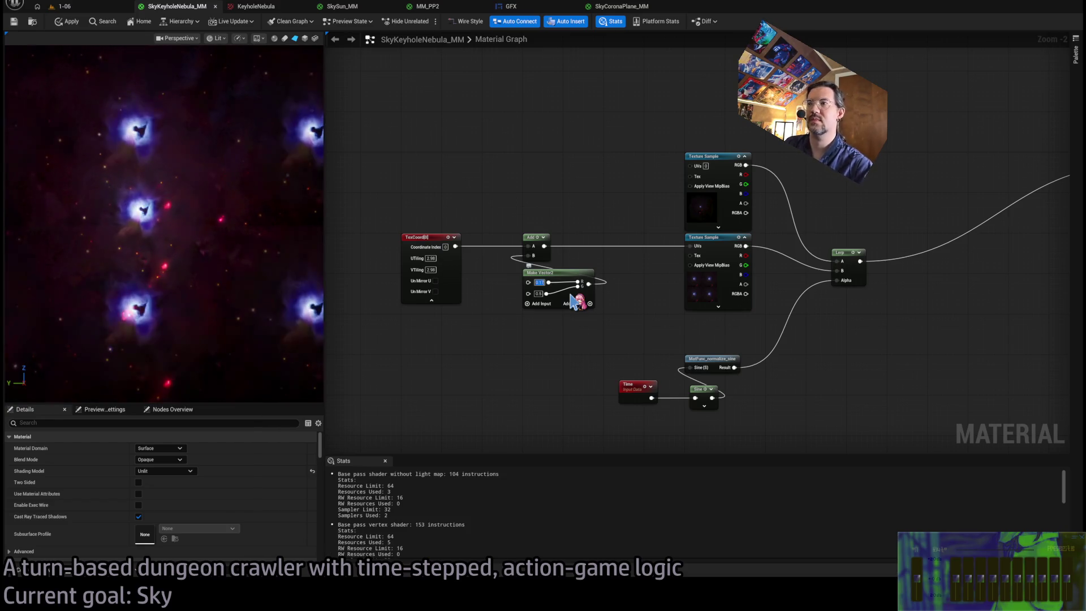
key("Tab")
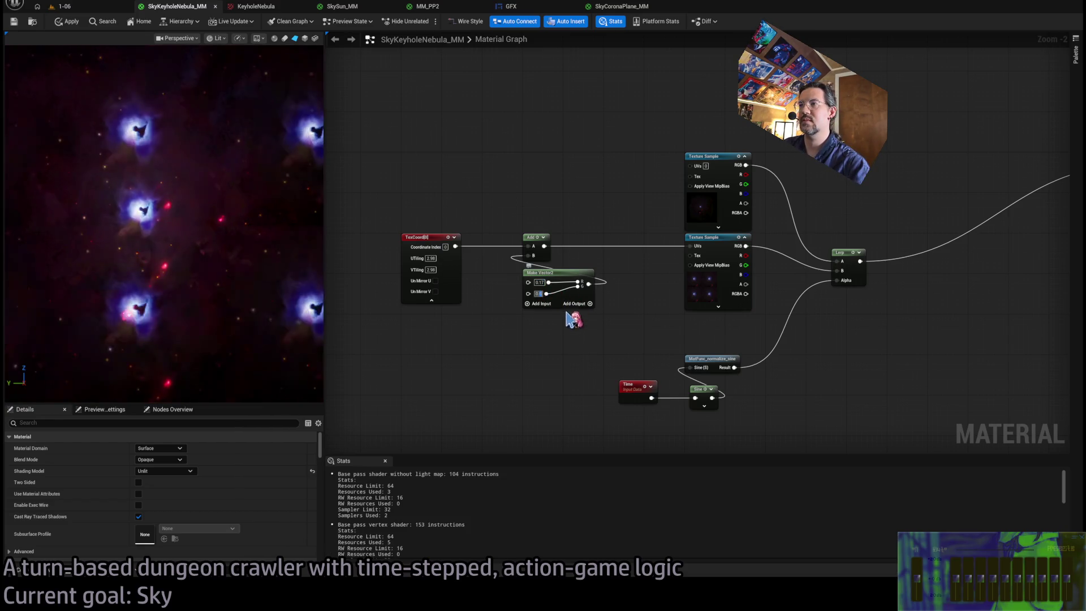
type("0.2")
key("Return")
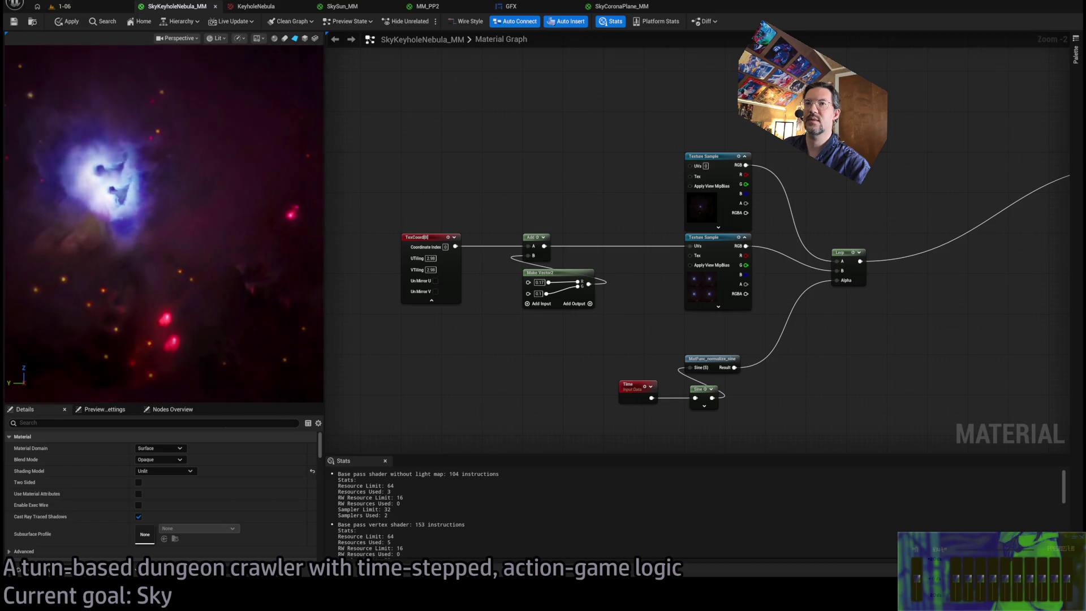
Set the tiling to 3.2, then to 3.3 in both directions.
left_click(430, 257)
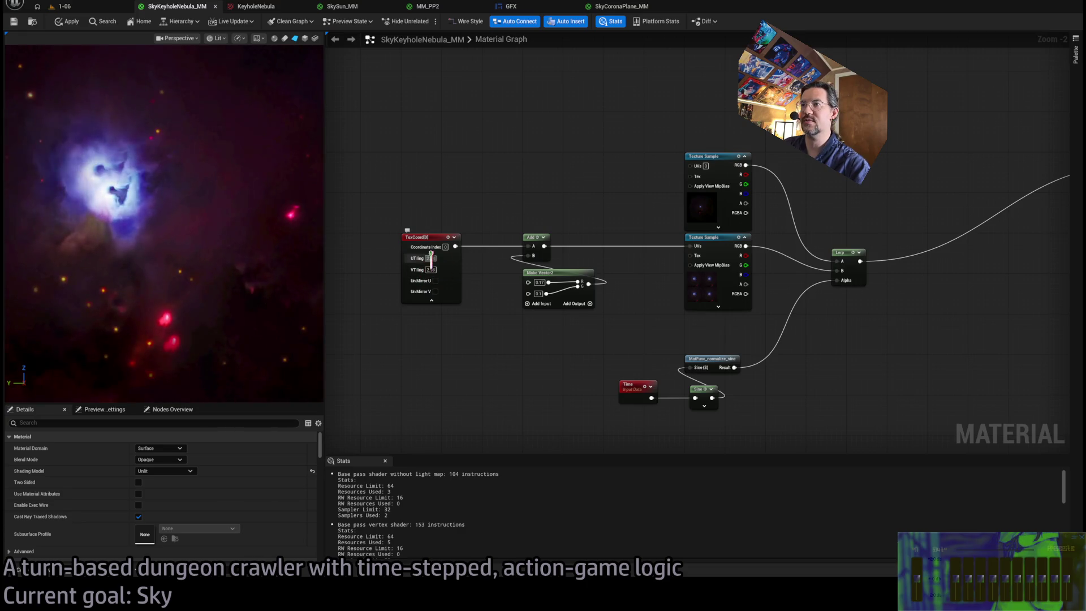
type(".2")
key("Tab")
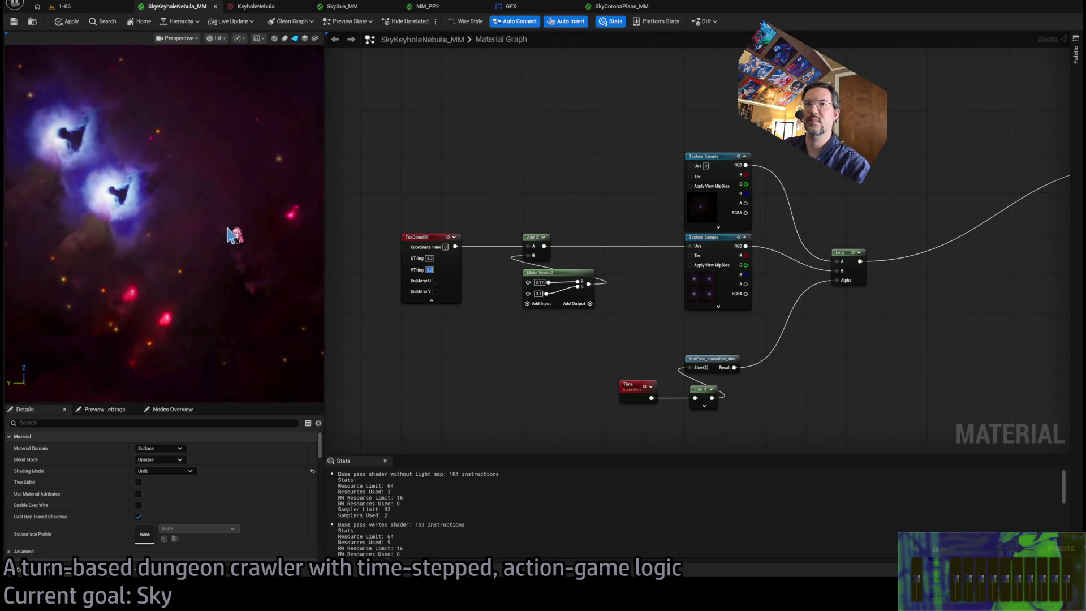
key("shift+Tab")
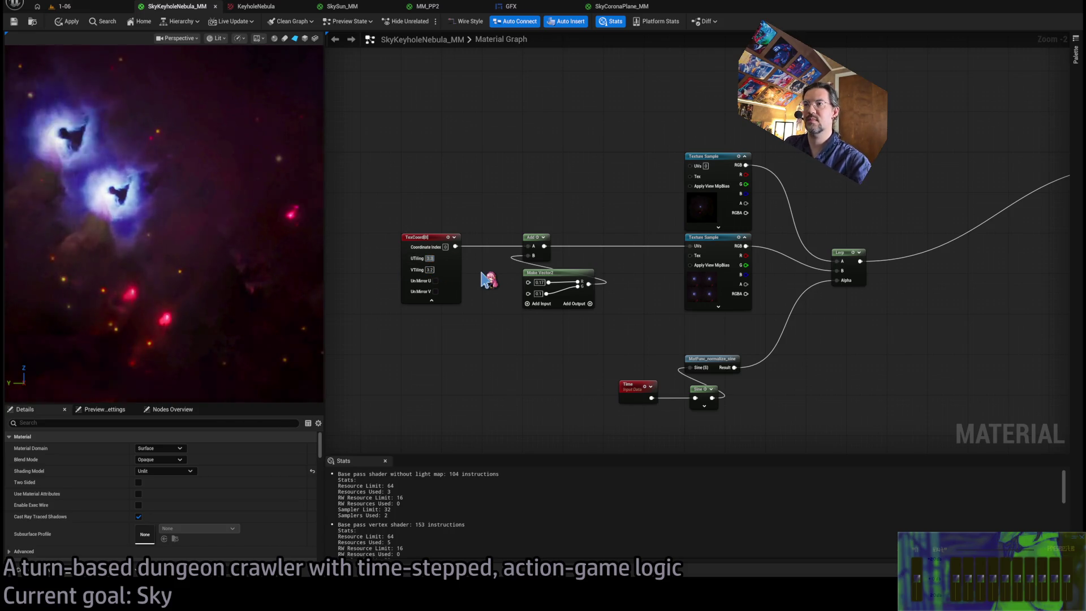
key("Tab")
type("3.3")
Tune the offset through 0.3, 0 and 0.02 to 0.01 horizontally, and set vertical offset 0.5.
left_click(538, 282)
type("0.3")
key("Return")
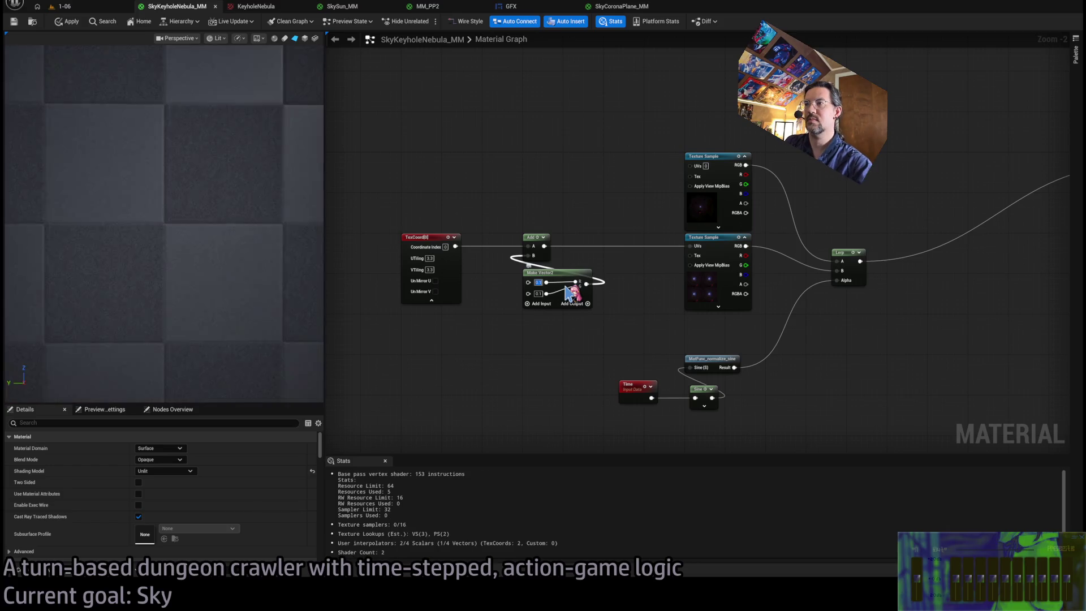
type("0.0")
key("Return")
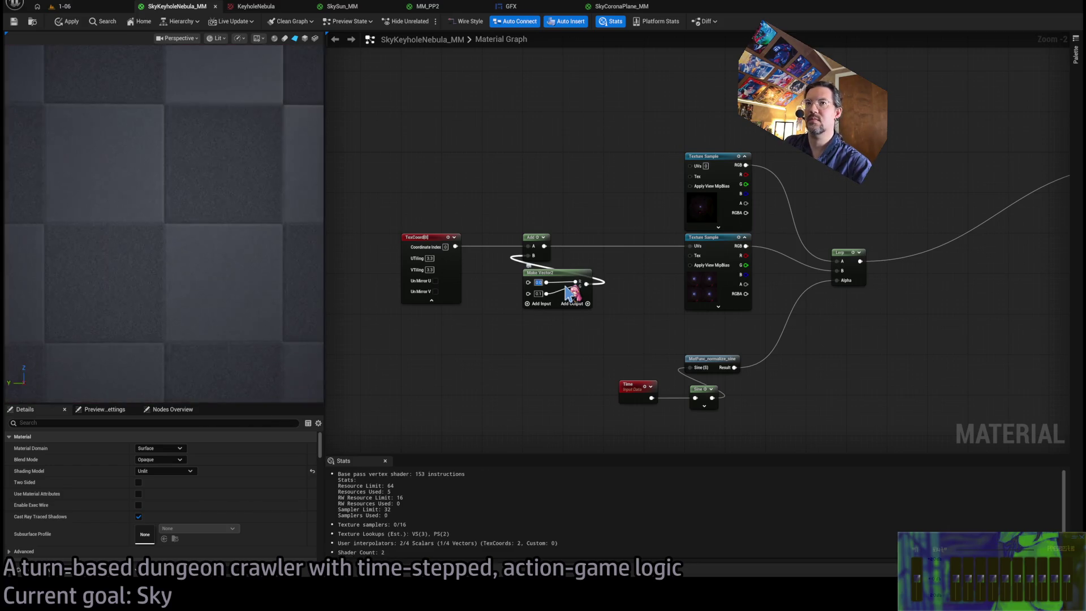
type("0.02")
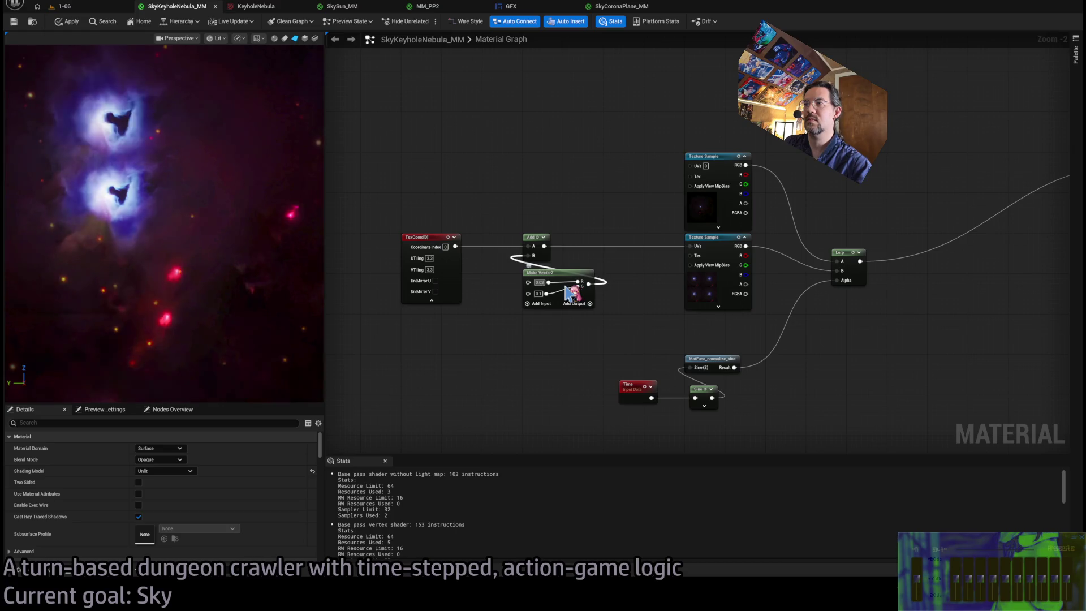
key("Return")
type("0.01")
key("Return")
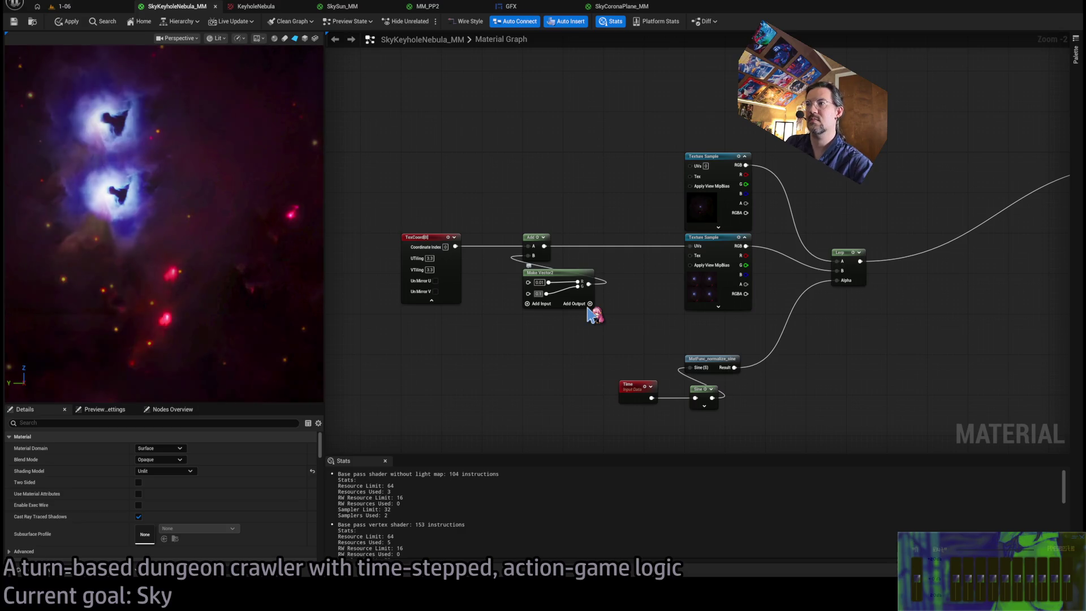
type("0")
key("Return")
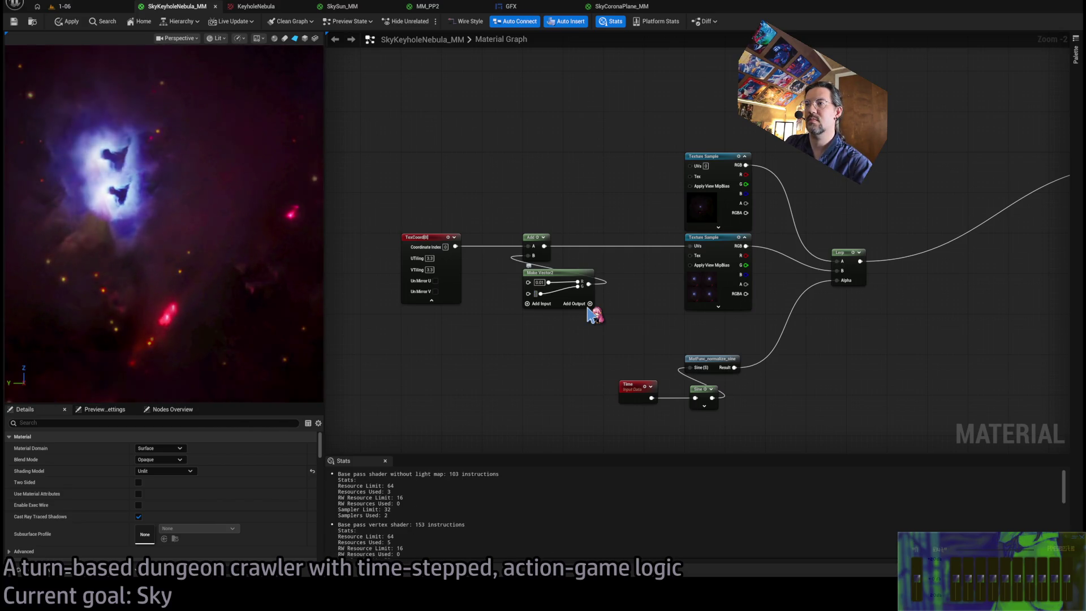
type("0.5")
key("Return")
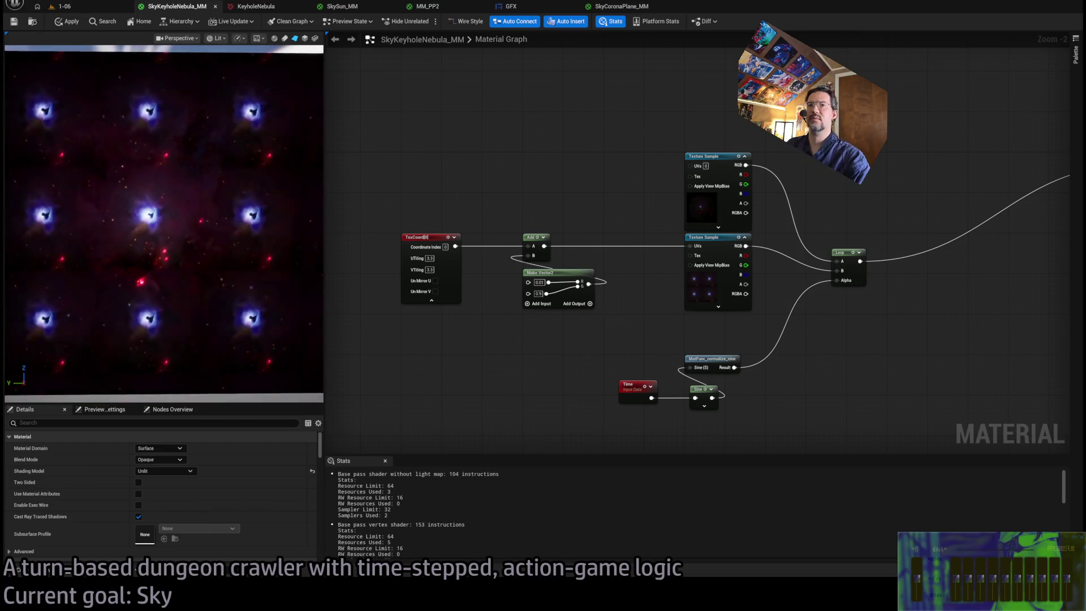
left_click(429, 258)
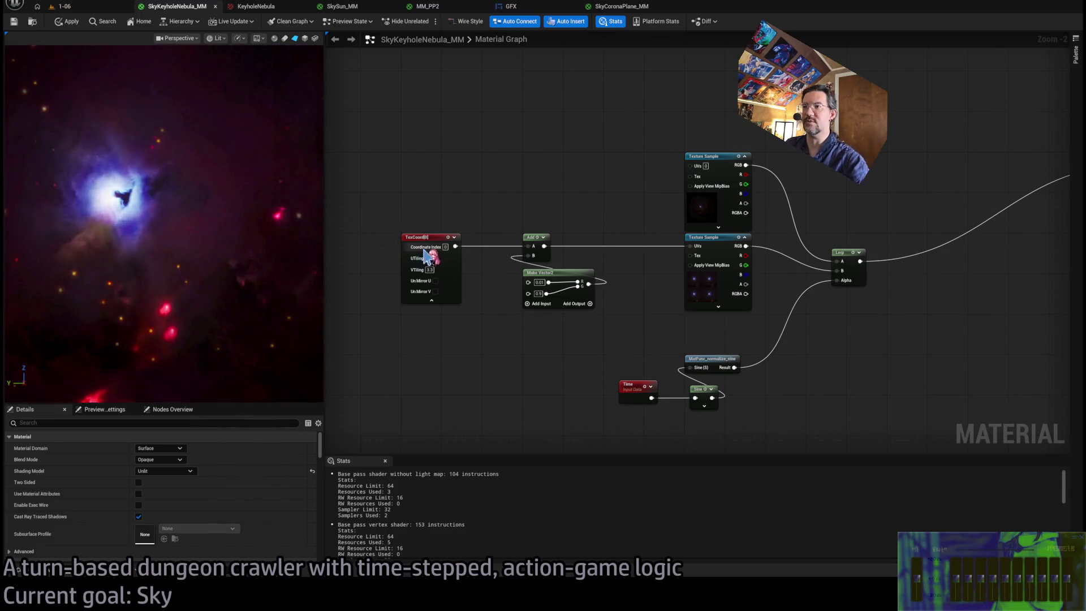
Raise the TexCoord tiling in both directions to 3.7, then 3.8.
type("3.7")
key("Tab")
type("3.7")
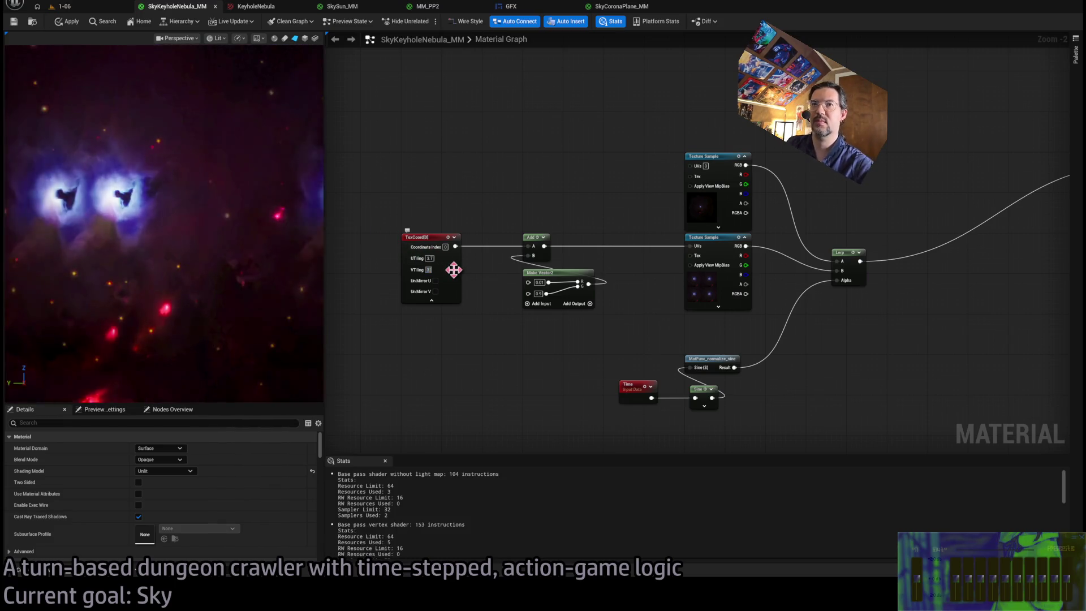
key("Return")
left_click(429, 258)
type("3.8")
key("Tab")
type("3.8")
key("Return")
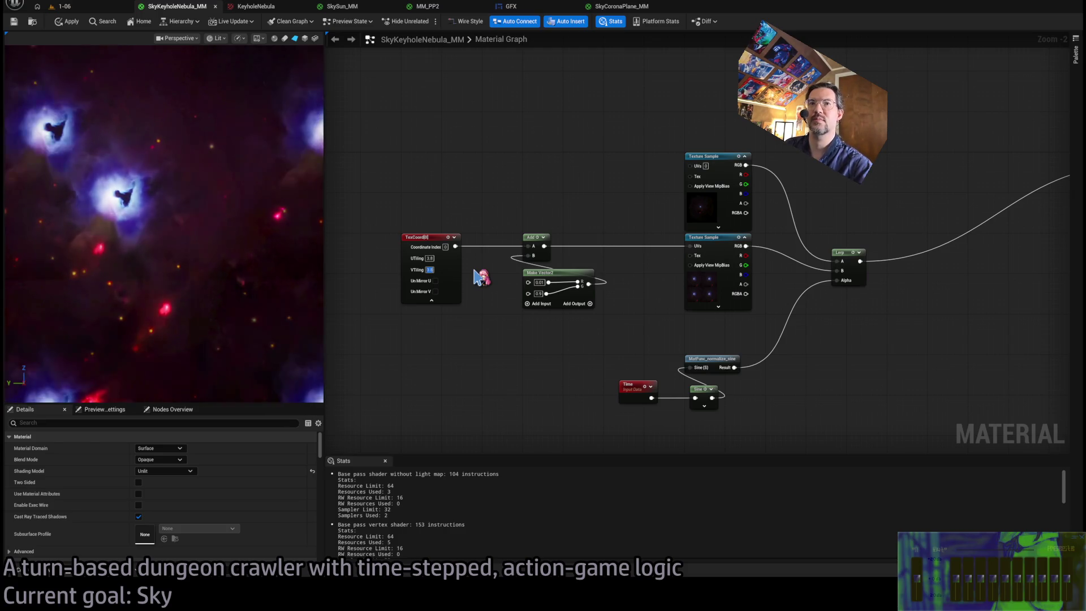
Try horizontal offsets 0, 1 and 0.8, and set the vertical offset to 0.8.
left_click(540, 282)
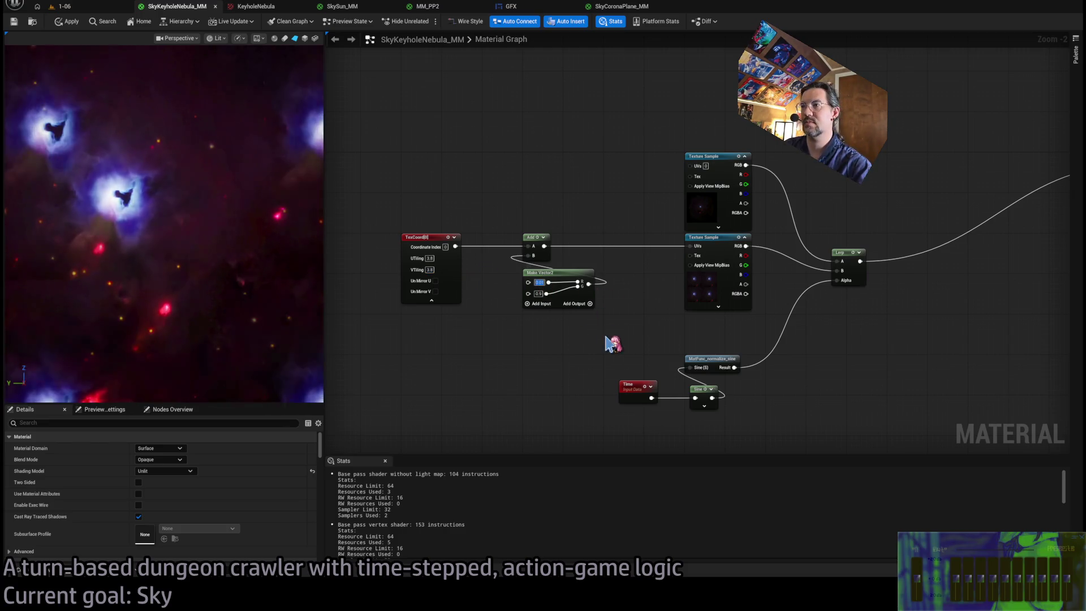
type("0")
key("Return")
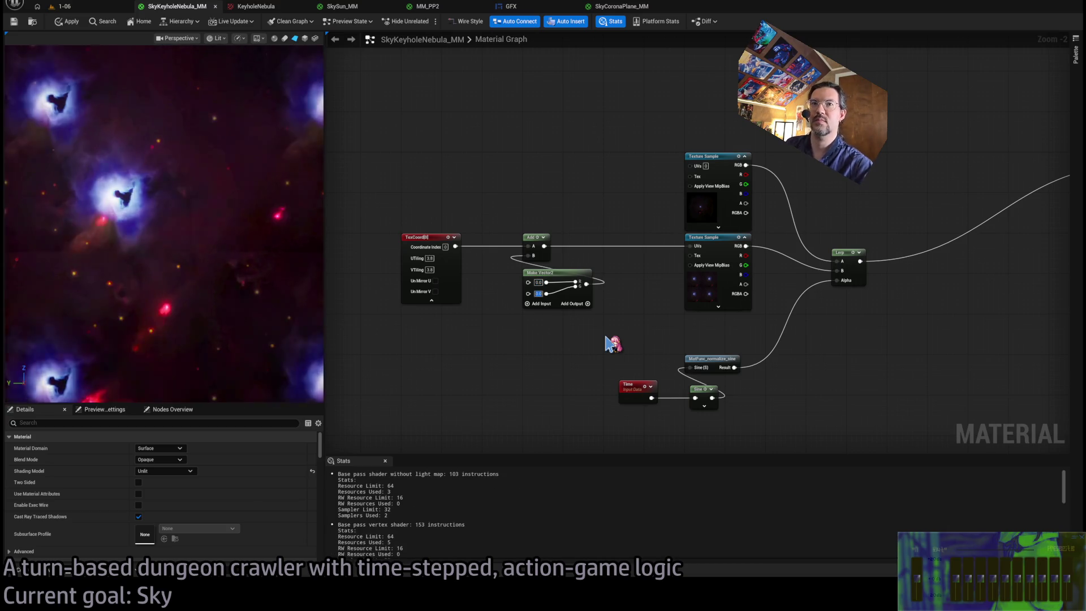
type("1")
key("Return")
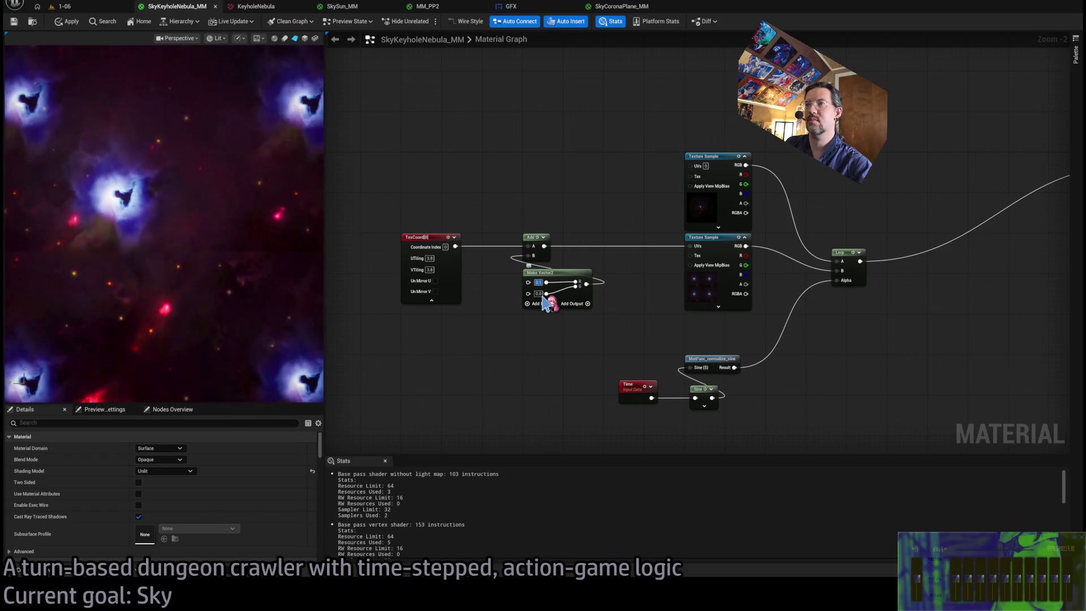
type("0.8")
key("Return")
key("Tab")
type("0.8")
key("Return")
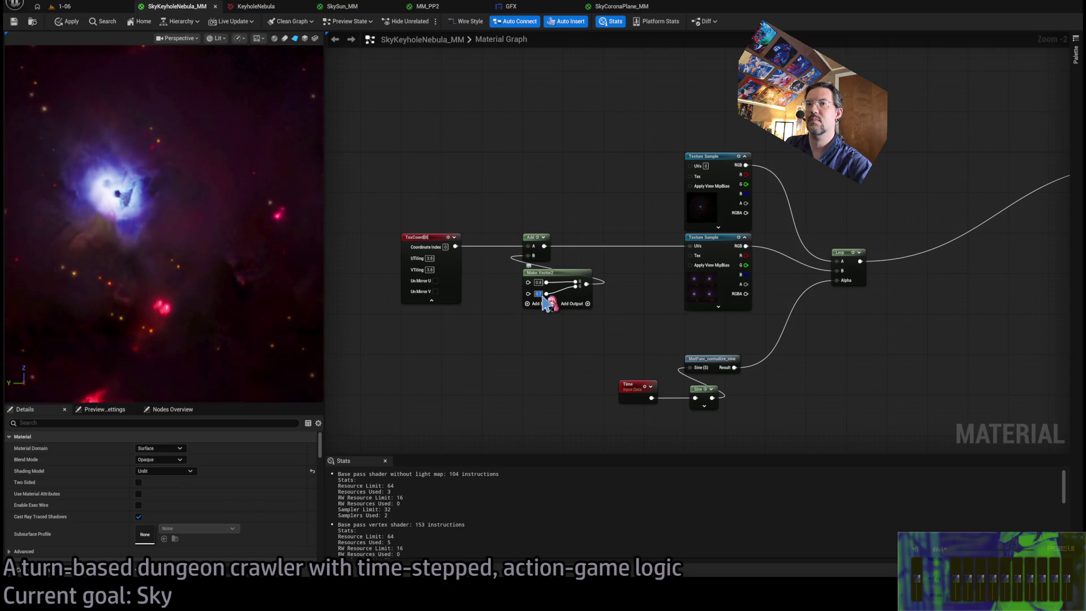
Refine the offset to 0.77 horizontally and 0.66 vertically after trying 0.67, 0.72, 0.7 and 0.75.
key("BackSpace")
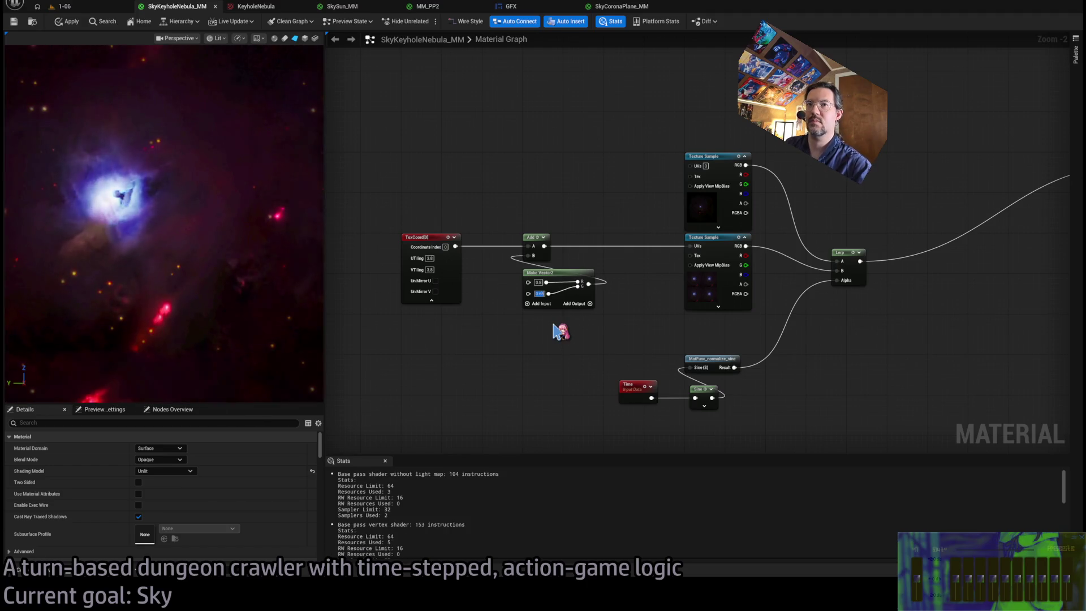
key("Return")
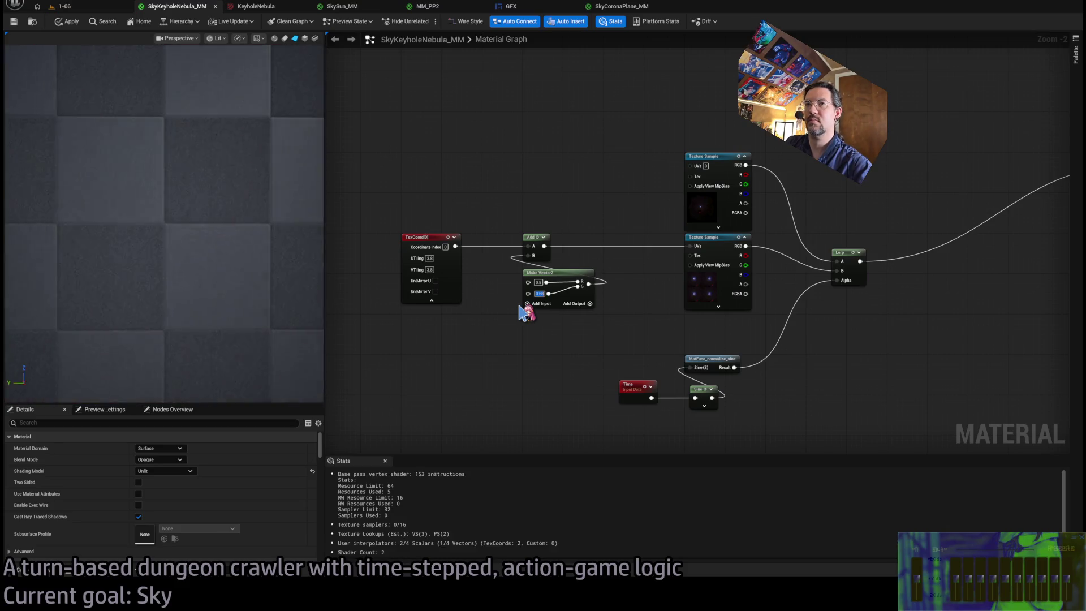
type("0.72")
key("Return")
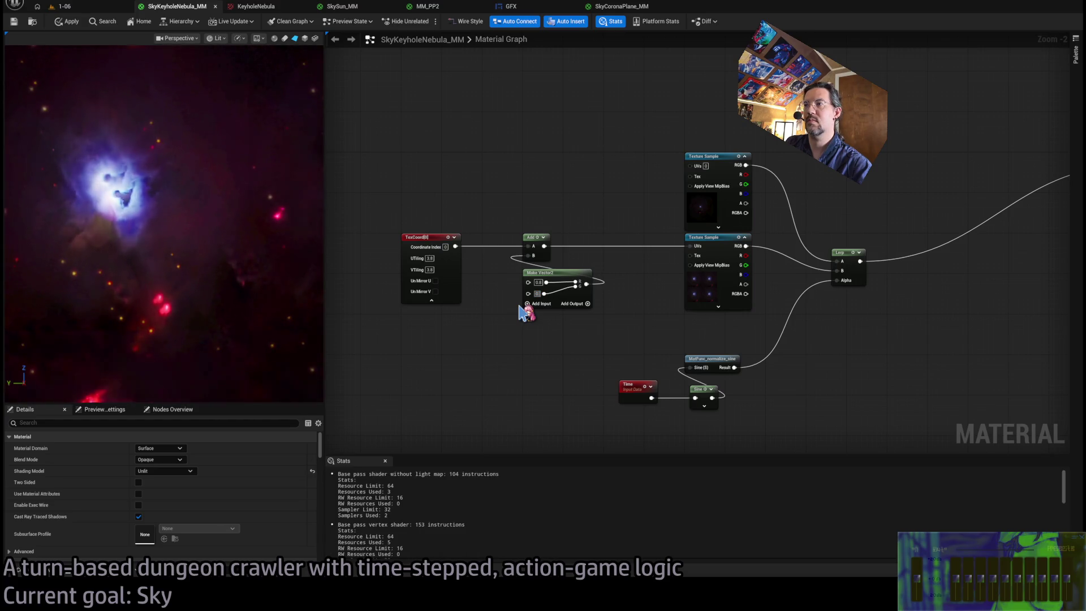
type("0.7")
key("Return")
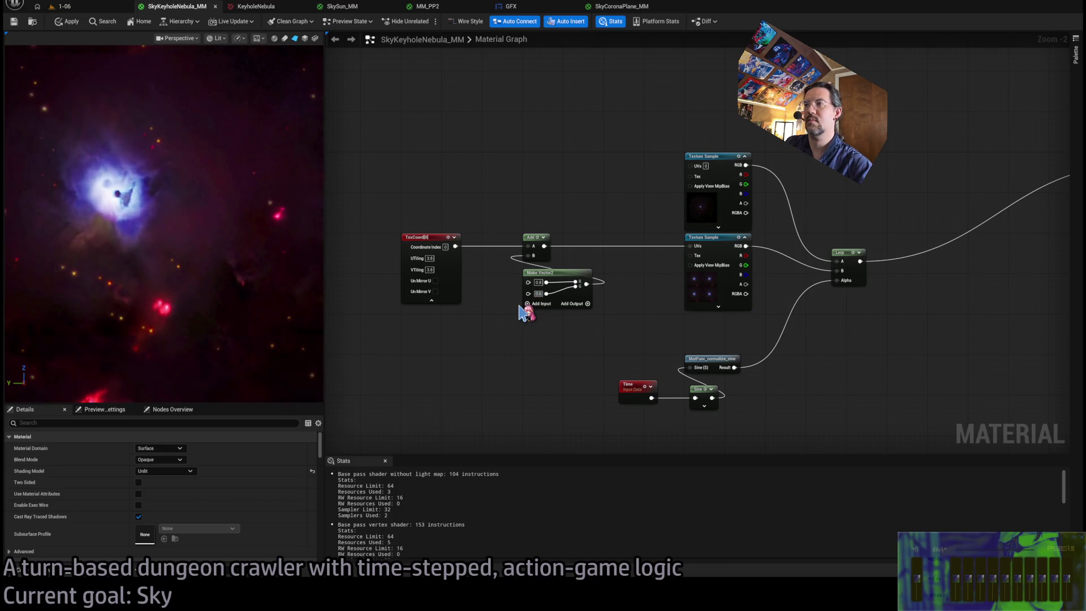
type("0.66")
key("Return")
type("0.67")
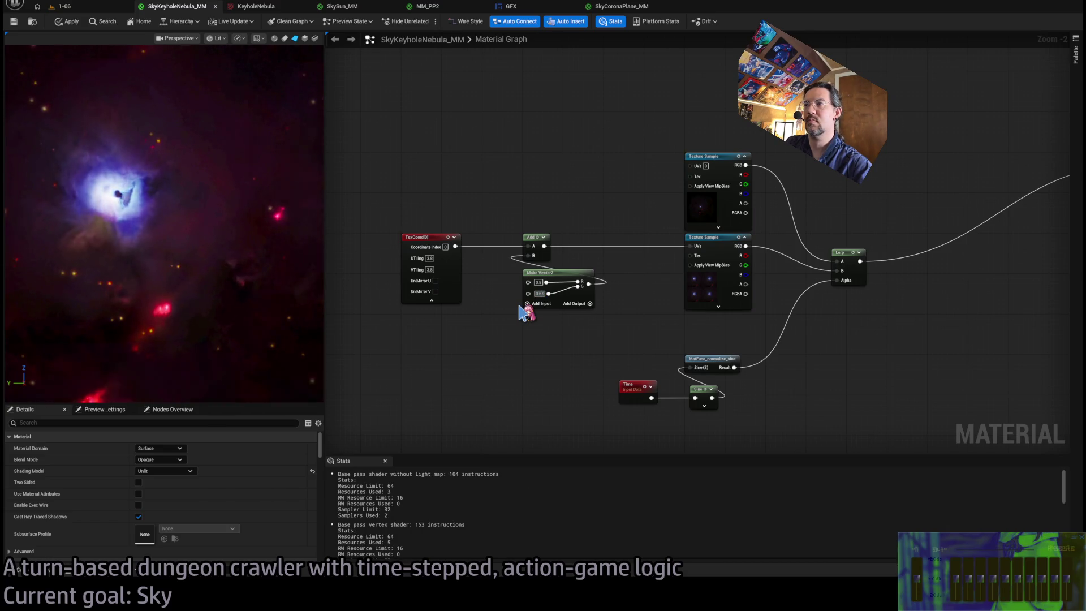
type("0.66")
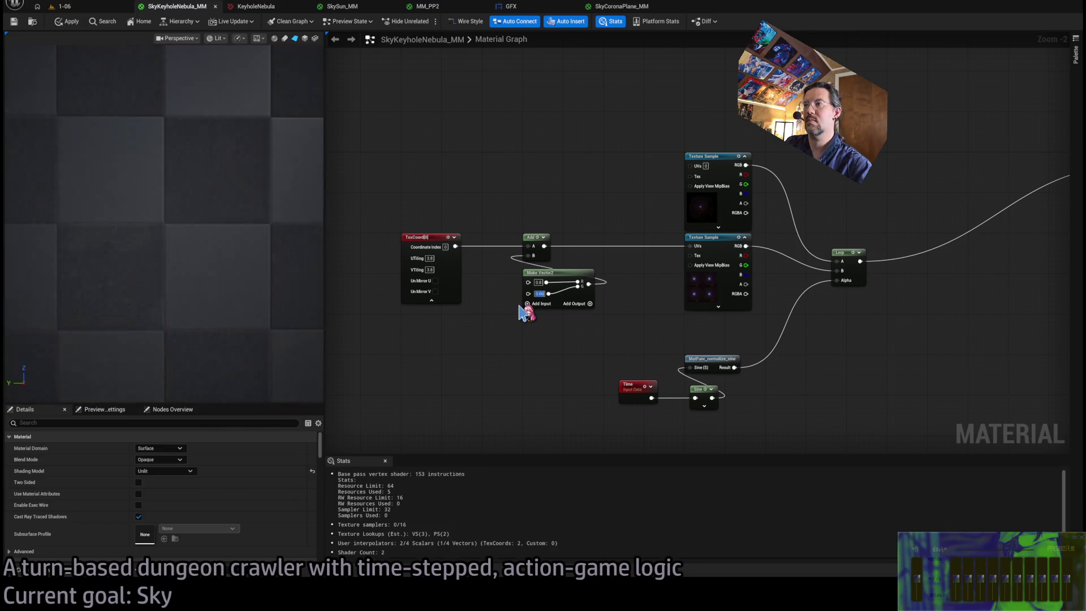
key("Return")
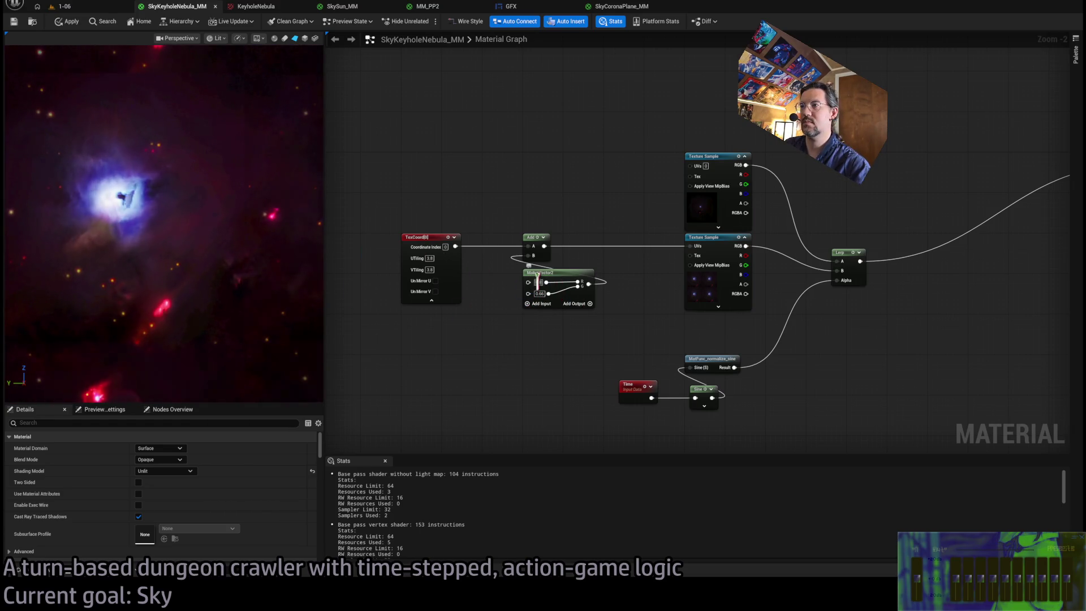
type("5")
key("Return")
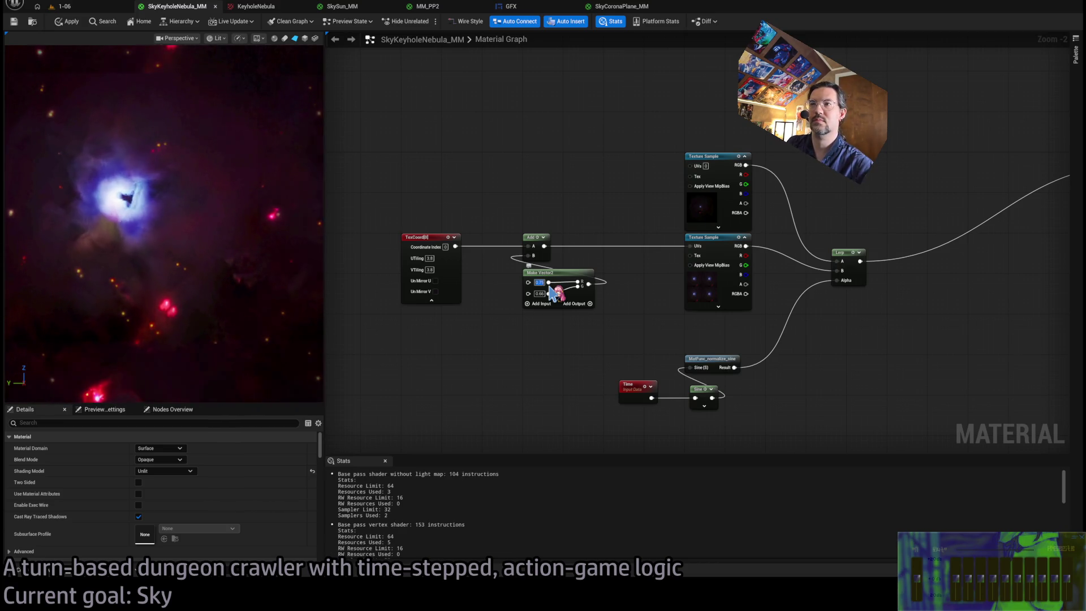
type("0.77")
key("Return")
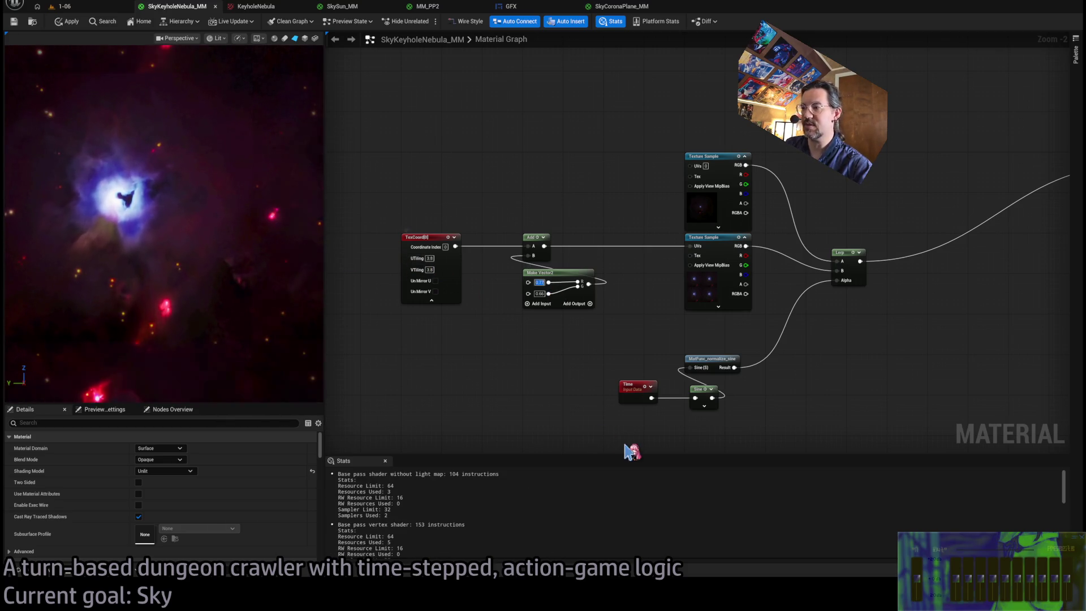
Set the tiling to 3.98 in both directions and compare against the Photoshop nebula image.
left_click(429, 258)
type("3.98")
key("Tab")
type("3.98")
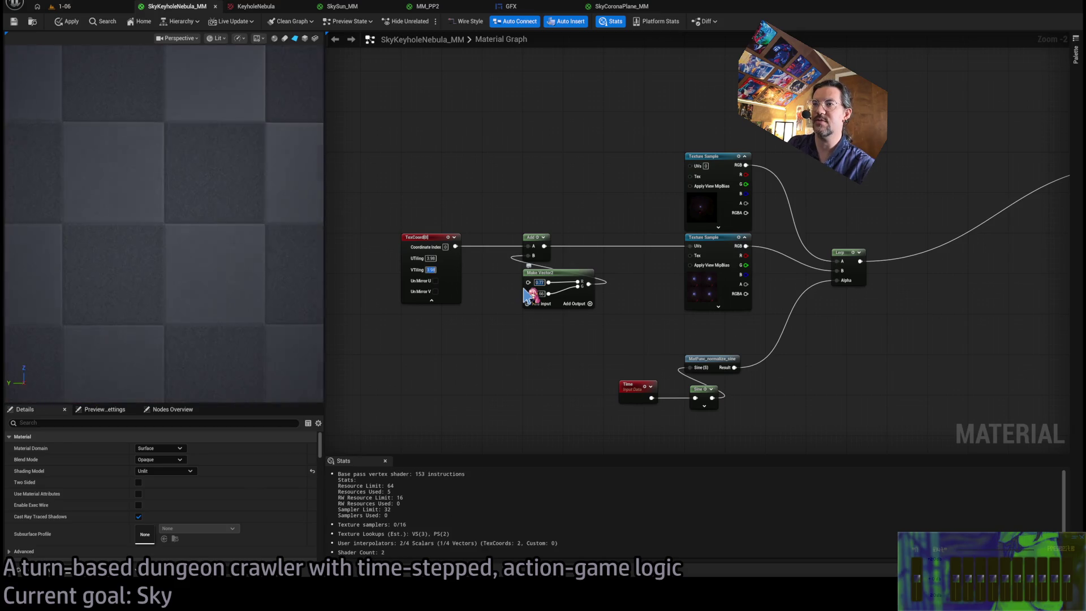
key("alt+Tab")
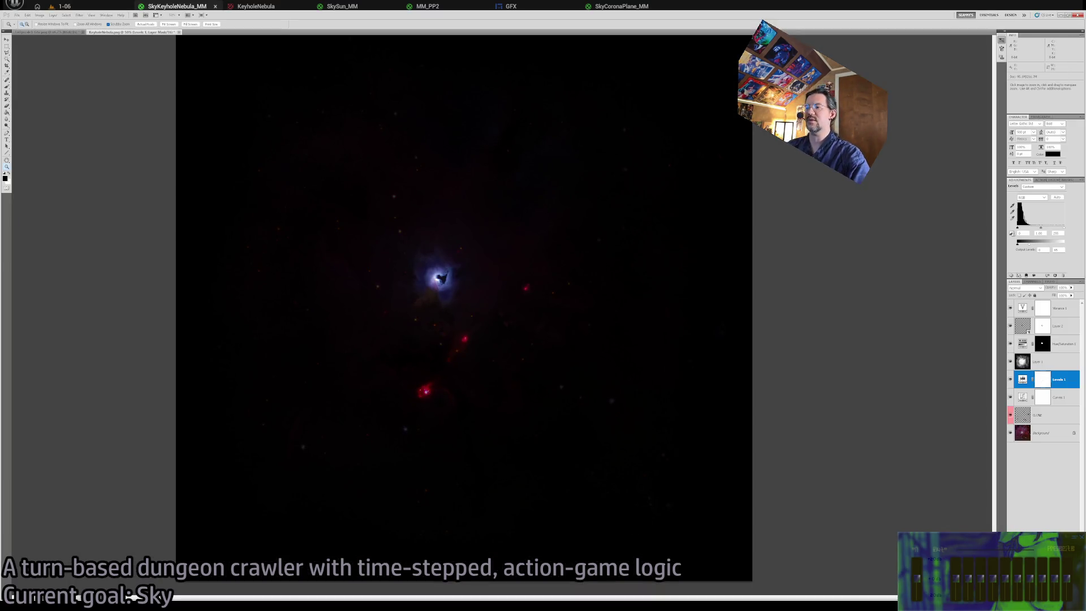
key("alt+Tab")
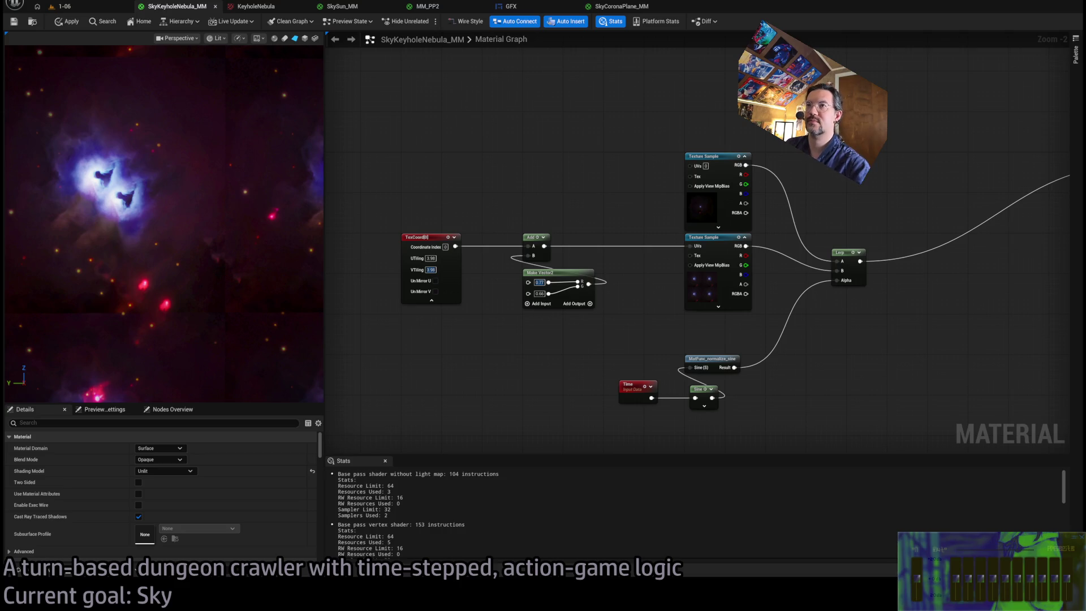
Confirm V tiling 3.98, then try first offset values 0.8, 0.65, 0.67 and 0.69.
left_click(434, 258)
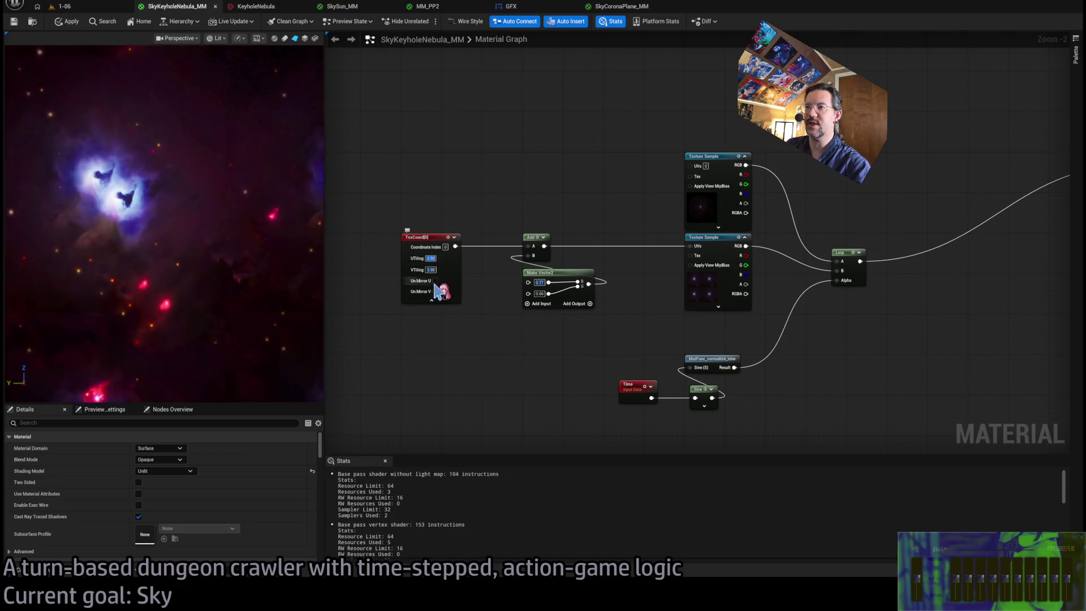
key("Tab")
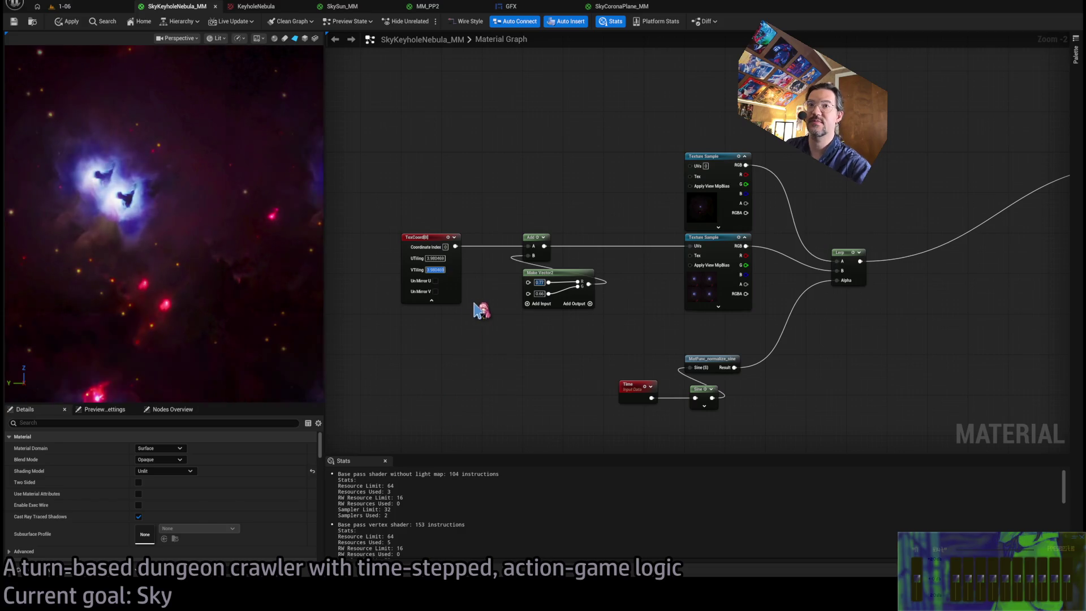
left_click(611, 321)
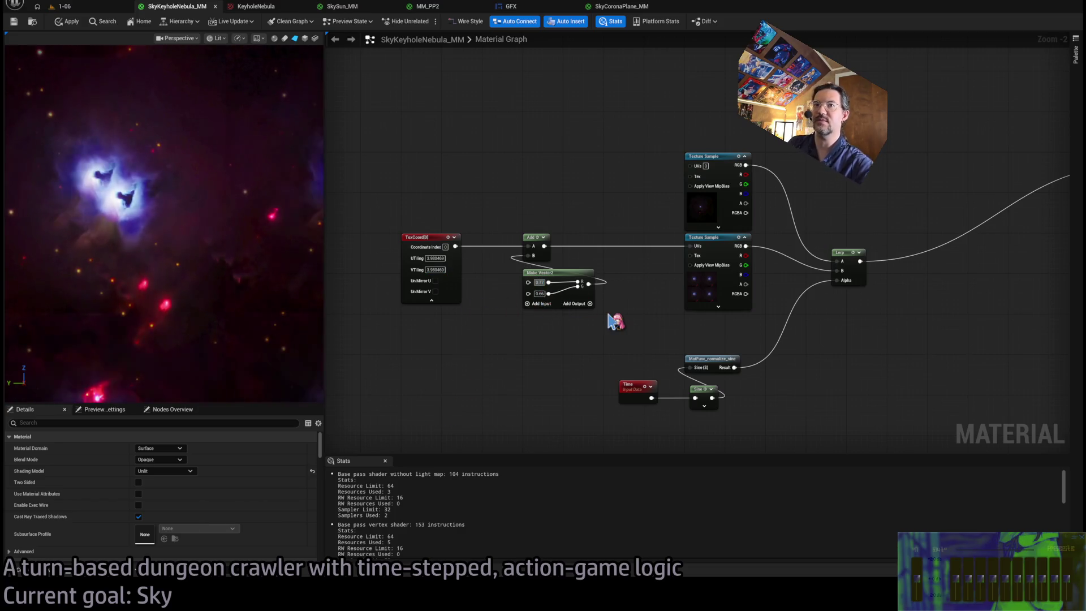
type("0.8")
key("Return")
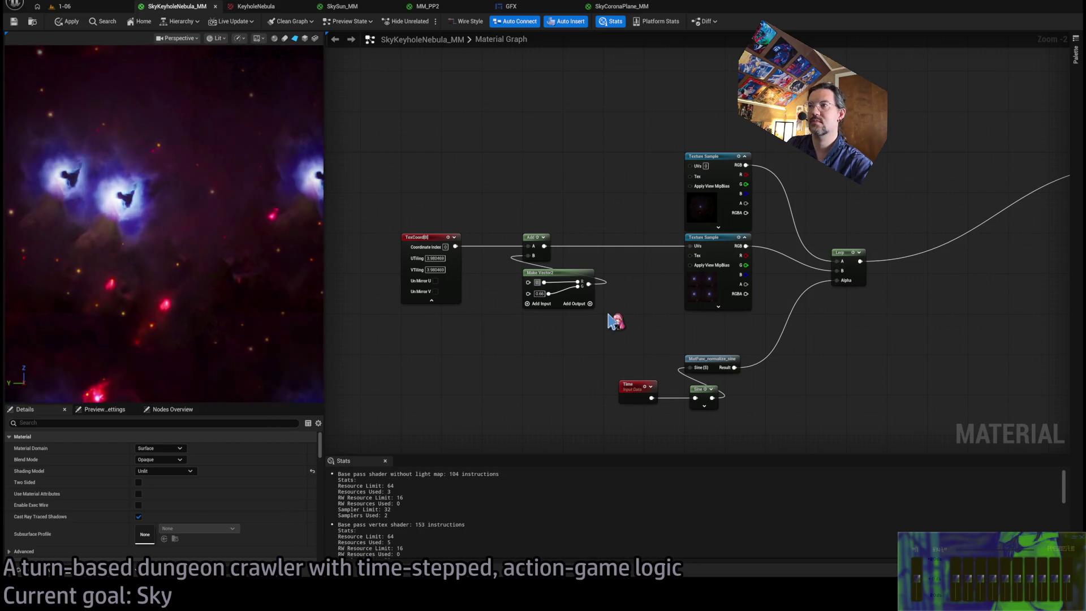
type("0.65")
key("Return")
type("0.67")
key("Return")
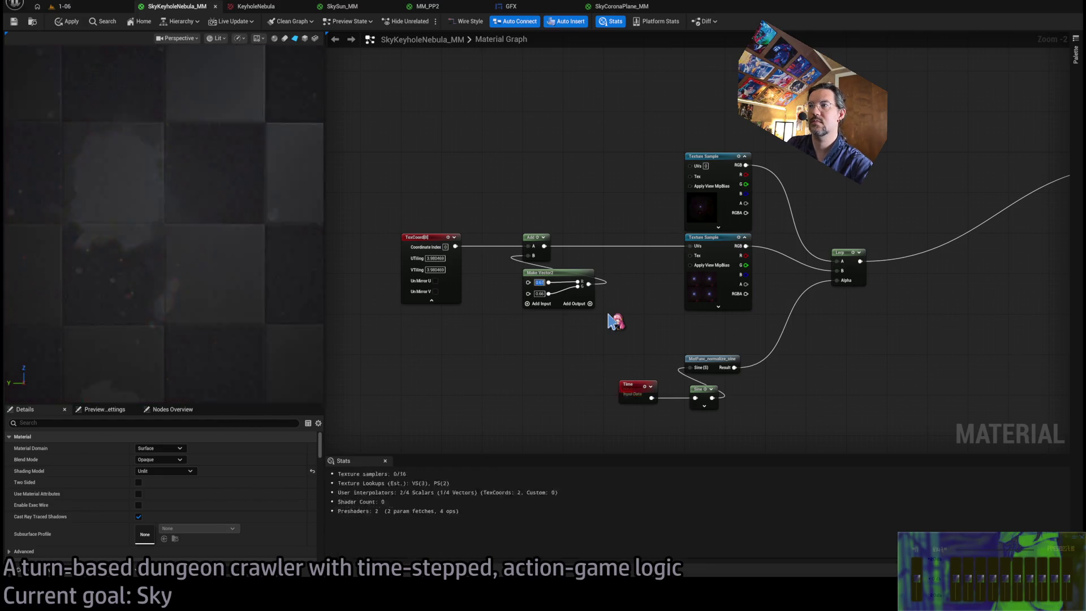
key("Return")
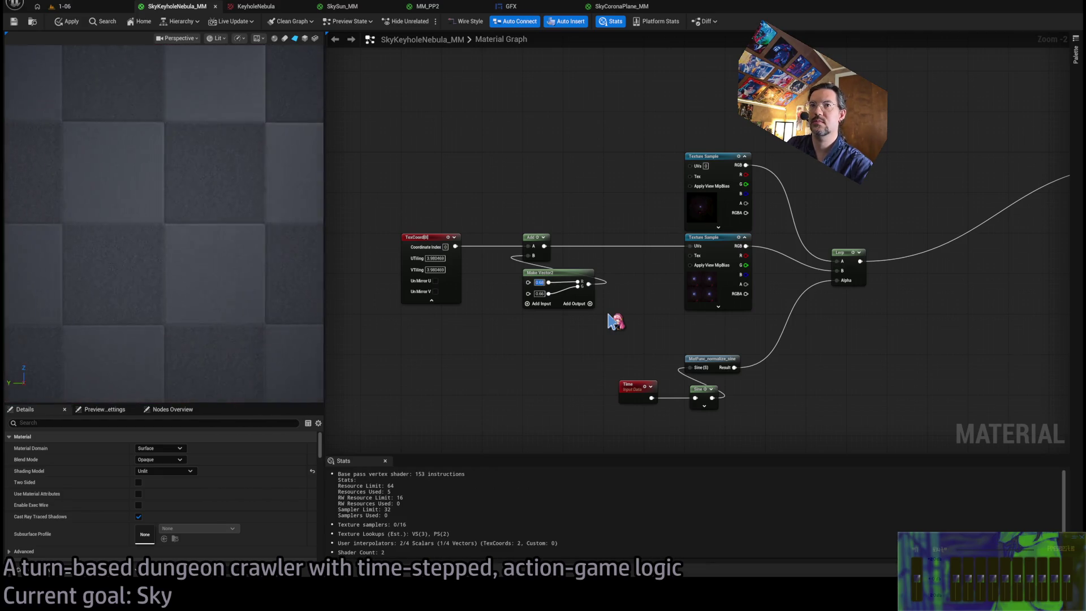
type("9")
key("Return")
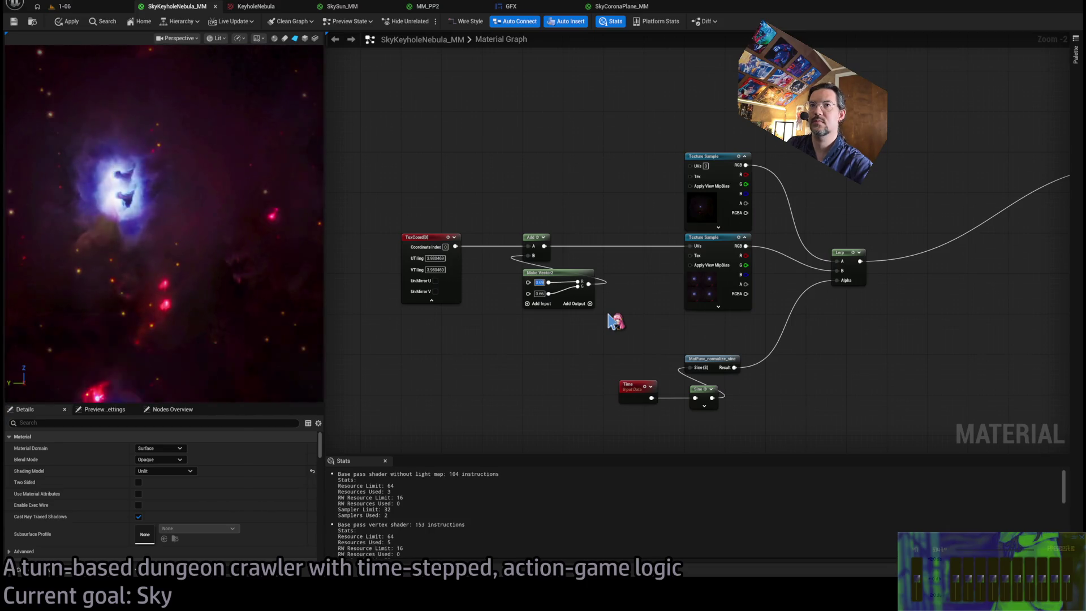
Tune the second offset value through 0.7, 0.63, 0.61 and 0.59, settling on 0.58.
key("Tab")
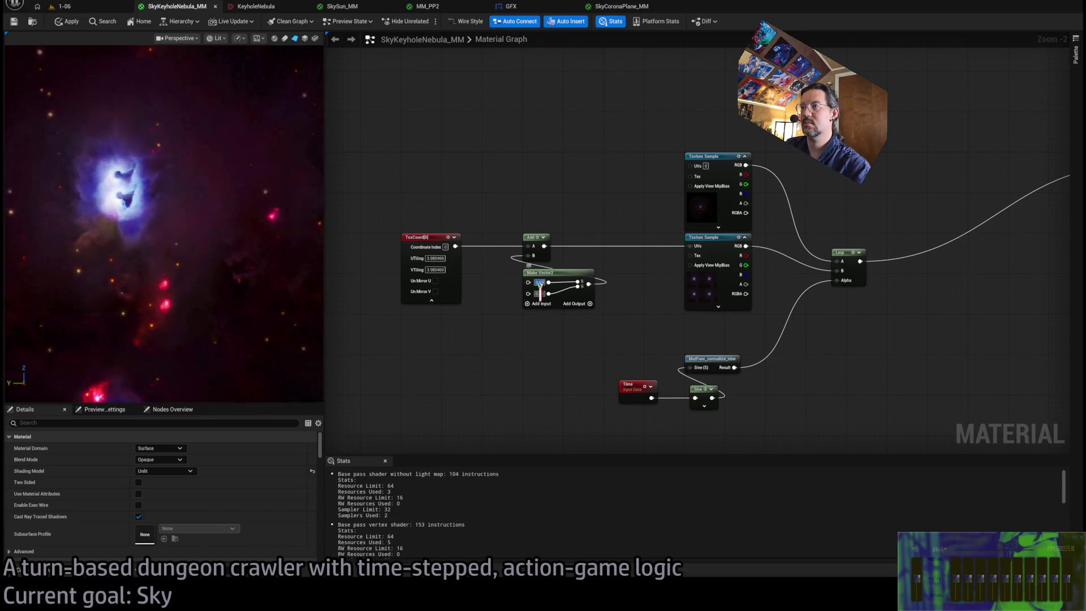
type("0.7")
key("Return")
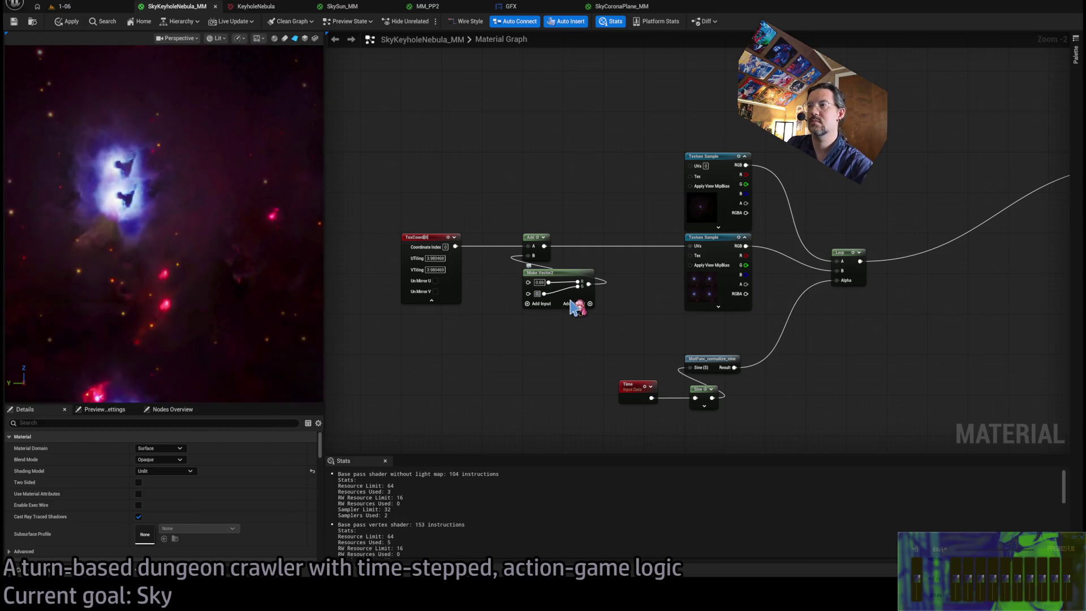
type(".63")
key("Return")
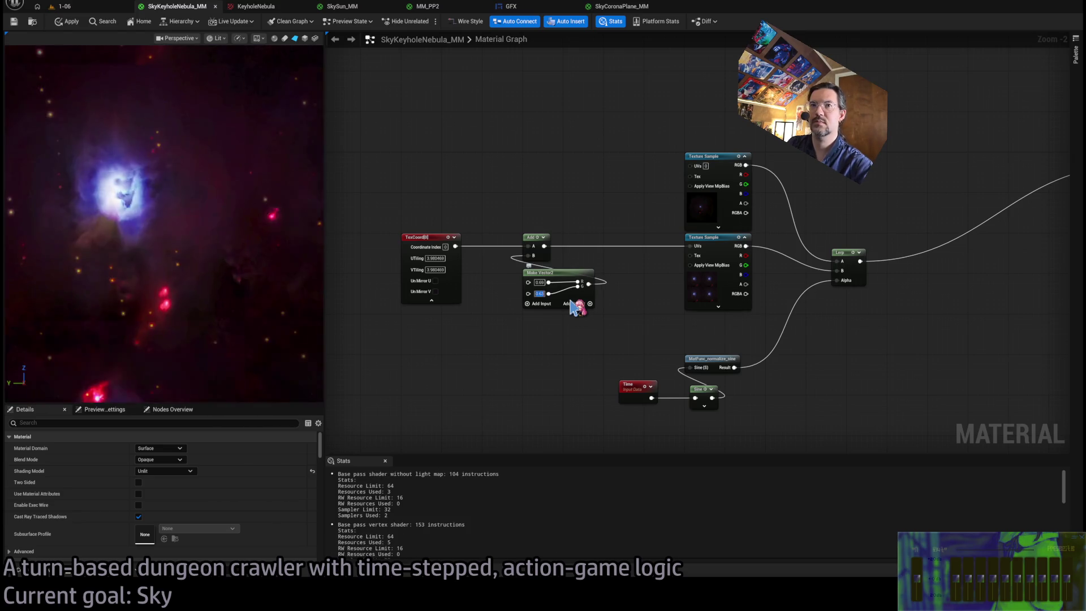
type("0.61")
key("Return")
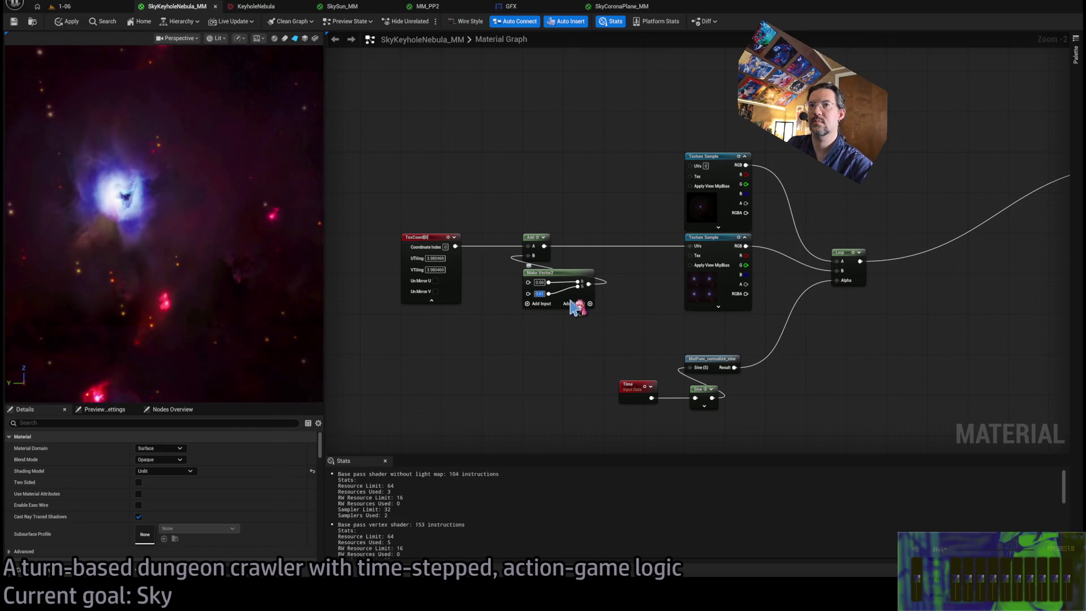
type("59")
key("Return")
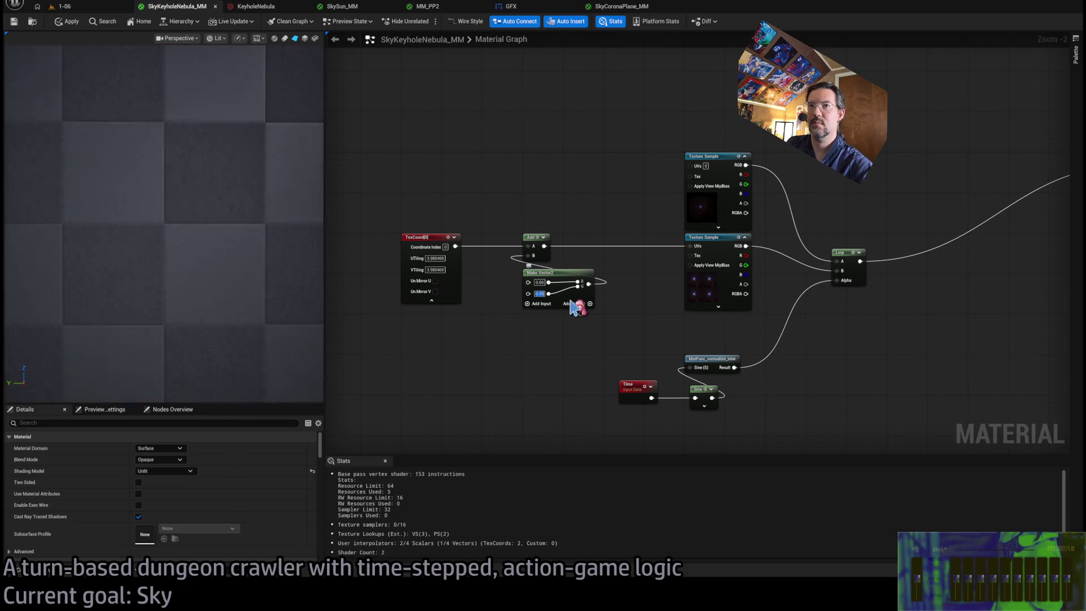
key("Return")
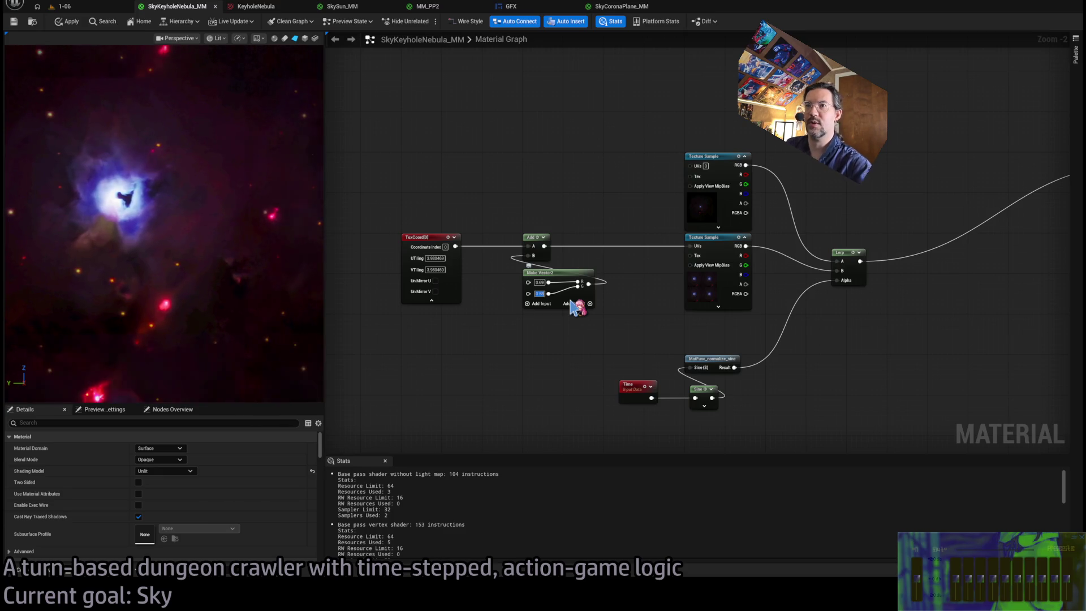
Refine the first offset value to 0.695, then settle on 0.685.
key("shift+Tab")
type("0.695")
key("Return")
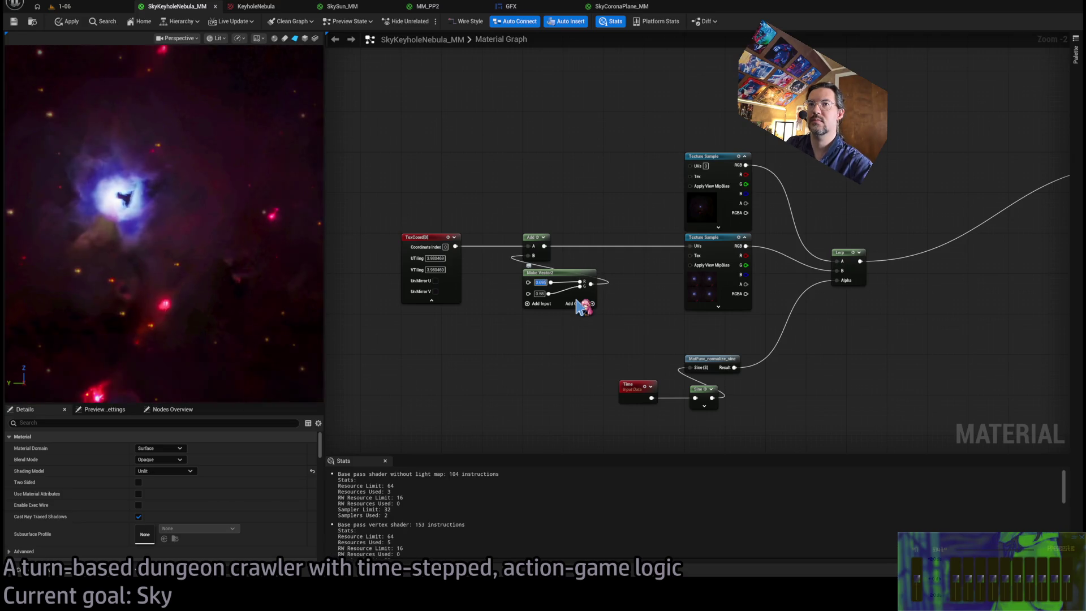
type("0.685")
key("Return")
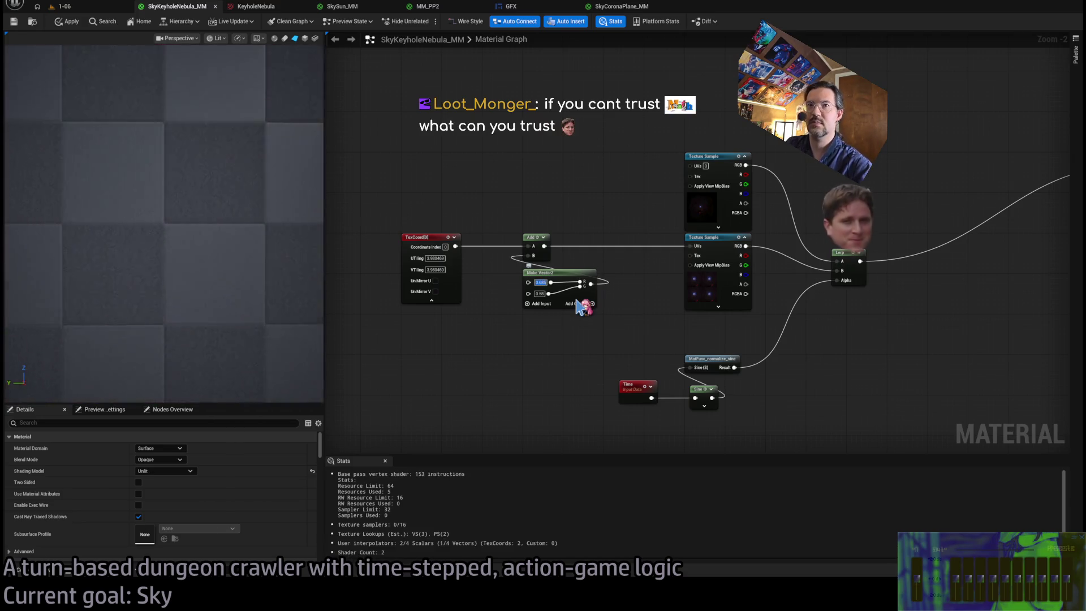
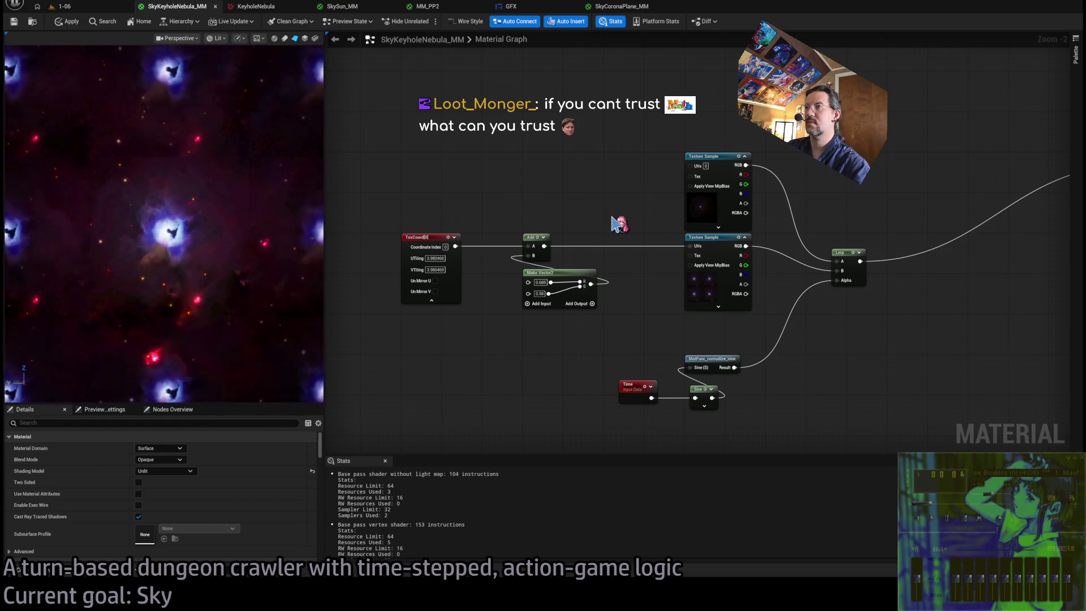
Delete the Time, Sine, MatFunc_normalize_sine and Lerp nodes that drove the blend.
mouse_move(618, 221)
left_mouse_down()
mouse_move(516, 175)
mouse_move(528, 170)
left_mouse_up()
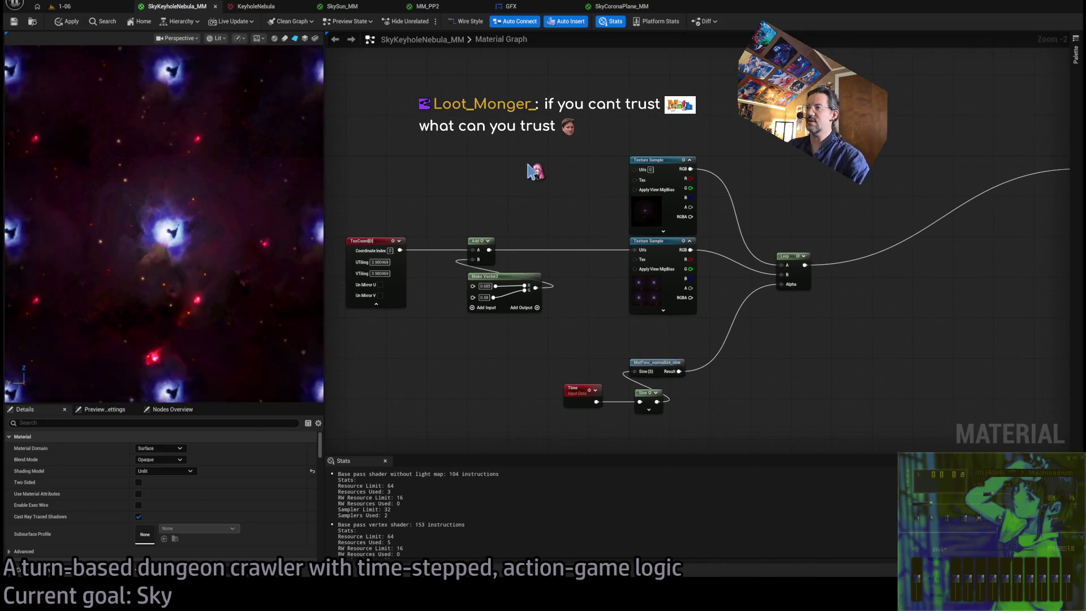
left_click_drag(562, 380, 758, 370)
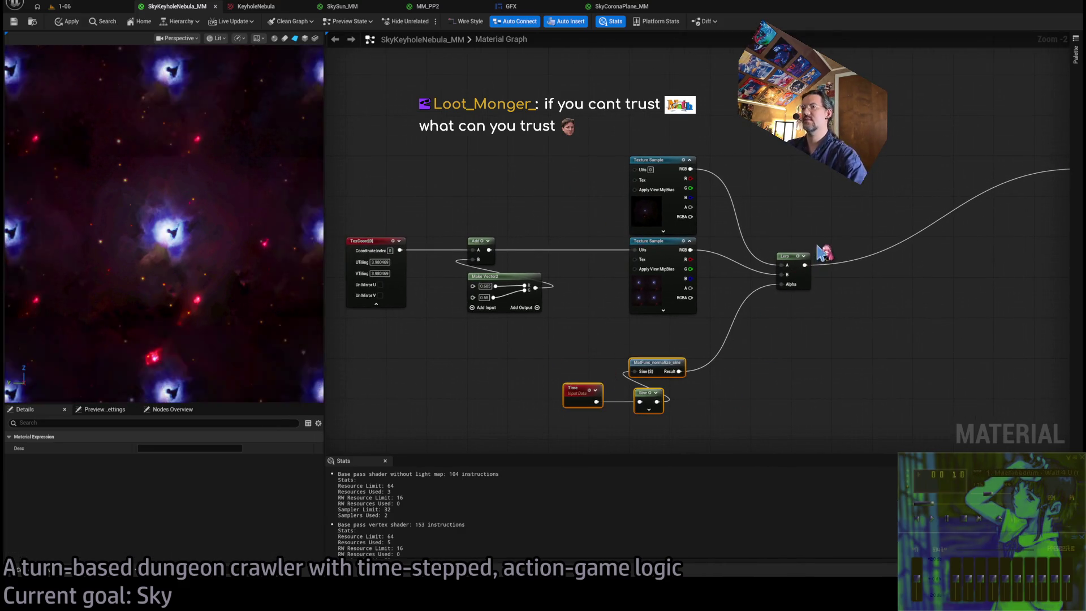
left_click_drag(820, 249, 724, 259)
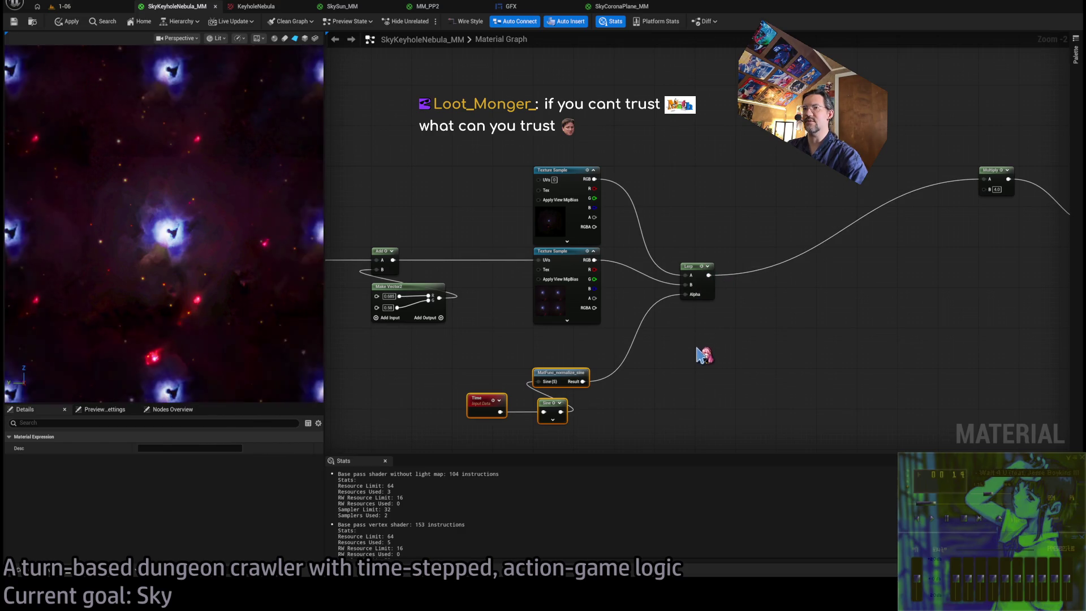
left_click_drag(700, 355, 736, 359)
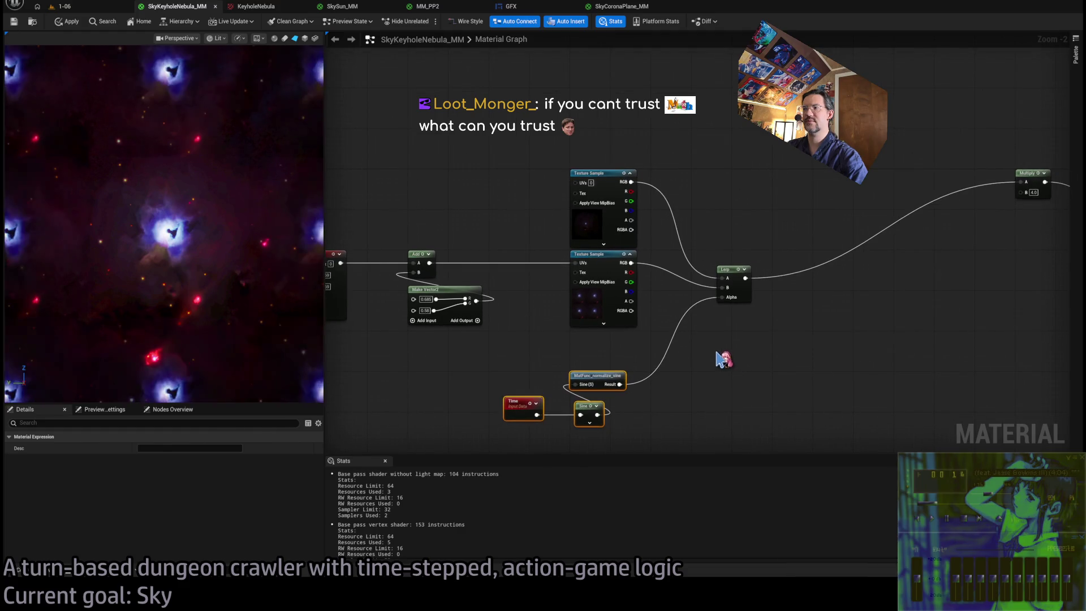
key("Delete")
left_click(727, 286)
key("Delete")
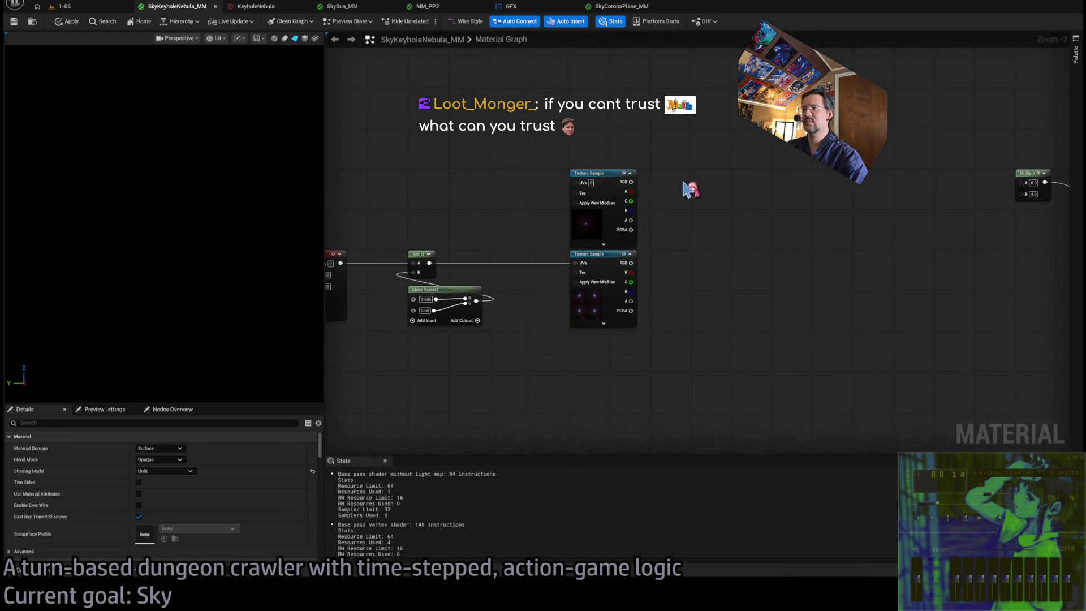
Move the UV chain and both Texture Samples down together.
scroll(780, 286, "down", 1)
mouse_move(786, 249)
left_mouse_down()
mouse_move(659, 323)
mouse_move(400, 389)
left_mouse_up()
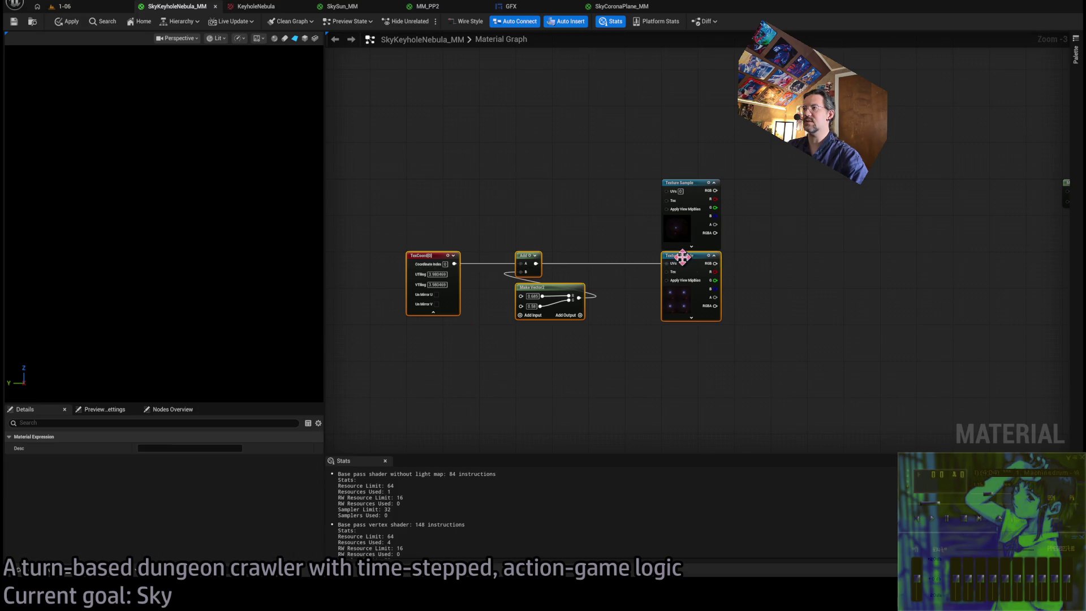
left_click_drag(683, 257, 682, 330)
left_click_drag(686, 188, 686, 260)
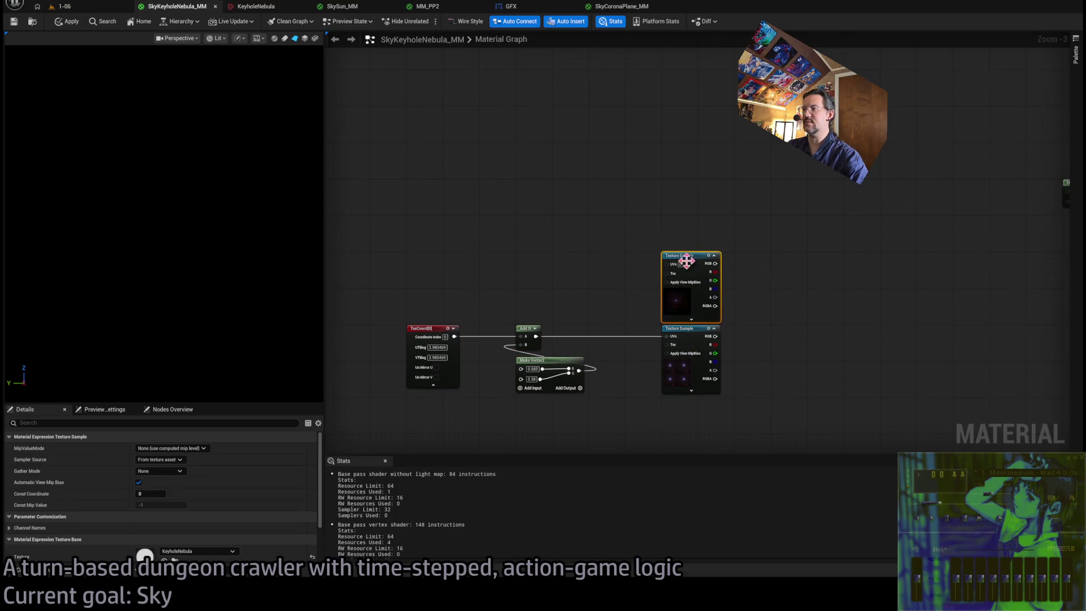
left_click(726, 287)
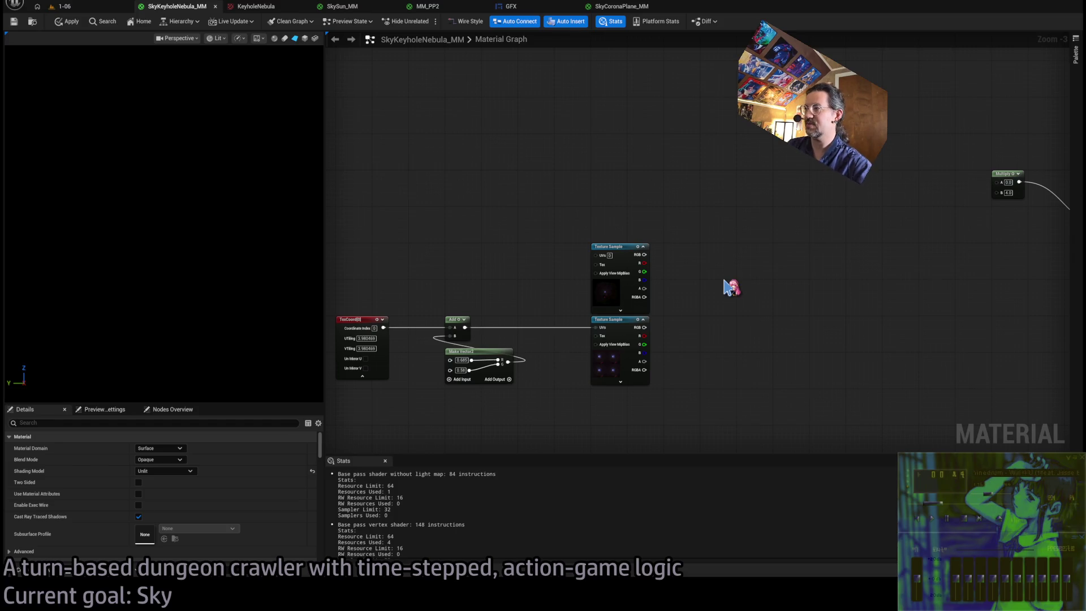
Place a new If node, then a TexCoord[0] node below the Texture Samples.
left_click(729, 287)
left_click_drag(747, 280, 749, 255)
scroll(817, 339, "up", 3)
scroll(661, 348, "down", 2)
left_click(415, 312)
left_click(571, 215)
scroll(571, 215, "up", 2)
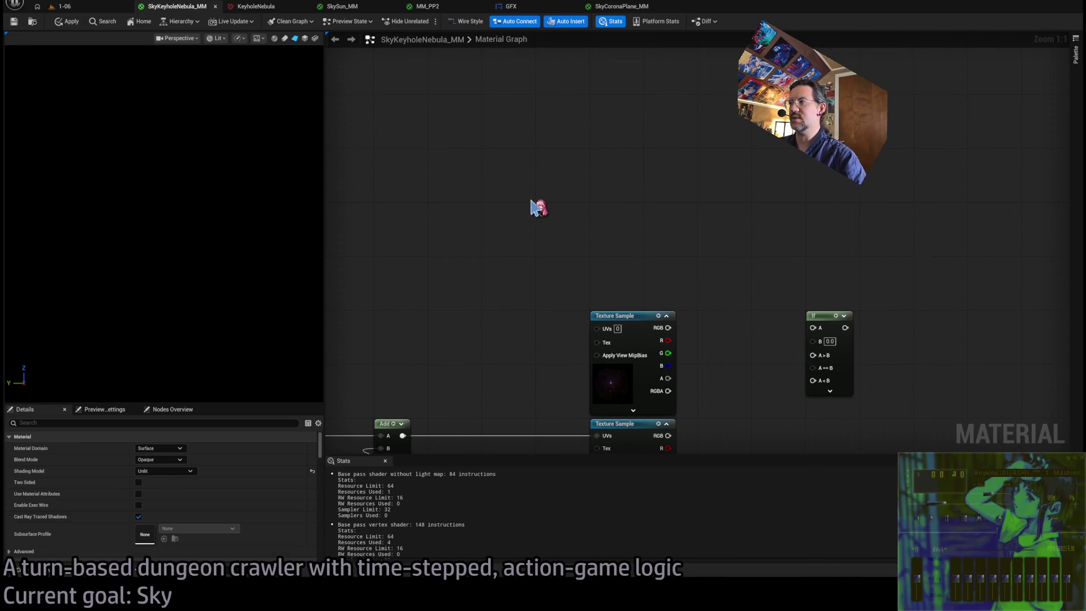
scroll(539, 208, "down", 2)
scroll(620, 250, "up", 2)
scroll(647, 260, "down", 2)
scroll(647, 259, "up", 2)
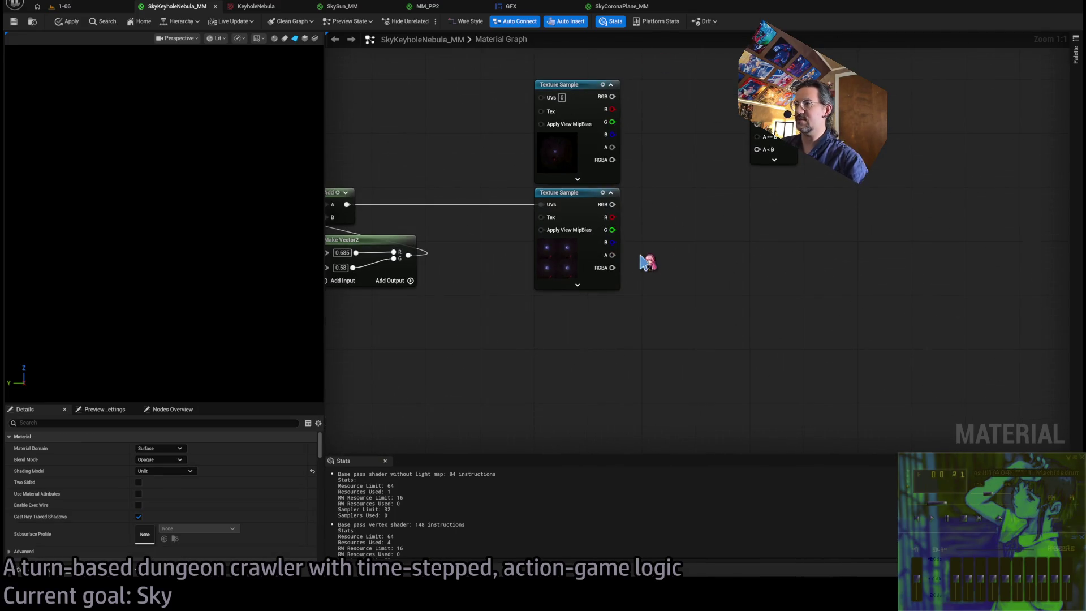
left_click(554, 363)
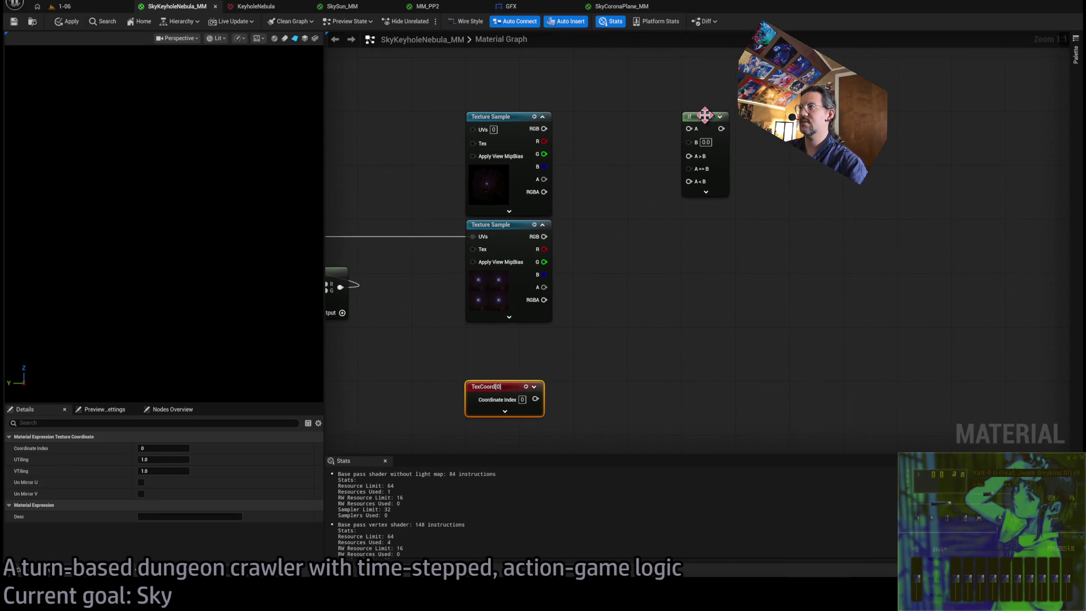
Add a Break Float2 from the TexCoord output and wire its R into the If node's A.
left_click_drag(705, 114, 804, 115)
left_click(700, 315)
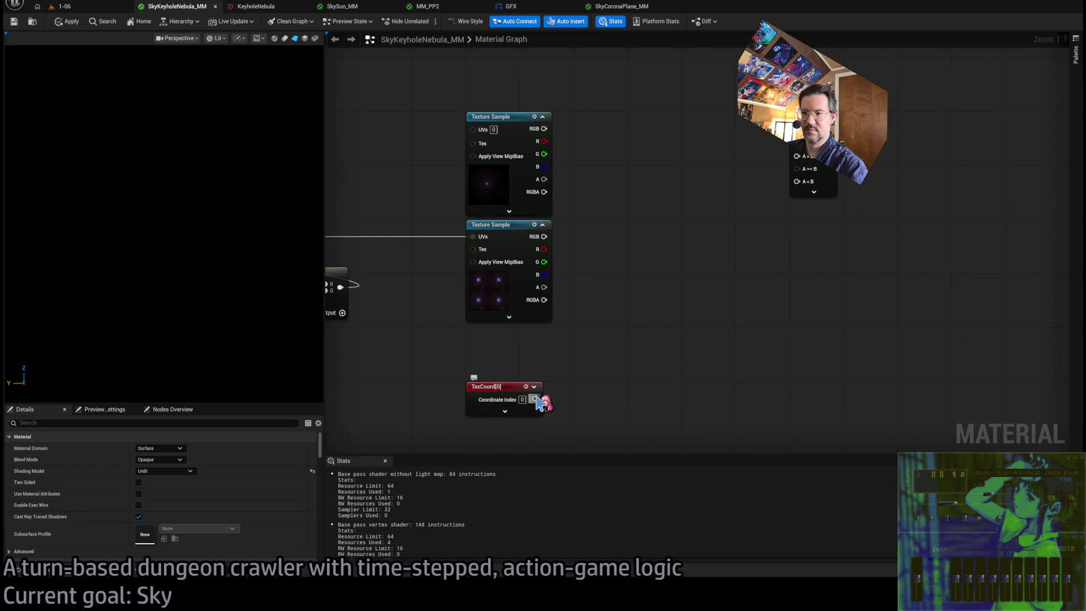
left_click_drag(761, 290, 688, 313)
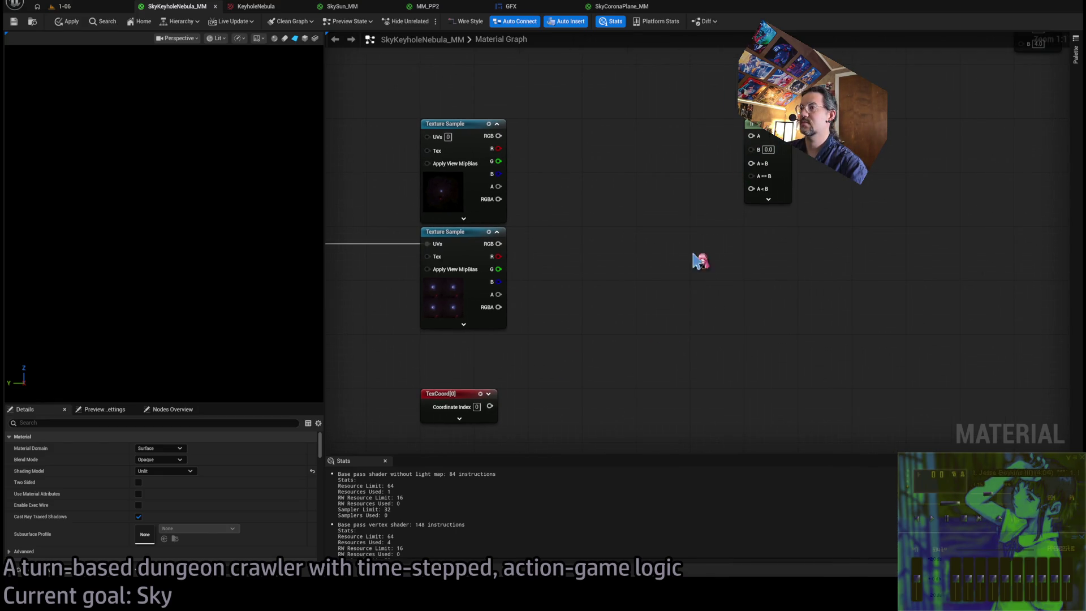
left_click_drag(550, 369, 564, 315)
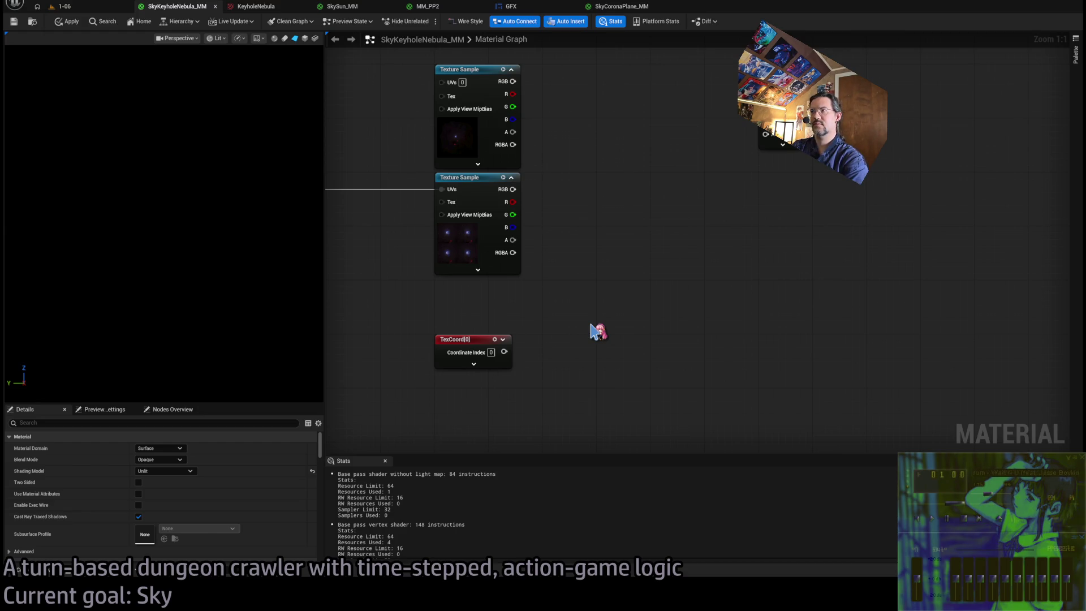
mouse_move(610, 310)
left_mouse_down()
mouse_move(555, 354)
mouse_move(542, 344)
left_mouse_up()
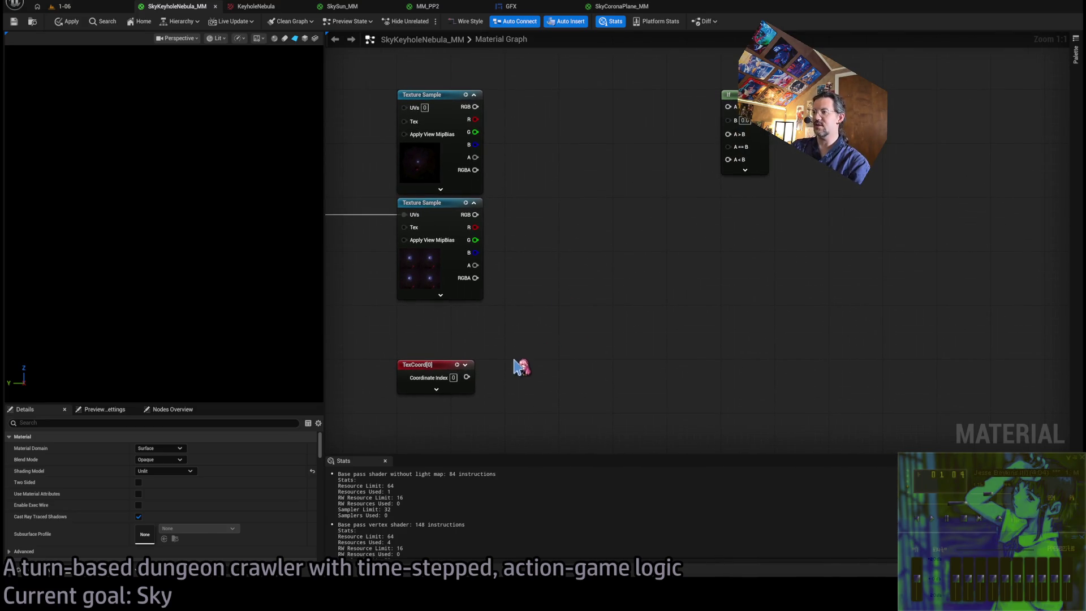
mouse_move(466, 376)
left_mouse_down()
mouse_move(546, 327)
mouse_move(561, 208)
left_mouse_up()
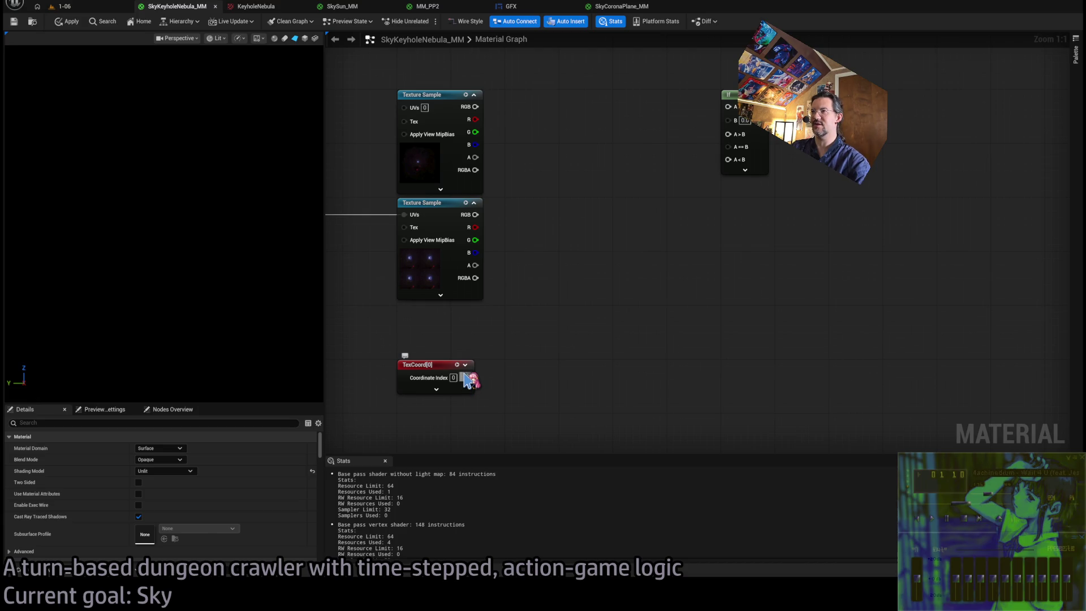
mouse_move(490, 399)
left_mouse_down()
mouse_move(542, 395)
mouse_move(556, 382)
mouse_move(591, 407)
mouse_move(648, 406)
mouse_move(647, 362)
left_mouse_up()
left_click(646, 358)
mouse_move(602, 400)
left_mouse_down()
mouse_move(732, 136)
mouse_move(750, 129)
mouse_move(708, 386)
mouse_move(659, 383)
mouse_move(588, 297)
mouse_move(651, 304)
left_mouse_up()
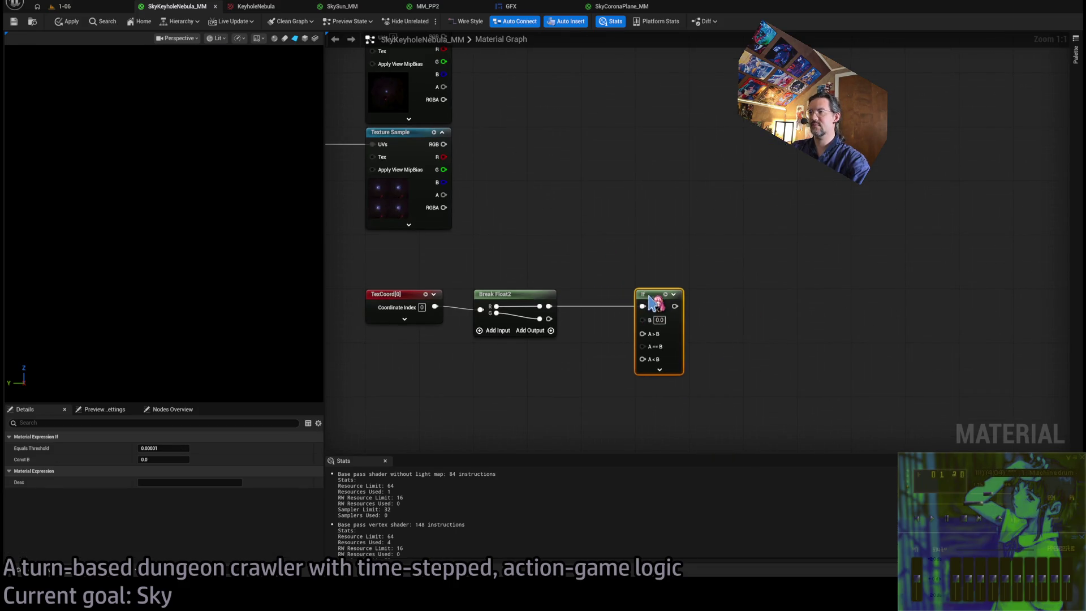
left_click(633, 276)
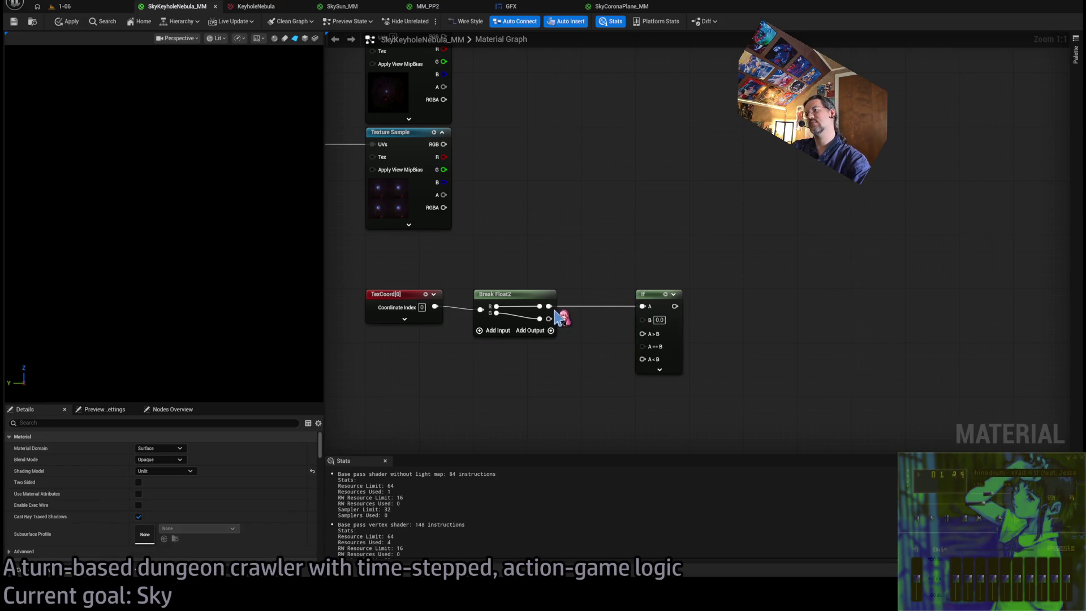
Place the If node between the Texture Samples and wire them and its output into Multiply.
left_click_drag(577, 300, 566, 344)
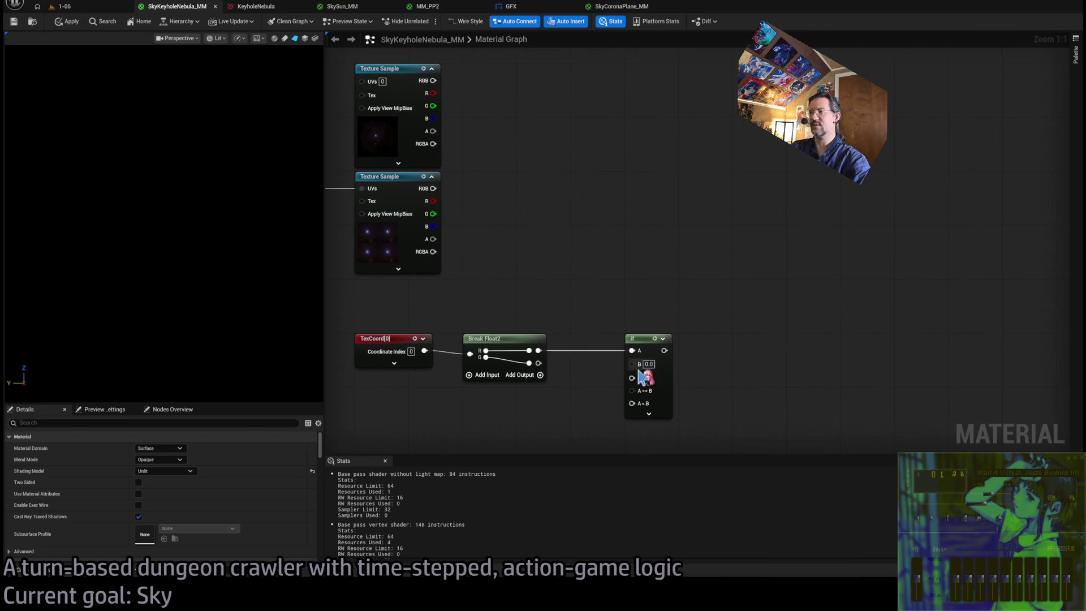
left_click_drag(626, 286, 625, 297)
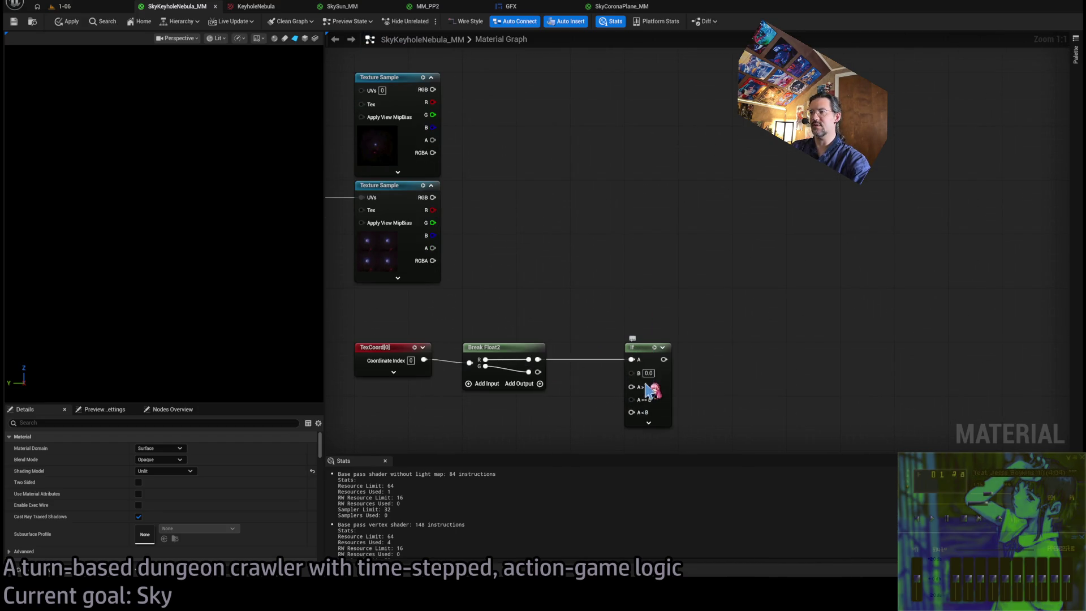
mouse_move(644, 398)
left_mouse_down()
mouse_move(656, 319)
mouse_move(660, 344)
mouse_move(631, 175)
left_mouse_up()
mouse_move(463, 101)
left_mouse_down()
mouse_move(436, 176)
mouse_move(574, 286)
mouse_move(604, 291)
mouse_move(429, 275)
left_mouse_up()
mouse_move(632, 261)
left_mouse_down()
mouse_move(809, 122)
mouse_move(951, 59)
left_mouse_up()
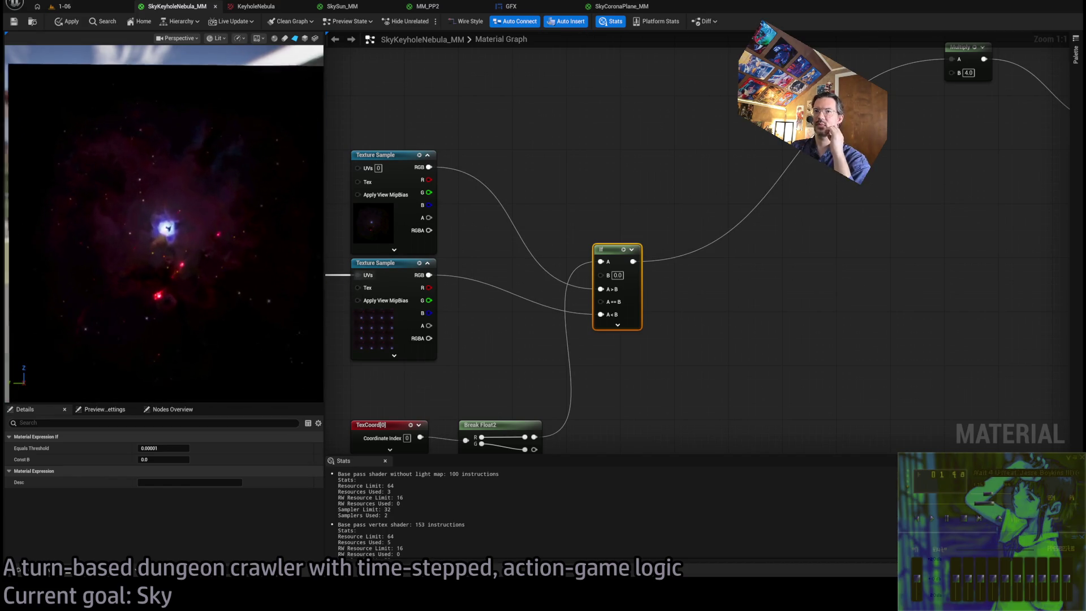
left_click(620, 275)
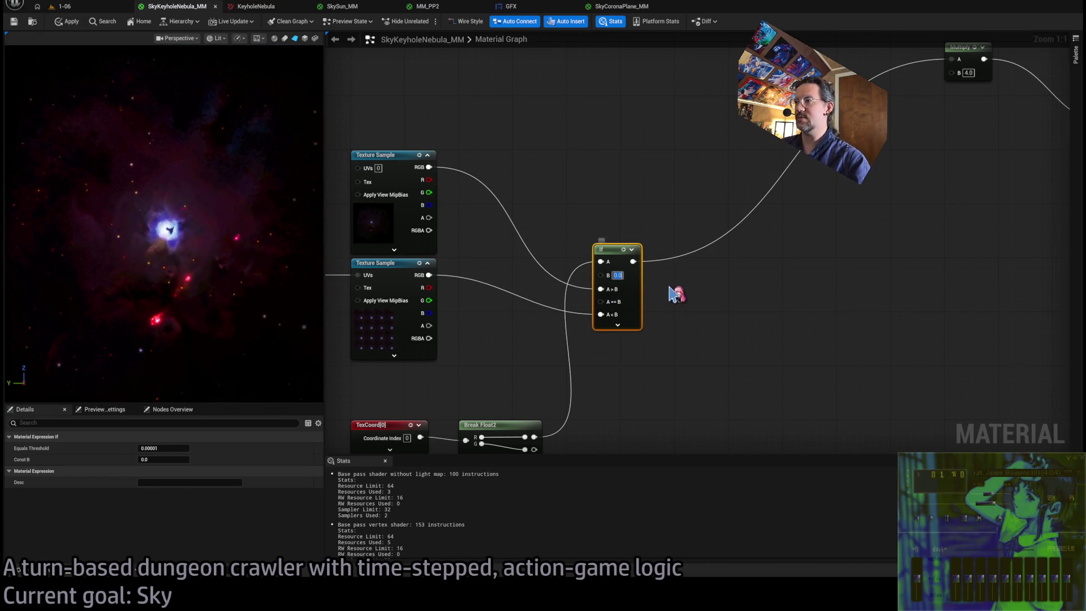
Cycle the If node's B through 0.5, 0.4, 0.3, 0.8, 0.6, 0.61, 0.59, ending at 0.58.
type("0.5")
key("Return")
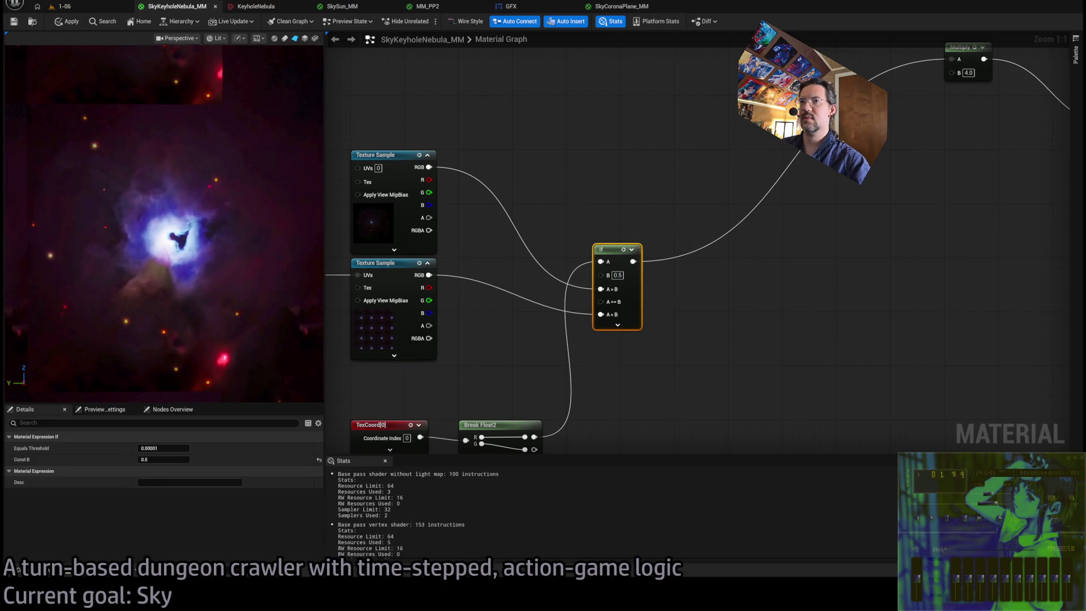
type("0.4")
key("Return")
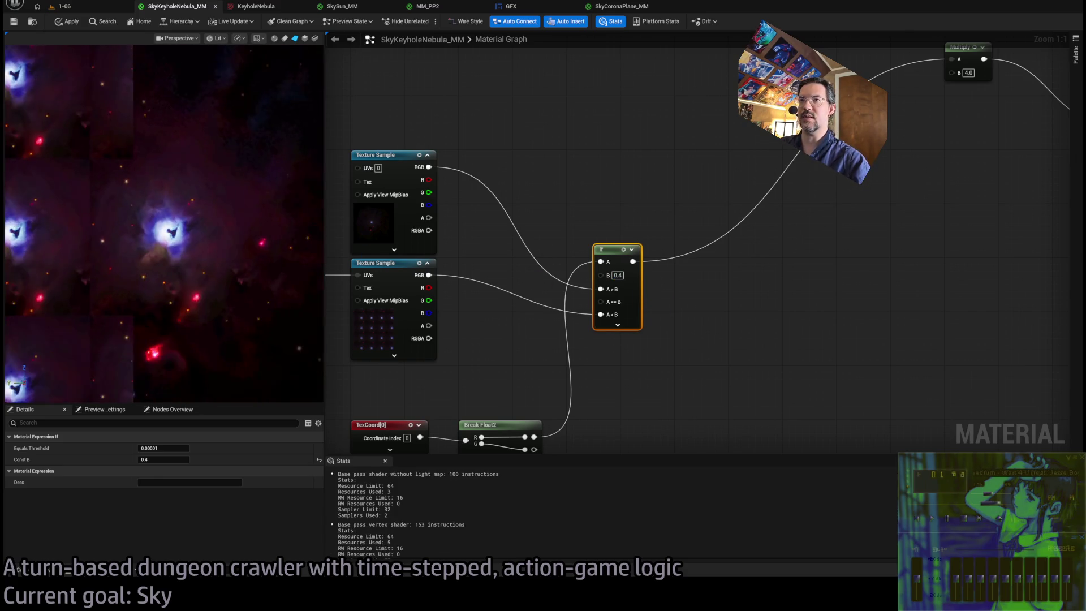
type("0.3")
key("Return")
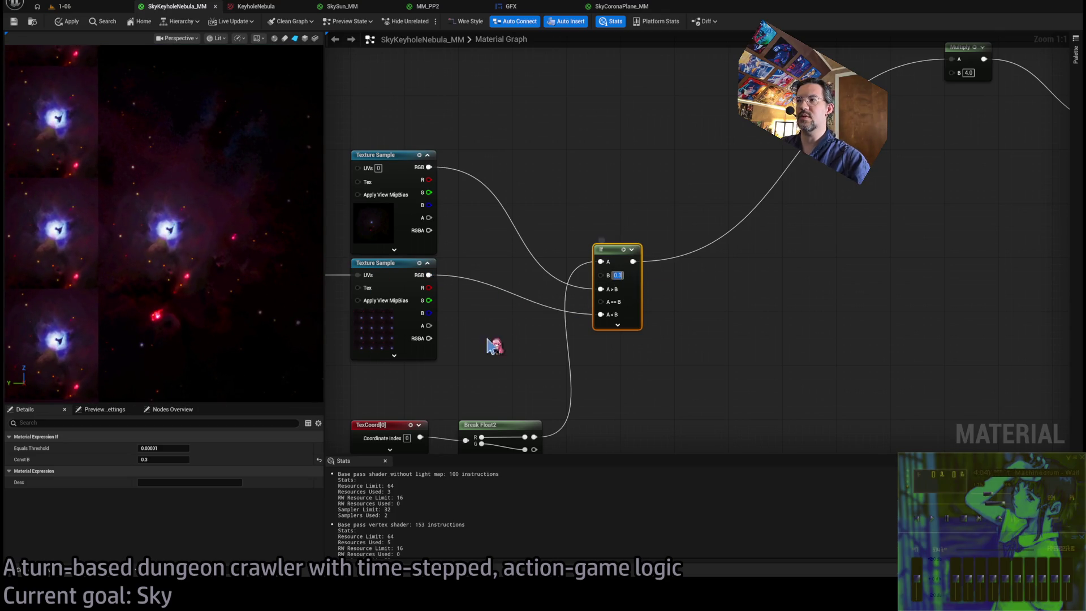
type("0.8")
key("Return")
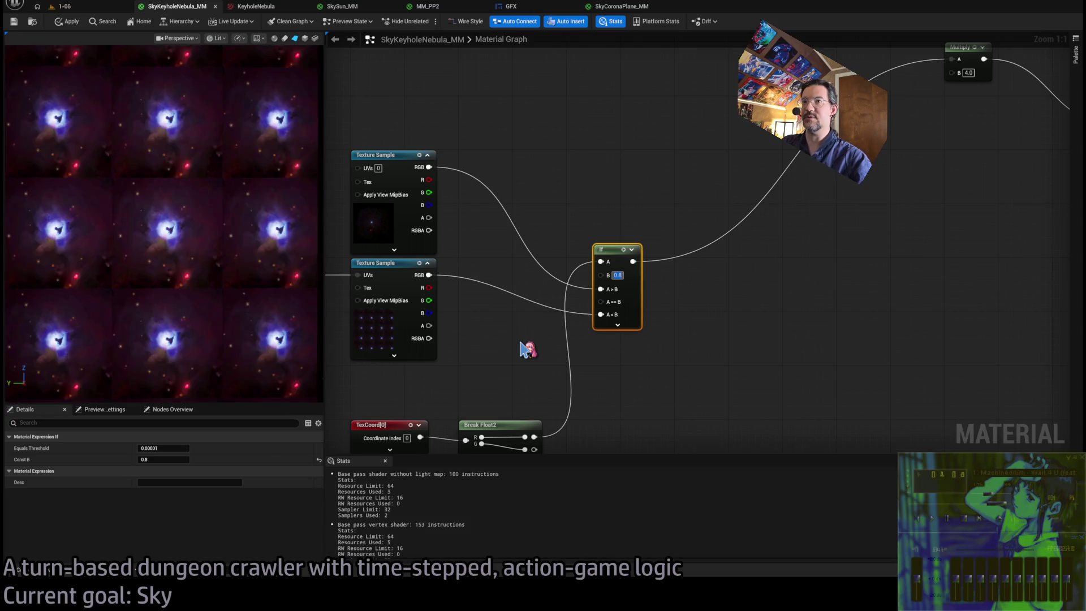
type("0.6")
key("Return")
type("0.61")
key("Return")
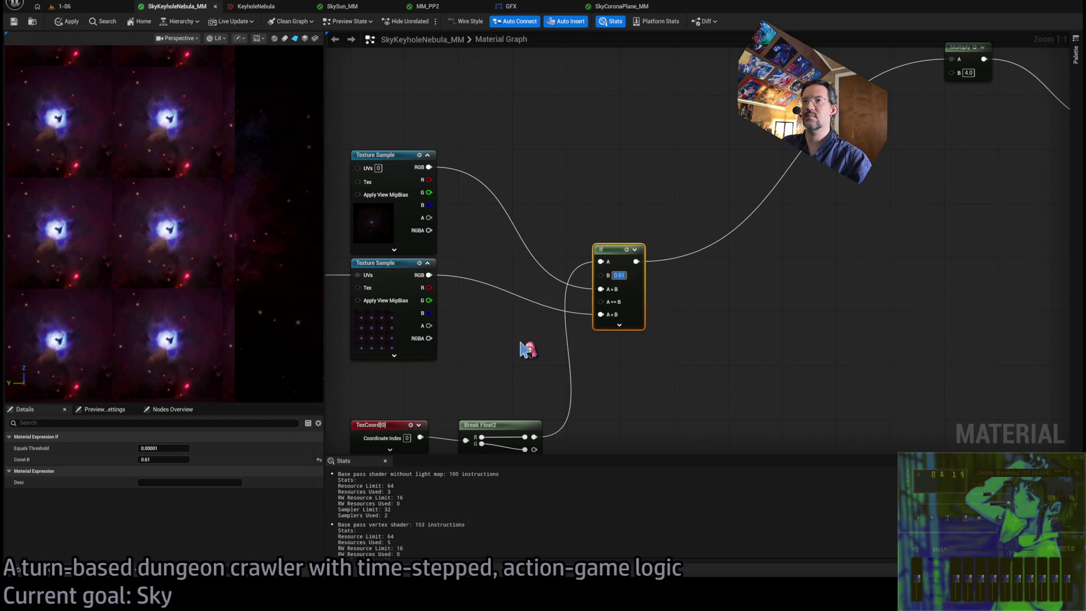
type("0.59")
key("Return")
type("0.58")
key("Return")
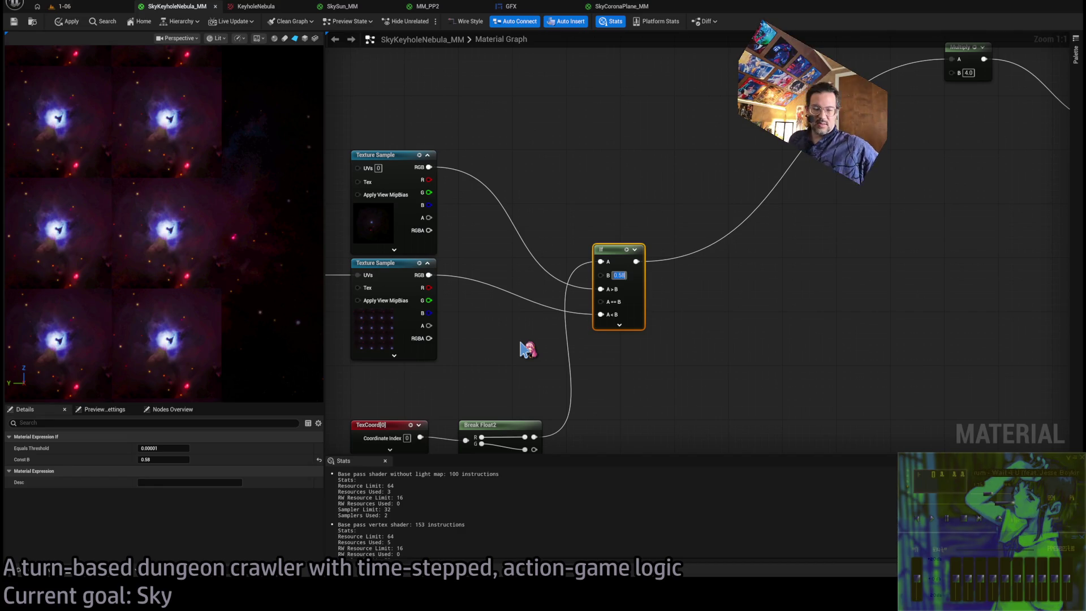
left_click_drag(616, 256, 590, 269)
Move the TexCoord and Break Float2 nodes together up-left near the texture samples.
left_click(612, 219)
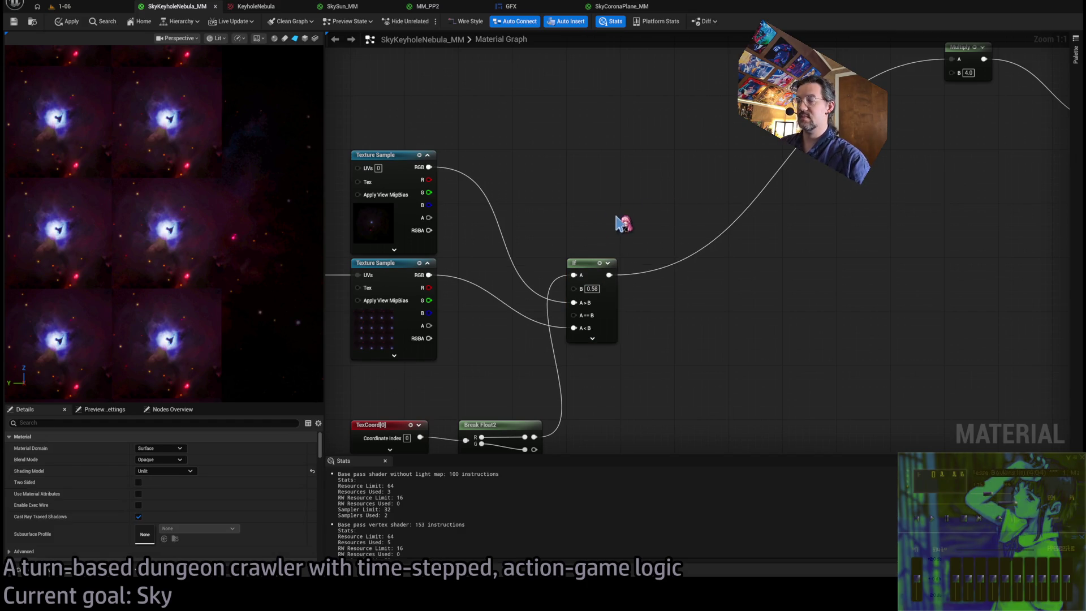
left_click_drag(620, 223, 598, 247)
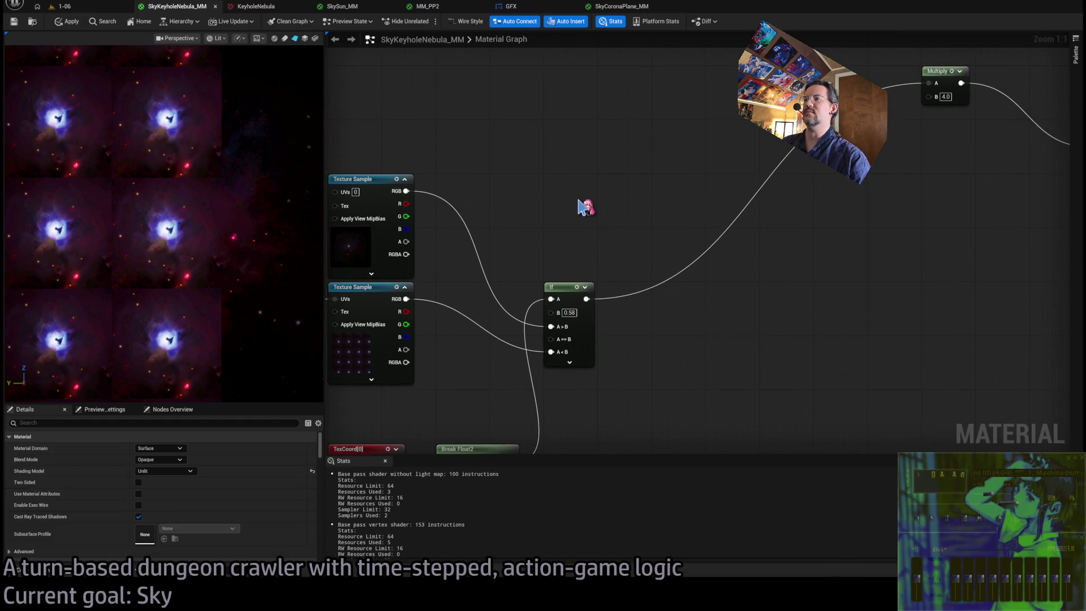
left_click_drag(577, 207, 639, 107)
mouse_move(423, 355)
left_mouse_down()
mouse_move(431, 384)
mouse_move(536, 406)
left_mouse_up()
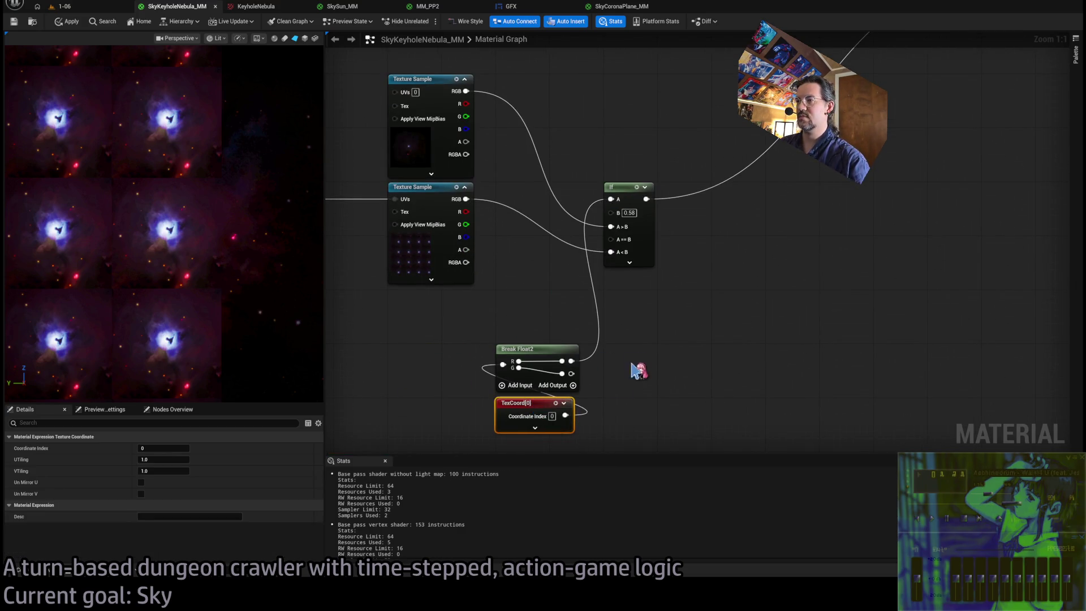
left_click(566, 365, "shift")
mouse_move(566, 365)
left_mouse_down()
mouse_move(440, 304)
mouse_move(589, 366)
mouse_move(461, 138)
mouse_move(378, 192)
left_mouse_up()
Route the Break Float2 wire through two reroute points above the texture samples.
double_click(432, 217)
mouse_move(436, 218)
left_mouse_down()
mouse_move(485, 138)
mouse_move(469, 151)
mouse_move(541, 154)
left_mouse_up()
double_click(486, 148)
mouse_move(365, 219)
left_mouse_down()
mouse_move(441, 205)
mouse_move(460, 154)
mouse_move(543, 170)
mouse_move(686, 163)
mouse_move(682, 153)
left_mouse_up()
Reposition the If node beside the texture samples.
left_click(700, 307)
mouse_move(700, 308)
left_mouse_down()
mouse_move(608, 246)
mouse_move(644, 222)
mouse_move(591, 209)
left_mouse_up()
left_click(683, 249)
mouse_move(682, 249)
left_mouse_down()
mouse_move(690, 354)
mouse_move(749, 239)
mouse_move(771, 281)
mouse_move(836, 257)
mouse_move(948, 269)
mouse_move(870, 279)
mouse_move(751, 269)
left_mouse_up()
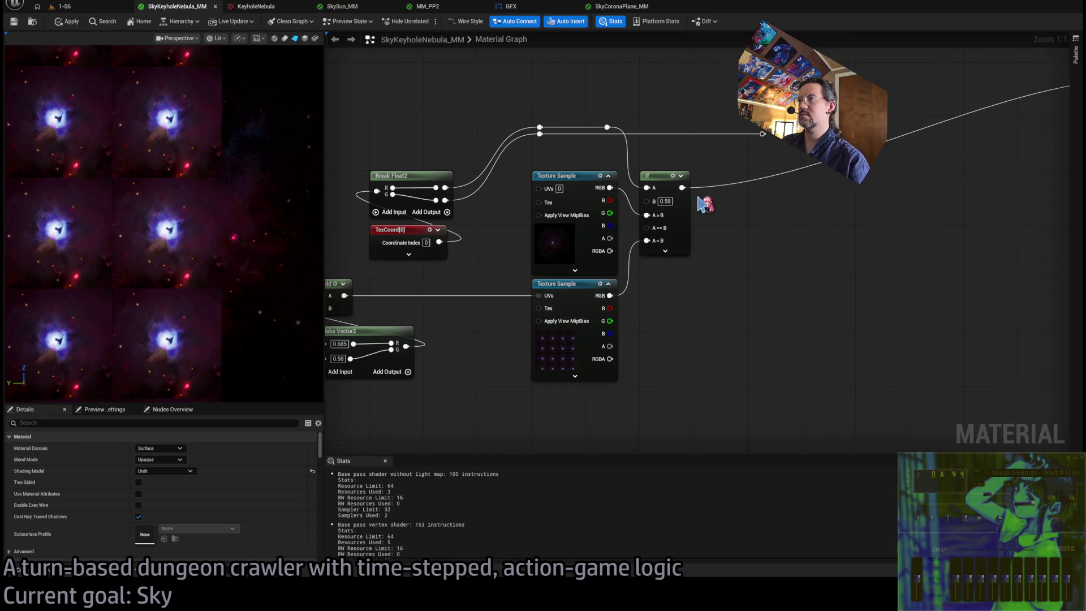
left_click_drag(747, 276, 680, 304)
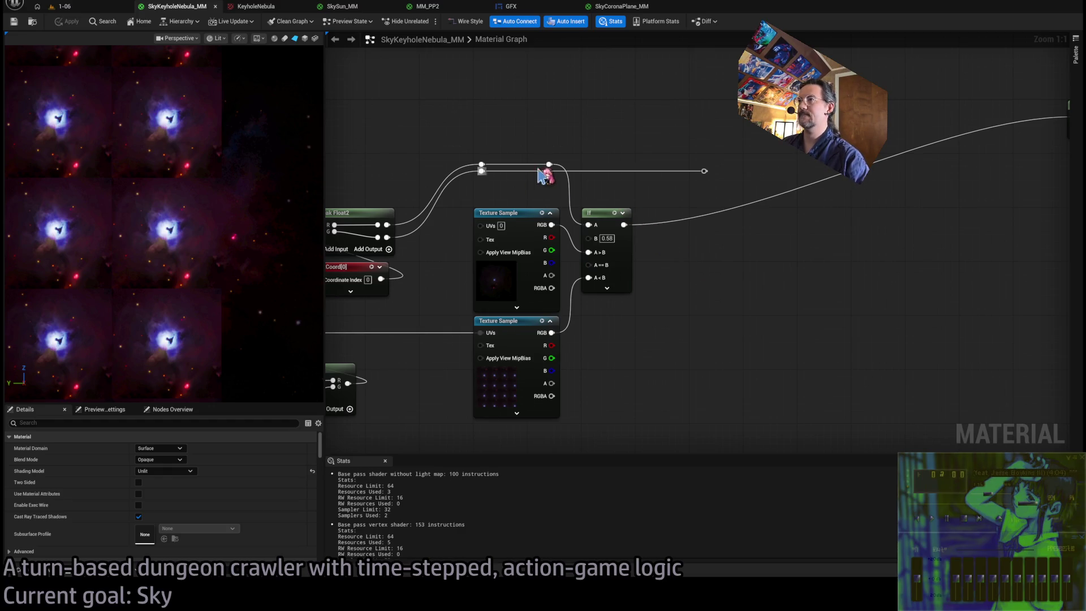
left_click_drag(649, 236, 613, 262)
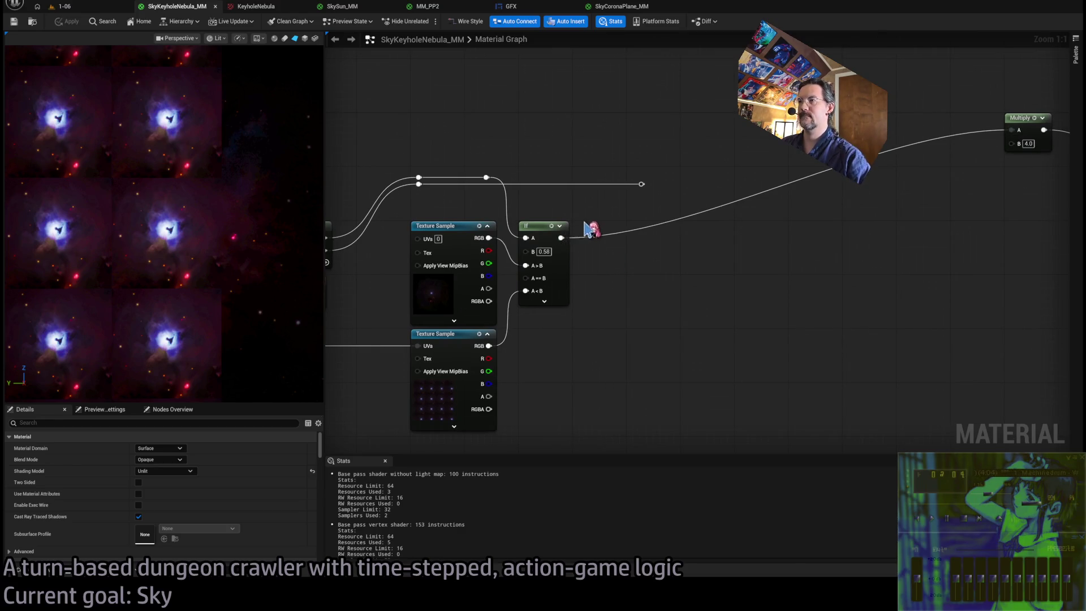
Duplicate the If node; wire reroute to A, first If to A>B, Texture Sample RGB to A<B, output to Multiply A.
left_click(540, 226)
key("ctrl+d")
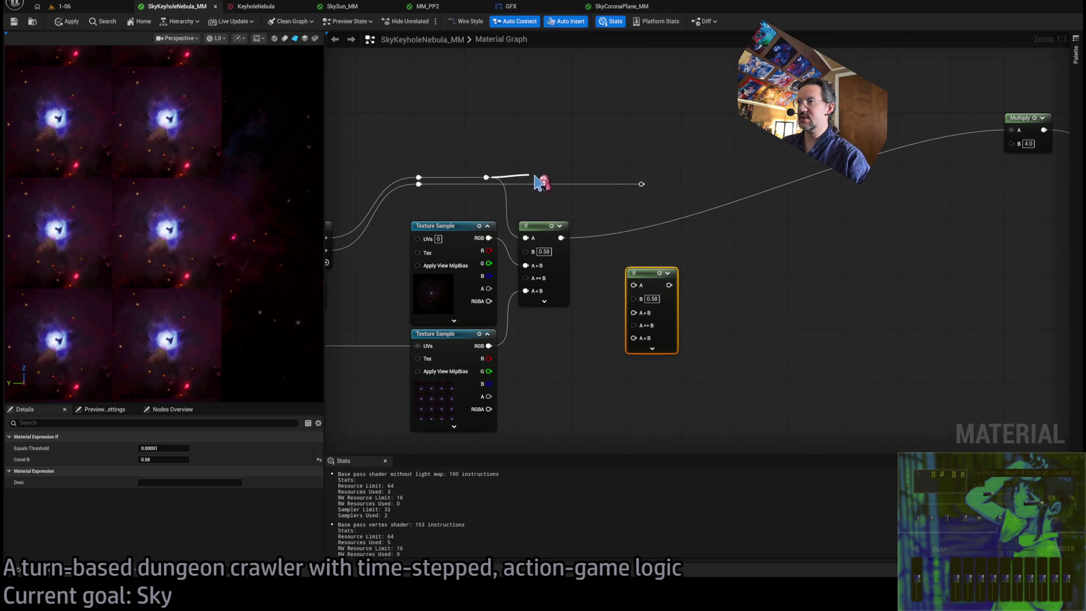
double_click(561, 181)
mouse_move(564, 180)
left_mouse_down()
mouse_move(606, 291)
mouse_move(640, 315)
mouse_move(634, 286)
left_mouse_up()
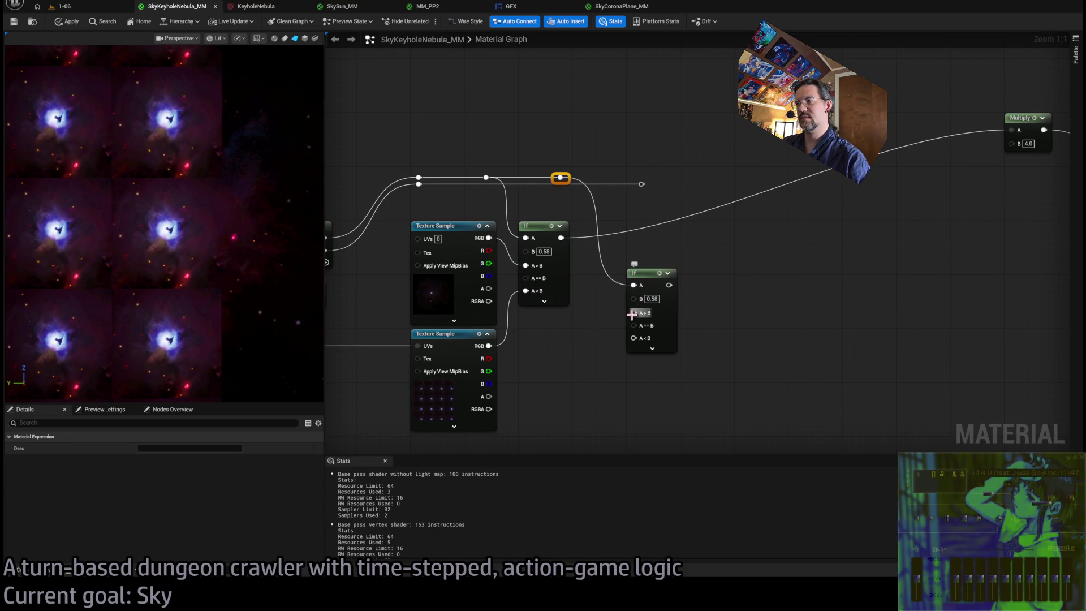
mouse_move(489, 238)
left_mouse_down()
mouse_move(557, 338)
mouse_move(715, 249)
left_mouse_up()
left_click(718, 254)
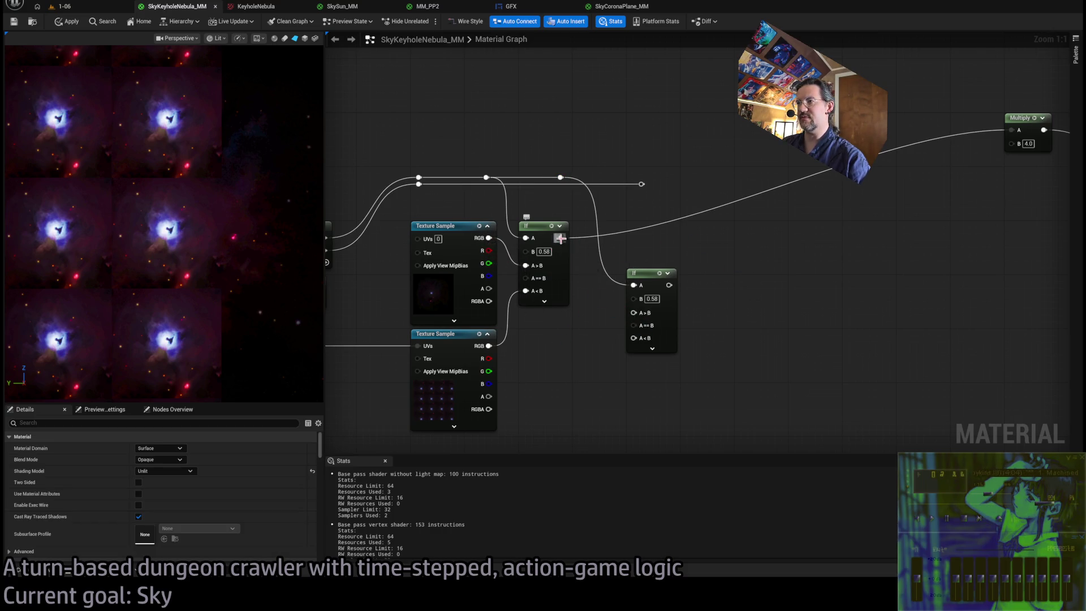
mouse_move(560, 238)
left_mouse_down()
mouse_move(584, 284)
mouse_move(635, 312)
left_mouse_up()
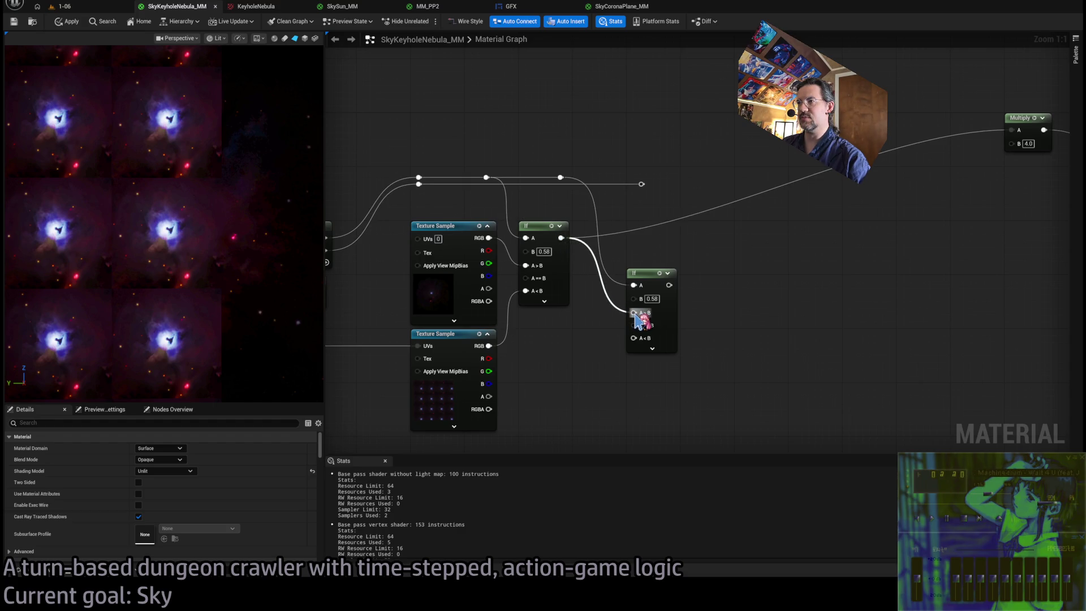
mouse_move(635, 343)
left_mouse_down()
mouse_move(646, 334)
mouse_move(498, 244)
mouse_move(521, 175)
mouse_move(575, 173)
mouse_move(561, 171)
mouse_move(622, 213)
mouse_move(647, 347)
mouse_move(646, 331)
left_mouse_up()
left_click(588, 180)
left_click(569, 175)
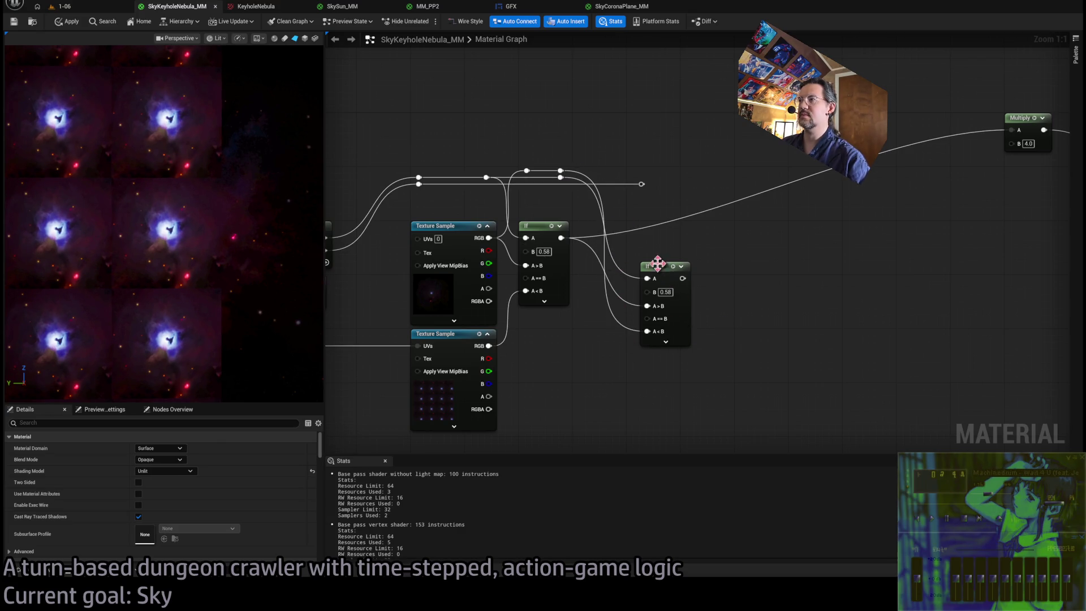
left_click_drag(711, 242, 674, 251)
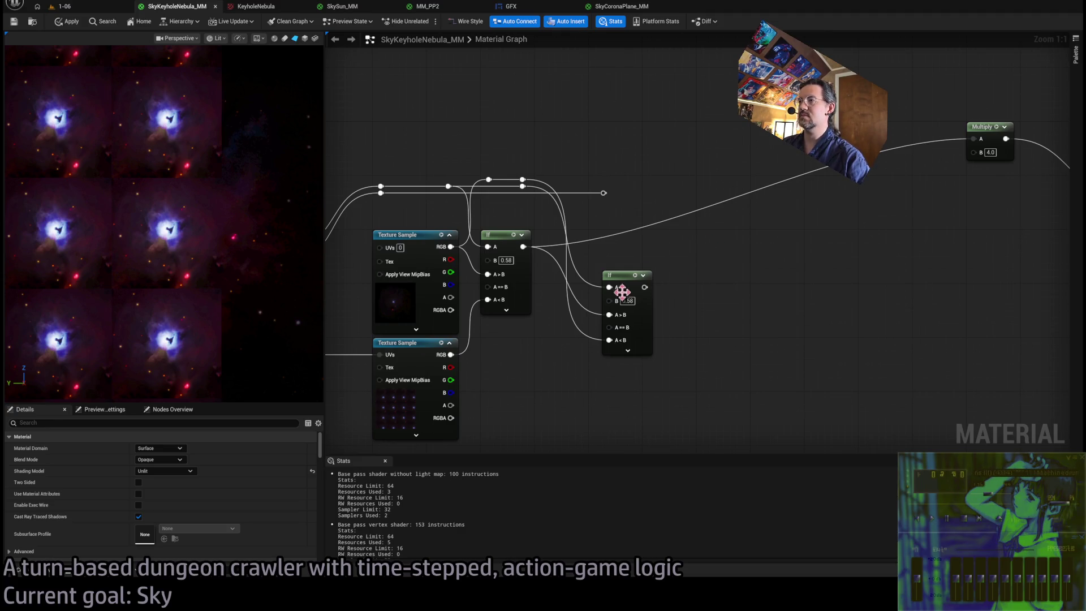
mouse_move(974, 139)
left_mouse_down()
mouse_move(686, 286)
mouse_move(645, 286)
left_mouse_up()
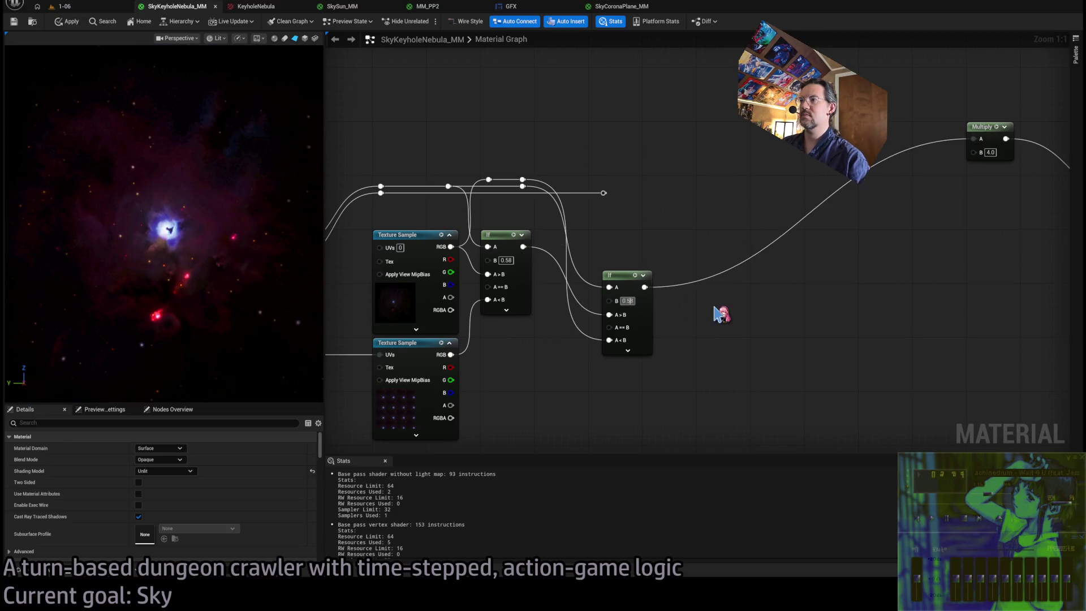
Tune the second If's B through 0.3, 0.31, 0.33 and 0.333, settling on 0.331.
type("0.3")
key("Return")
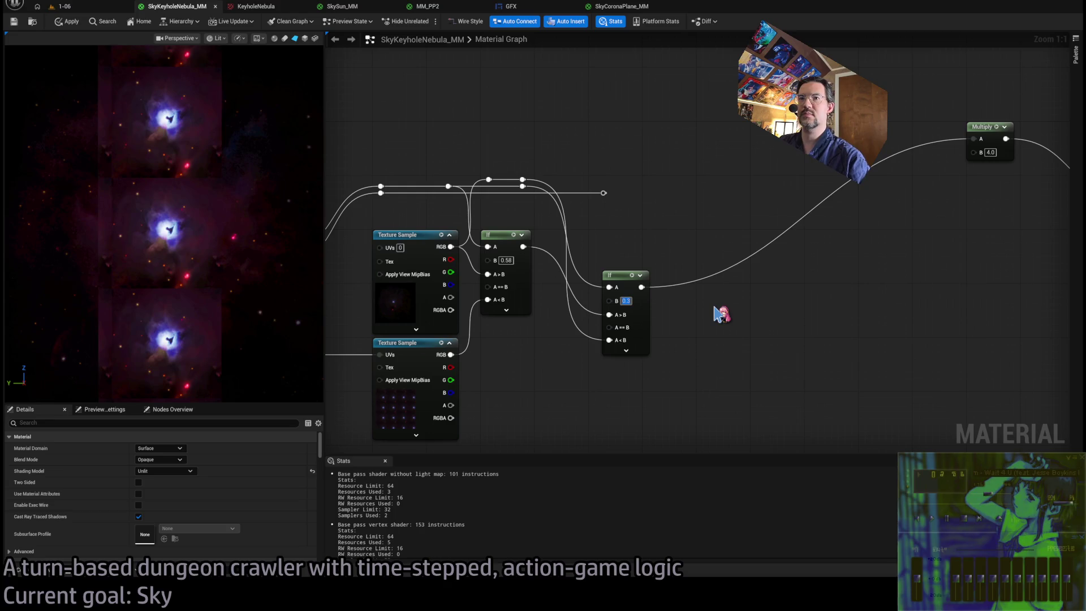
type("0.31")
key("Return")
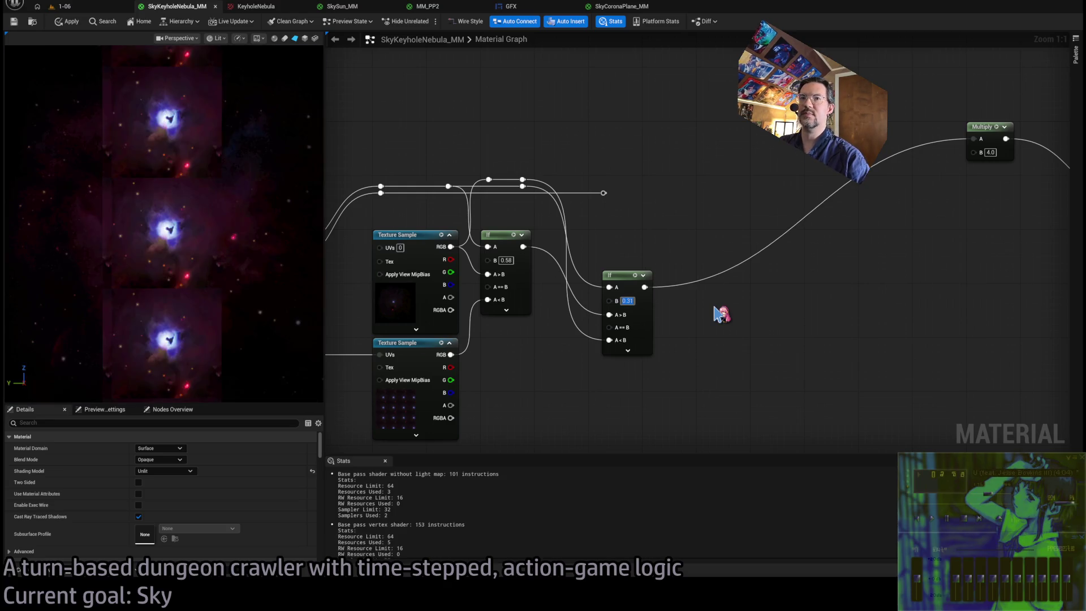
type("0.33")
key("Return")
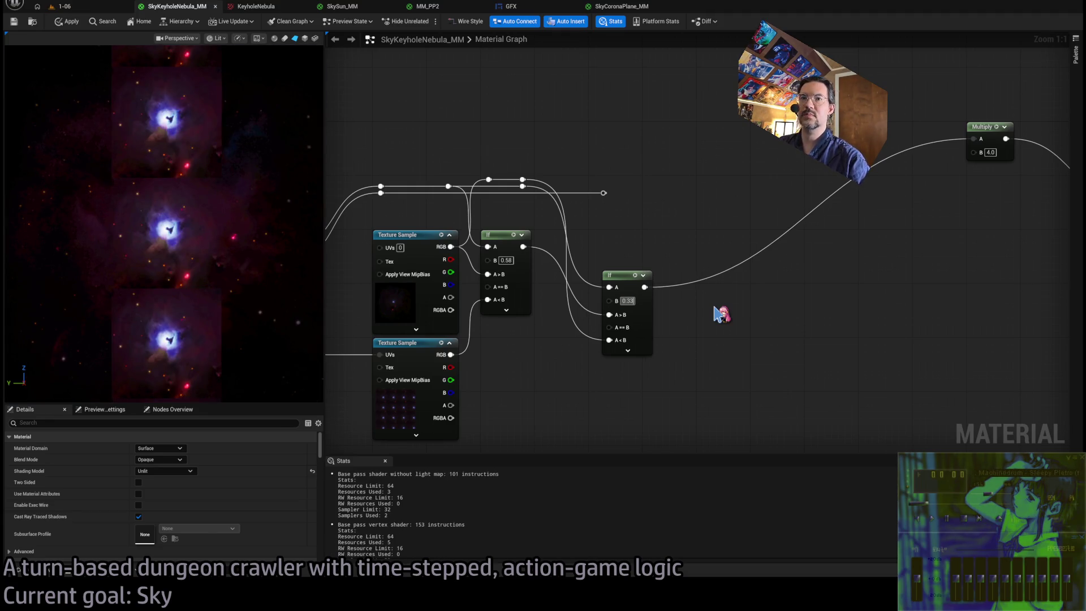
mouse_move(140, 223)
left_mouse_down()
mouse_move(192, 209)
mouse_move(128, 215)
left_mouse_up()
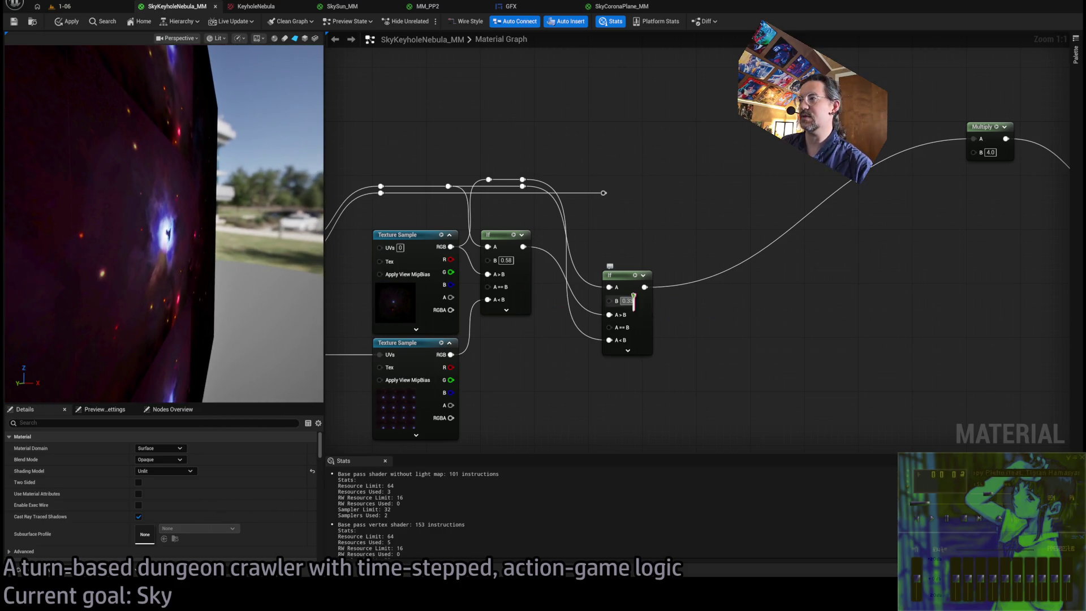
double_click(627, 301)
type("0.333")
key("Return")
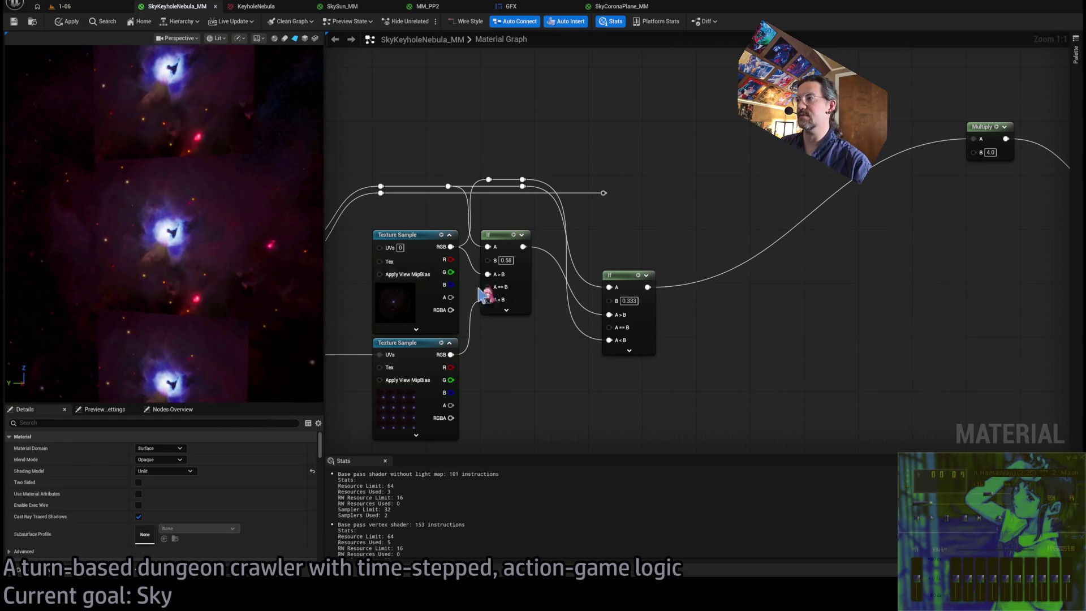
type("0.331")
key("Return")
left_click_drag(298, 267, 227, 265)
mouse_move(166, 232)
left_mouse_down()
mouse_move(125, 232)
mouse_move(168, 261)
left_mouse_up()
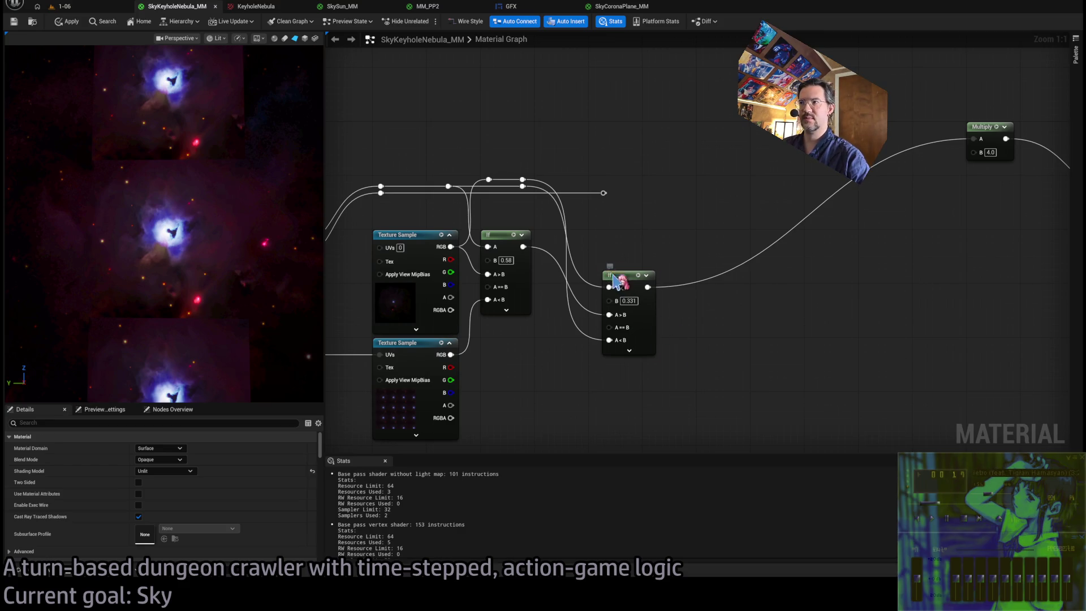
left_click_drag(614, 279, 603, 239)
mouse_move(650, 288)
left_mouse_down()
mouse_move(613, 247)
mouse_move(653, 212)
mouse_move(630, 201)
left_mouse_up()
Duplicate the second If node and give the copy a B of 0.5.
left_click(574, 191)
left_click(585, 286)
mouse_move(690, 320)
left_mouse_down()
mouse_move(608, 277)
mouse_move(641, 286)
mouse_move(637, 277)
left_mouse_up()
key("ctrl+d")
type("0.5")
key("Return")
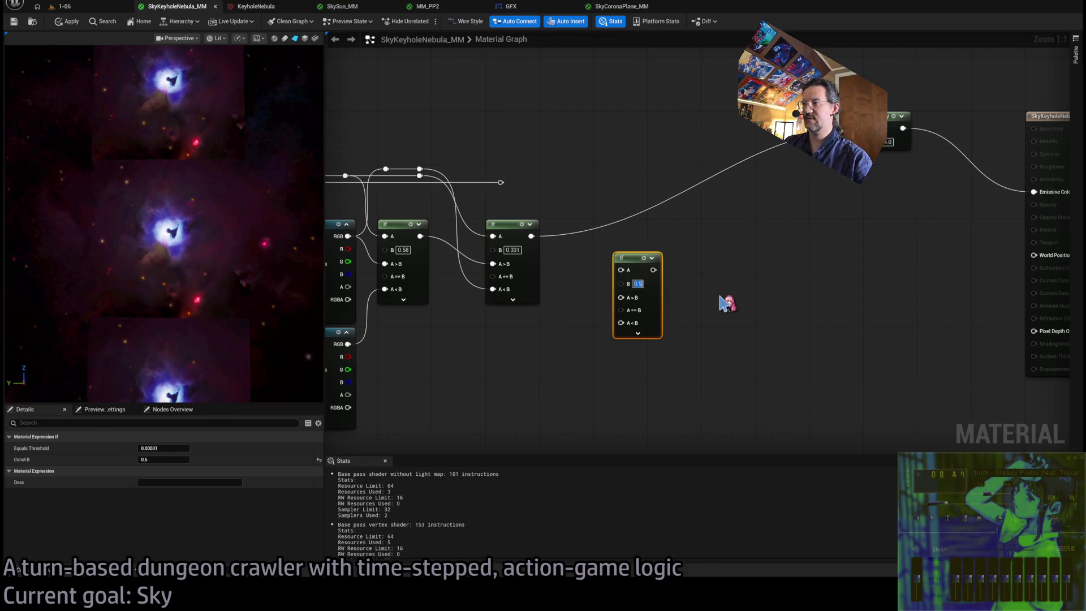
Wire the second If into the third If's A<B, a new reroute into its A, and its output to Multiply A.
left_click_drag(537, 170, 627, 198)
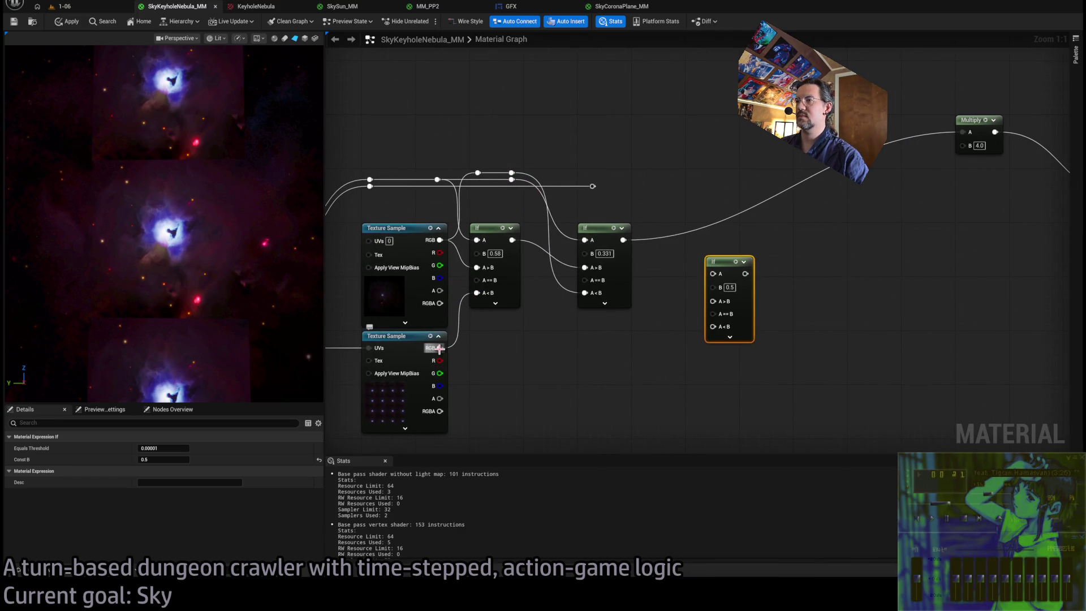
mouse_move(440, 348)
left_mouse_down()
mouse_move(717, 332)
mouse_move(642, 399)
mouse_move(545, 364)
left_mouse_up()
left_click(545, 364)
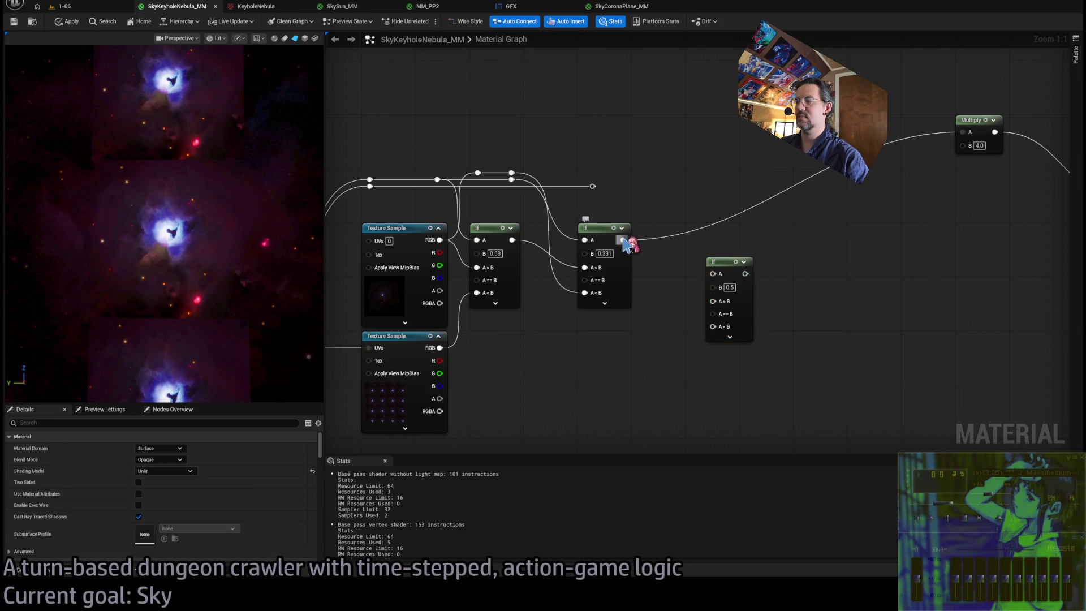
mouse_move(623, 240)
left_mouse_down()
mouse_move(727, 333)
mouse_move(715, 327)
left_mouse_up()
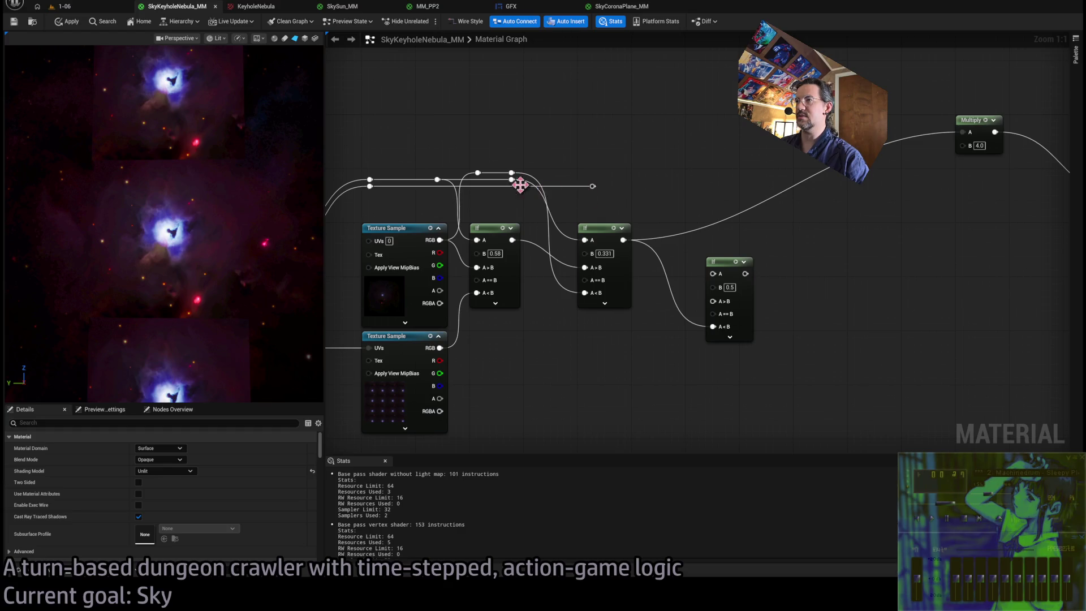
mouse_move(511, 173)
left_mouse_down()
mouse_move(635, 177)
mouse_move(606, 189)
mouse_move(636, 189)
mouse_move(713, 283)
mouse_move(713, 301)
left_mouse_up()
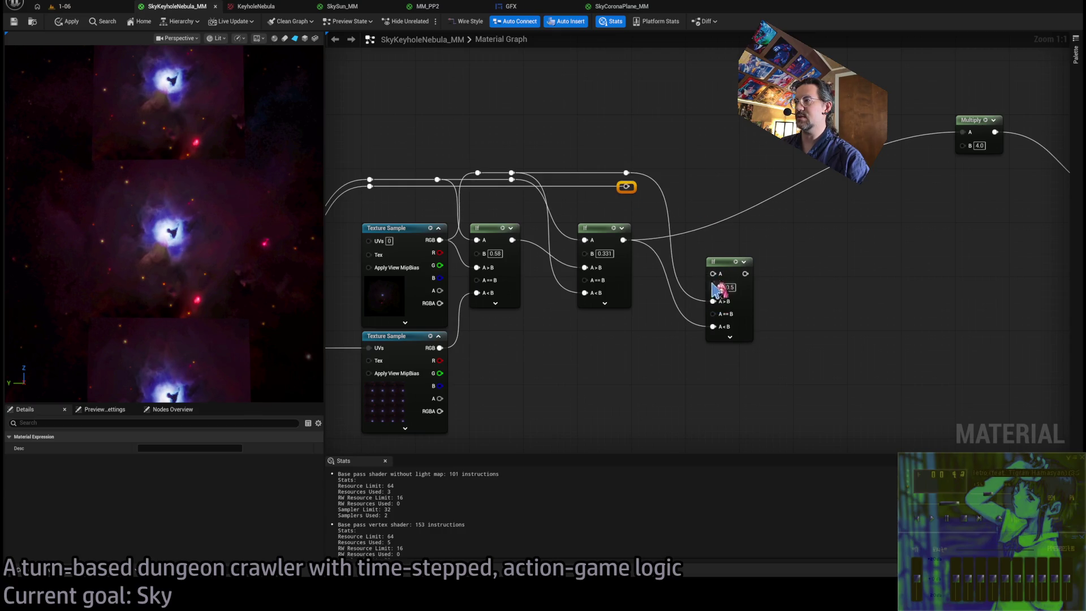
mouse_move(626, 187)
left_mouse_down()
mouse_move(654, 272)
mouse_move(711, 280)
left_mouse_up()
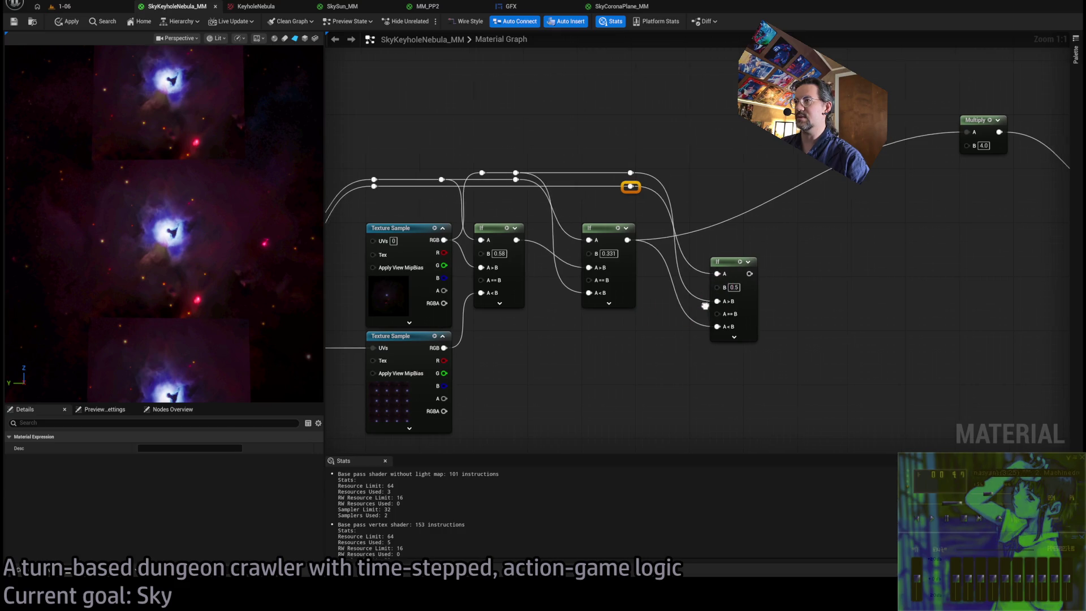
left_click(669, 265)
mouse_move(669, 265)
left_mouse_down()
mouse_move(701, 266)
mouse_move(908, 134)
left_mouse_up()
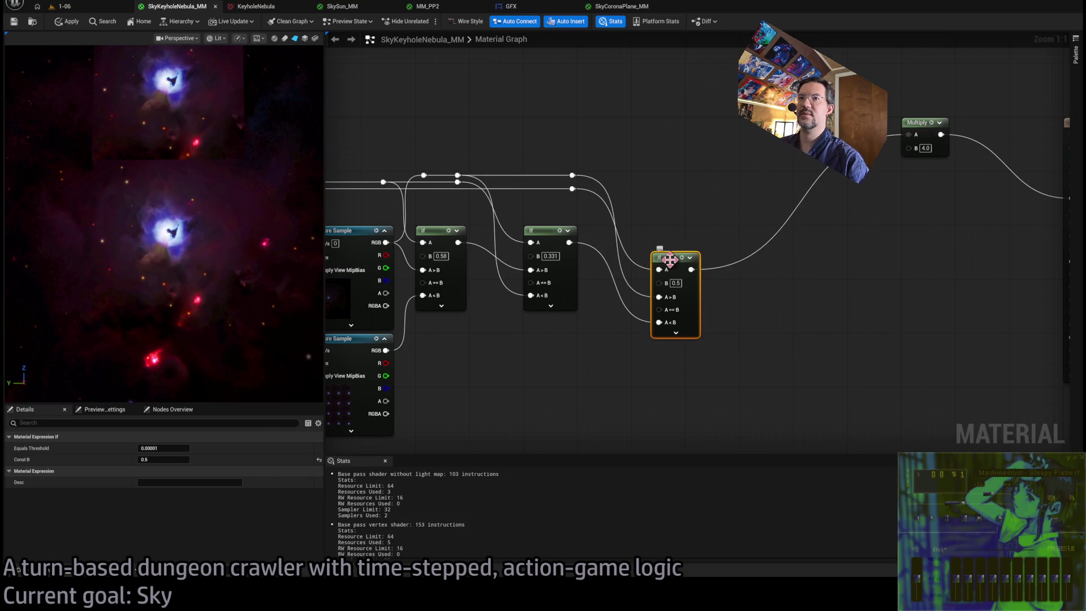
left_click_drag(676, 295, 656, 261)
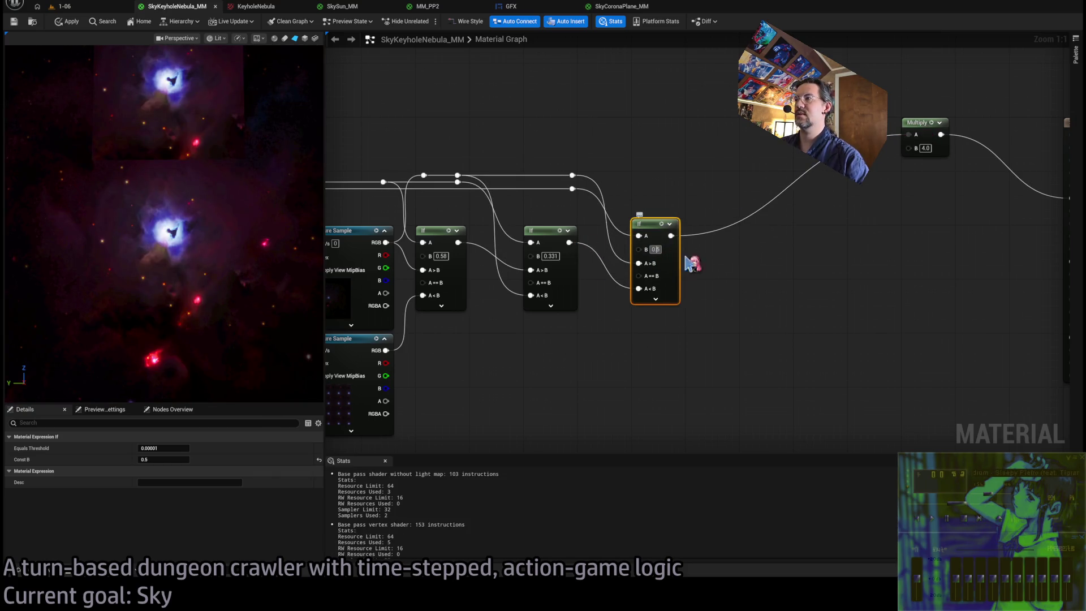
Cycle the third If's B through 0.3, 0.9, 0.7, 0.6, 0.65 and 0.61, ending at 0.6.
type("0.3")
key("Return")
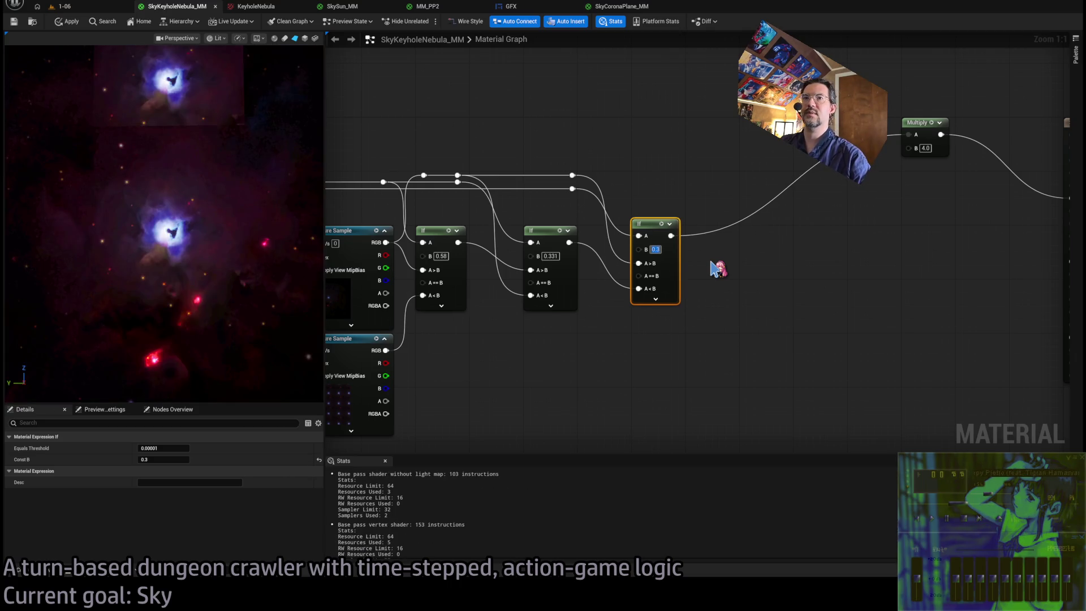
type("0.9")
key("Return")
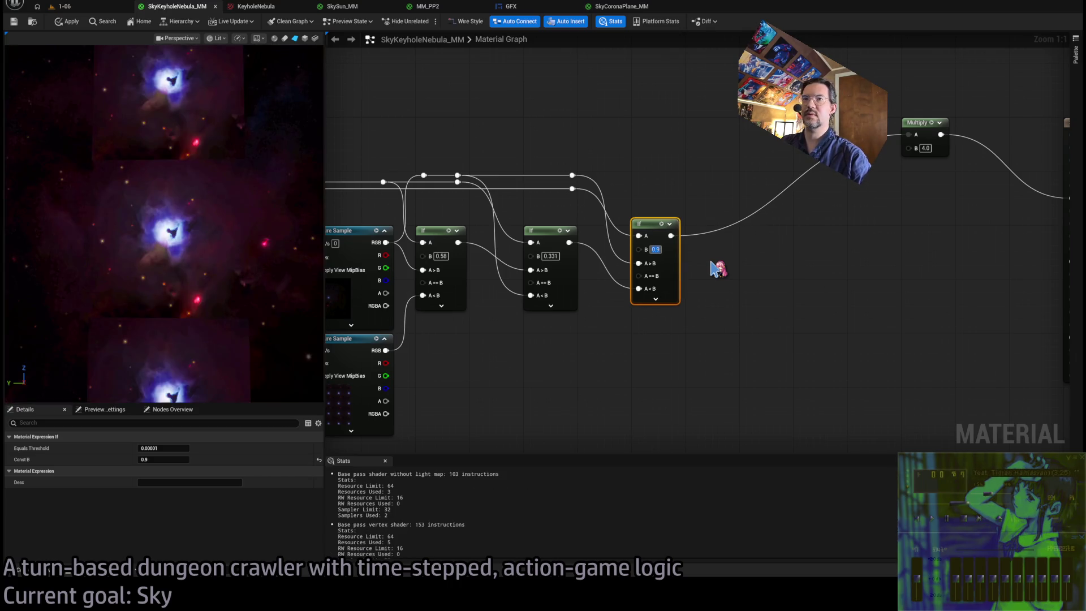
type("0.7")
key("Return")
type("0.6")
key("Return")
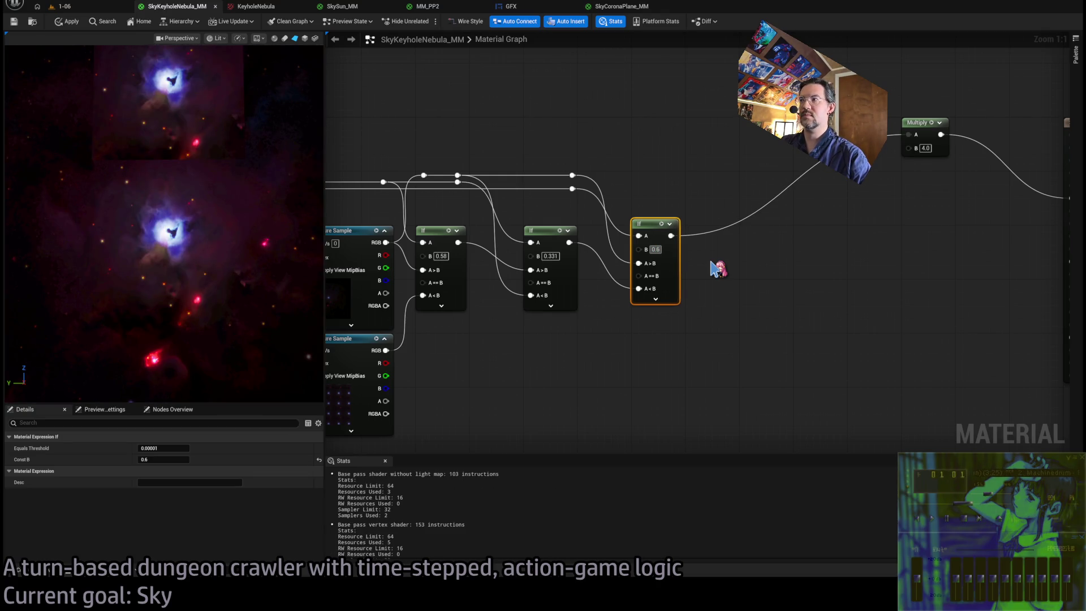
type("0.65")
key("Return")
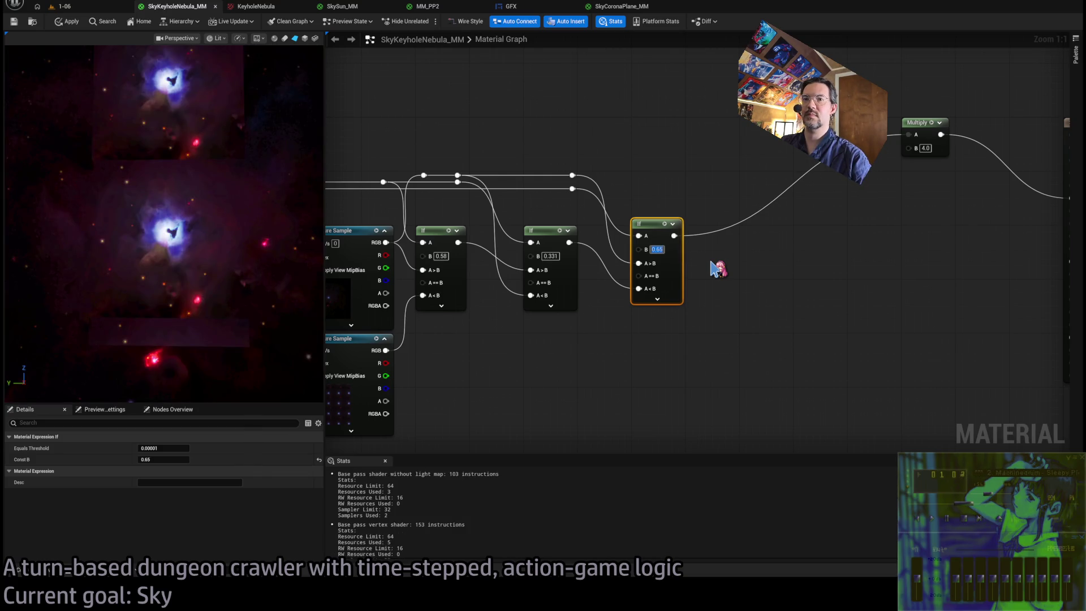
type("0.61")
key("Return")
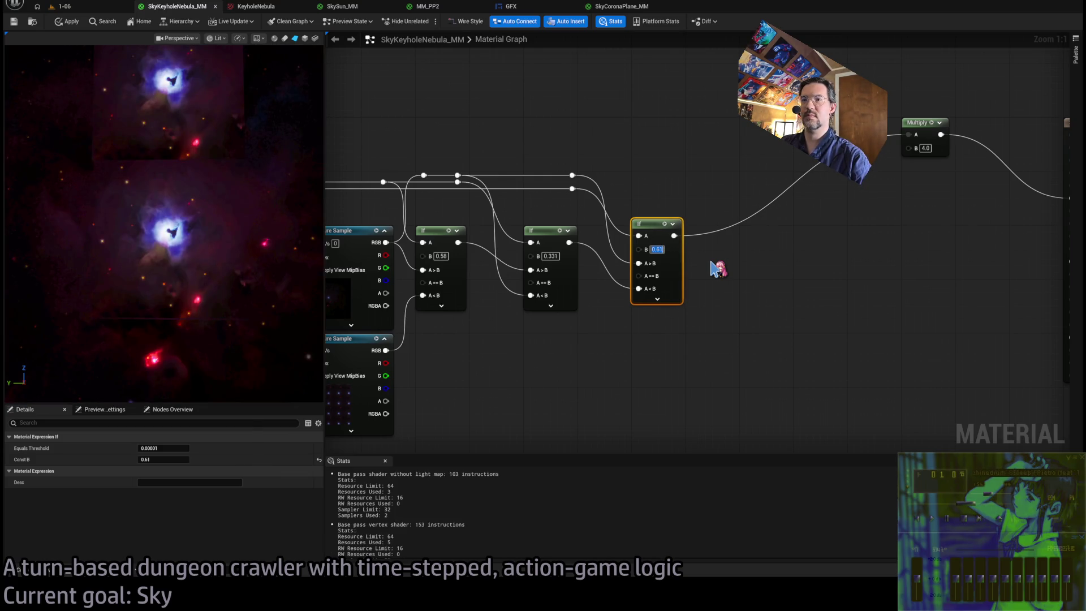
type("0.6")
key("Return")
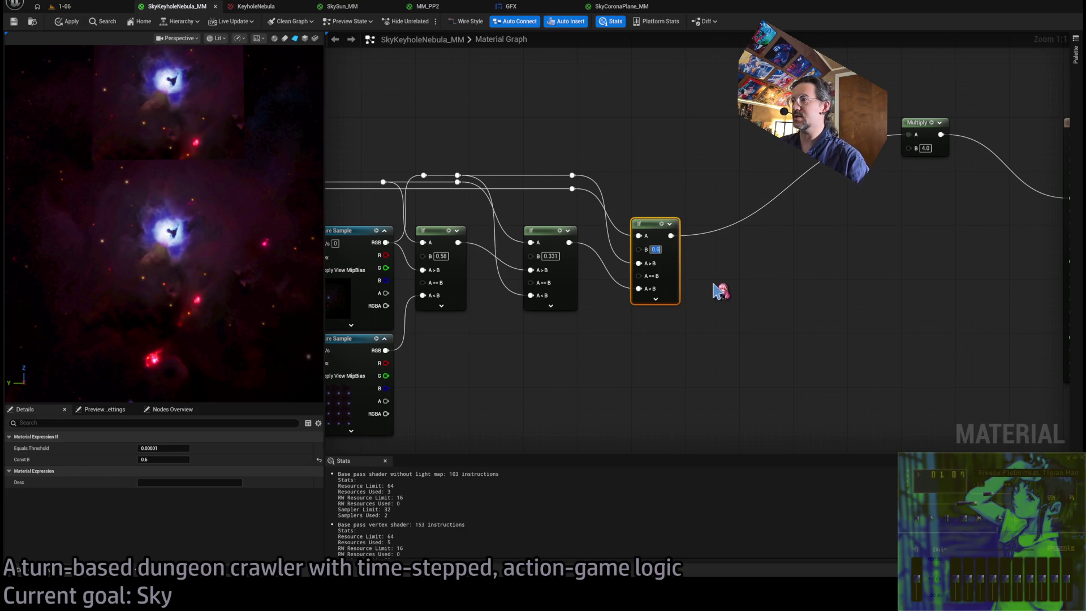
left_click(715, 285)
left_click_drag(686, 181, 635, 160)
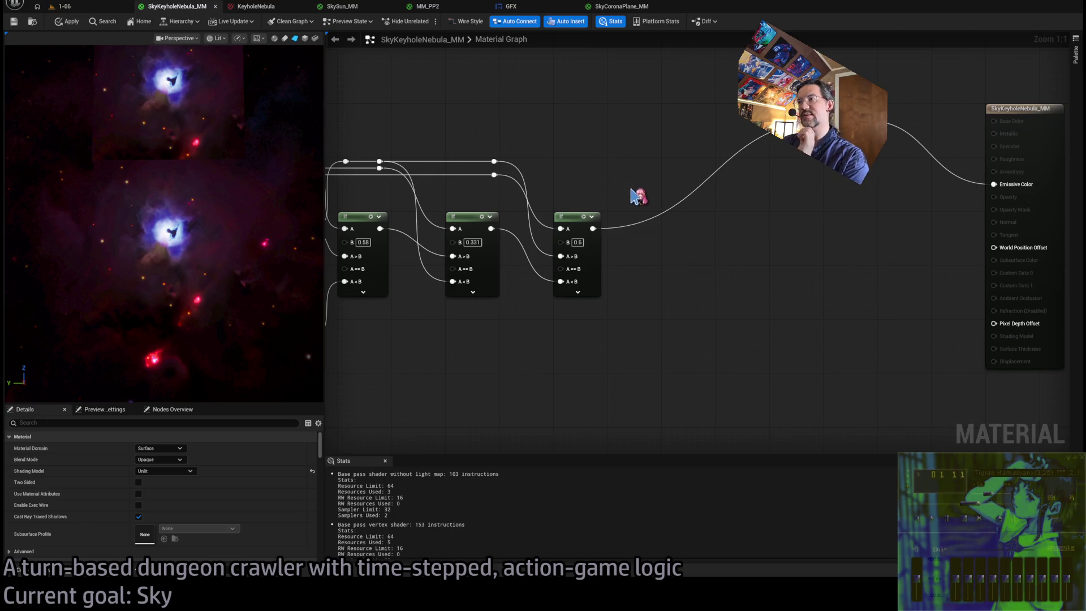
Duplicate the third If node and wire the rerouted shared input and the third If's result into the copy.
left_click(598, 281)
key("ctrl+d")
left_click_drag(558, 272, 593, 274)
left_click_drag(531, 165, 634, 167)
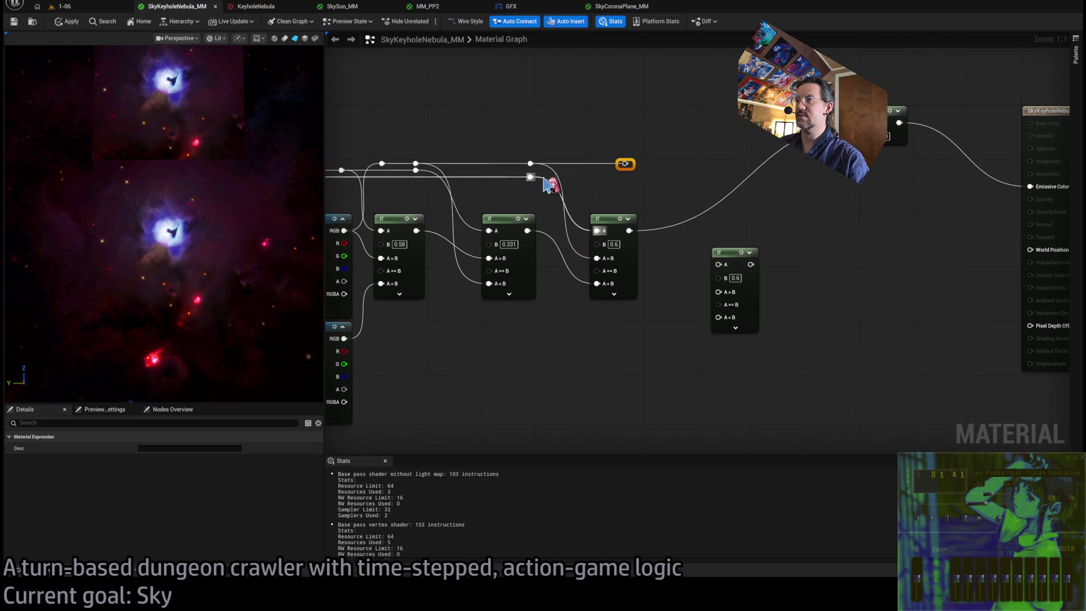
mouse_move(625, 164)
left_mouse_down()
mouse_move(700, 332)
mouse_move(718, 317)
left_mouse_up()
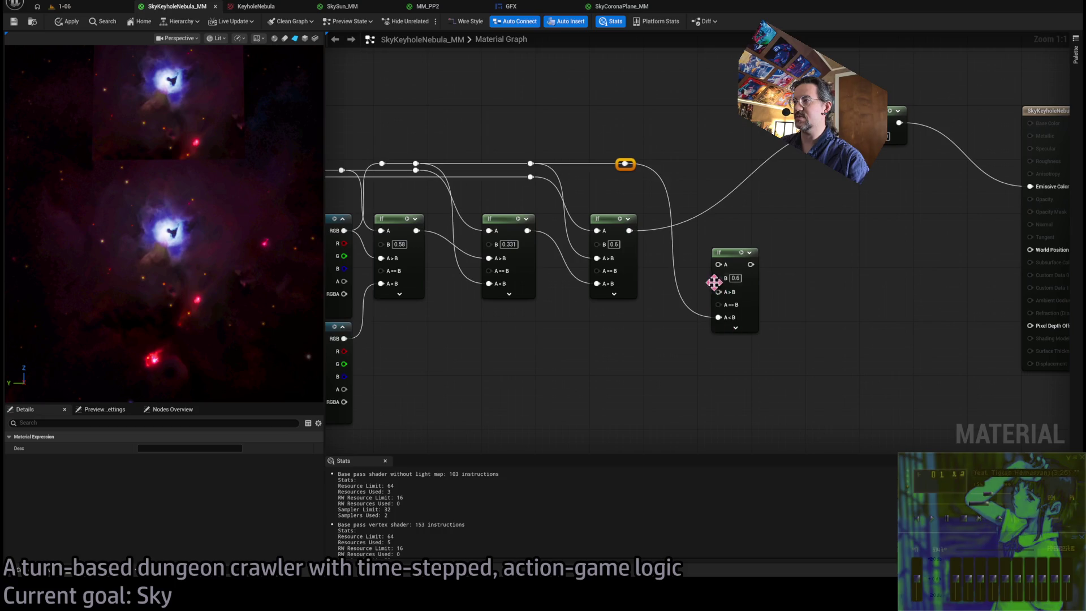
mouse_move(639, 242)
left_mouse_down()
mouse_move(728, 286)
mouse_move(718, 291)
left_mouse_up()
mouse_move(531, 176)
left_mouse_down()
mouse_move(641, 186)
mouse_move(640, 177)
mouse_move(627, 177)
mouse_move(720, 270)
mouse_move(728, 249)
mouse_move(715, 222)
left_mouse_up()
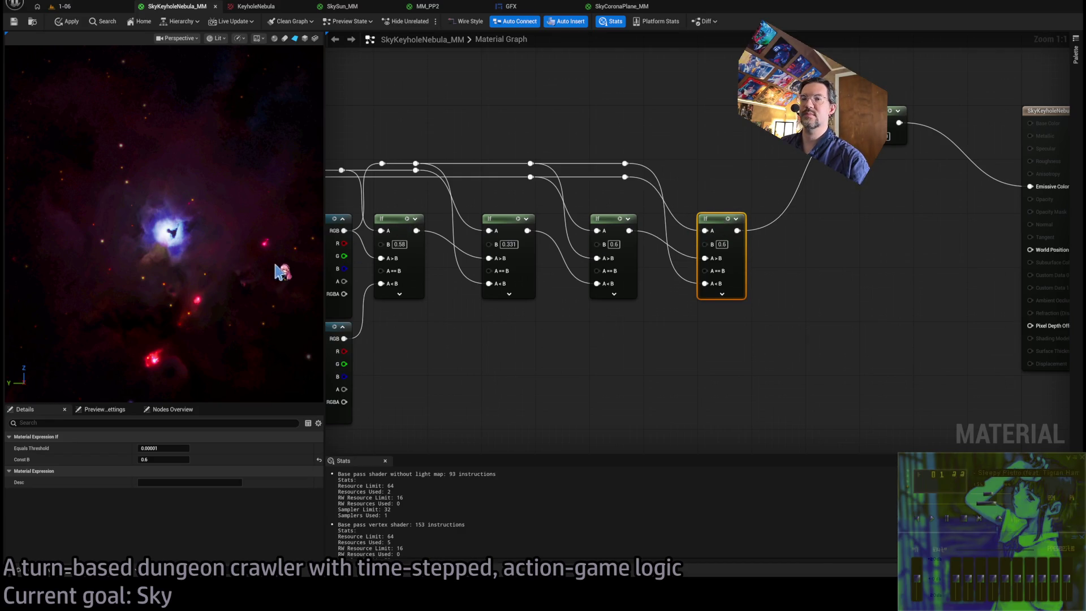
Set the new If node's threshold to 0.36 and apply the material.
type("0.1")
key("Return")
type("0.3")
key("Return")
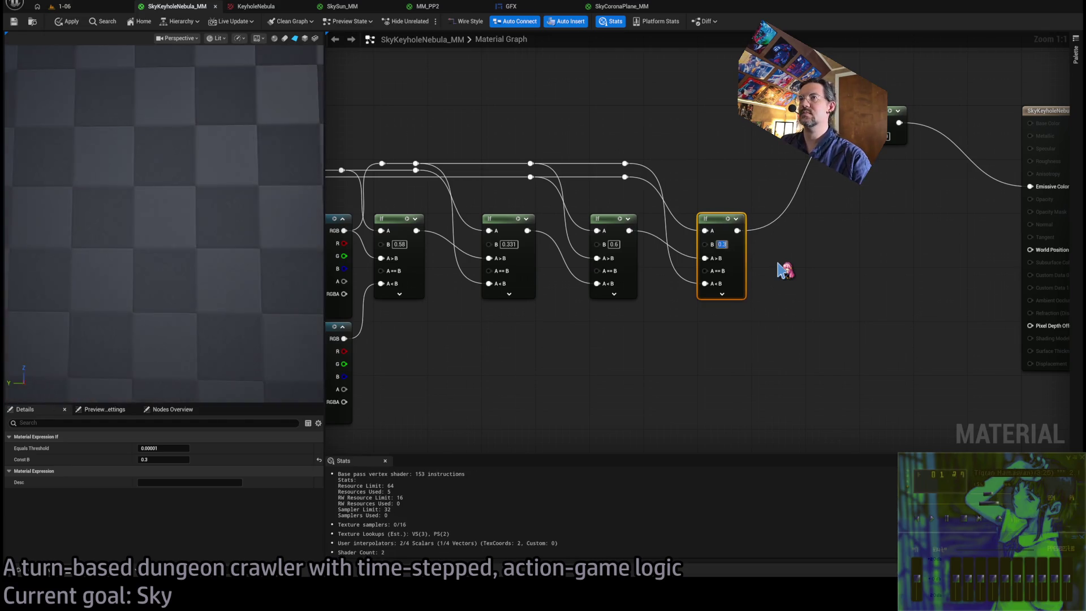
key("Return")
type("37")
key("Return")
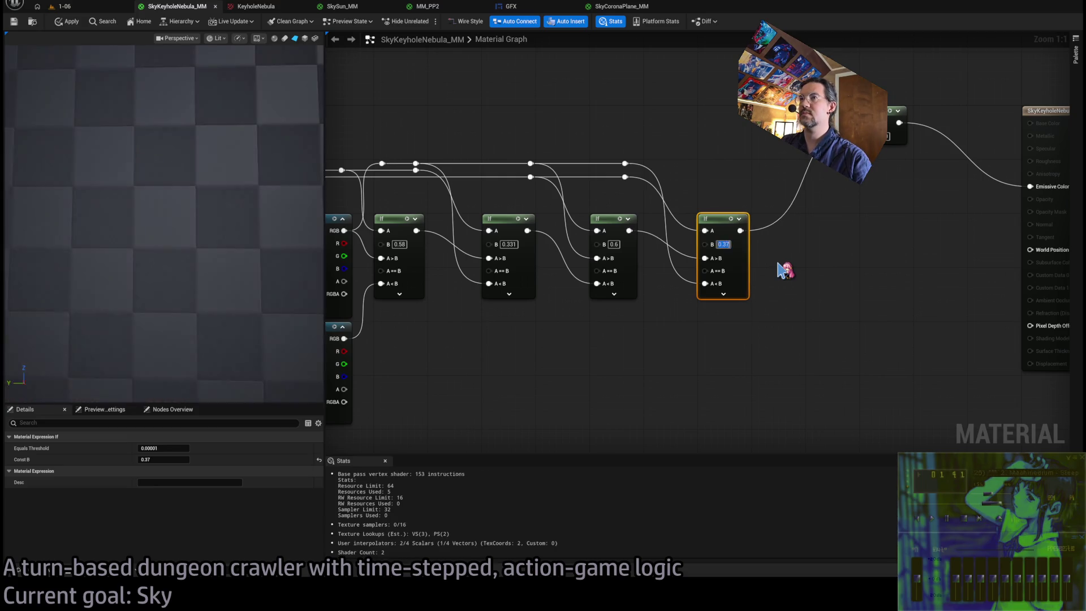
key("BackSpace")
type("5")
key("Return")
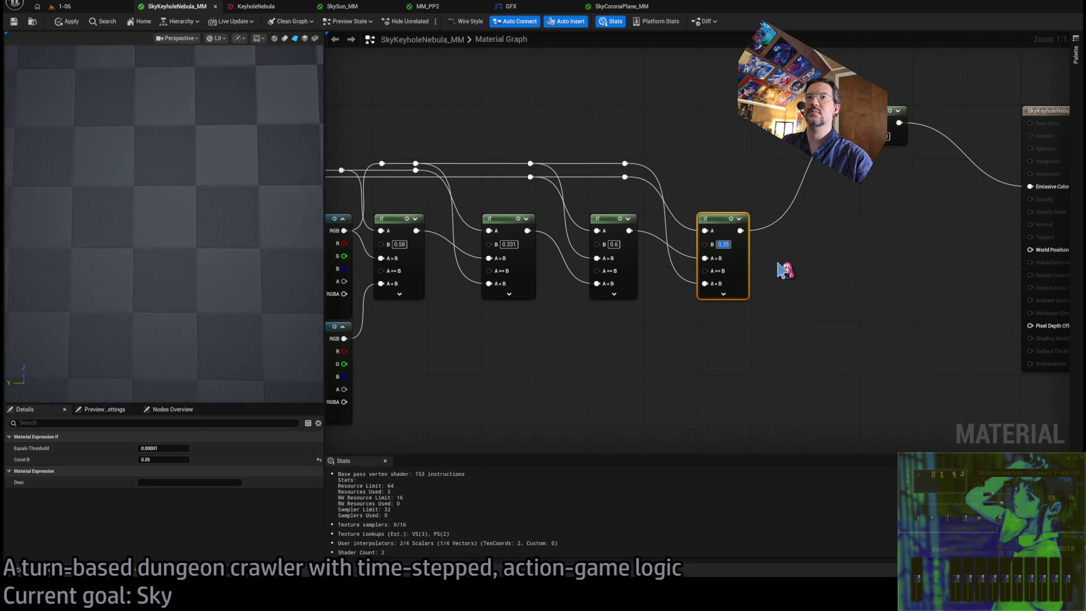
key("BackSpace")
type("6")
key("Return")
mouse_move(164, 226)
left_mouse_down()
mouse_move(187, 204)
mouse_move(186, 255)
mouse_move(187, 237)
mouse_move(189, 252)
mouse_move(233, 257)
left_mouse_up()
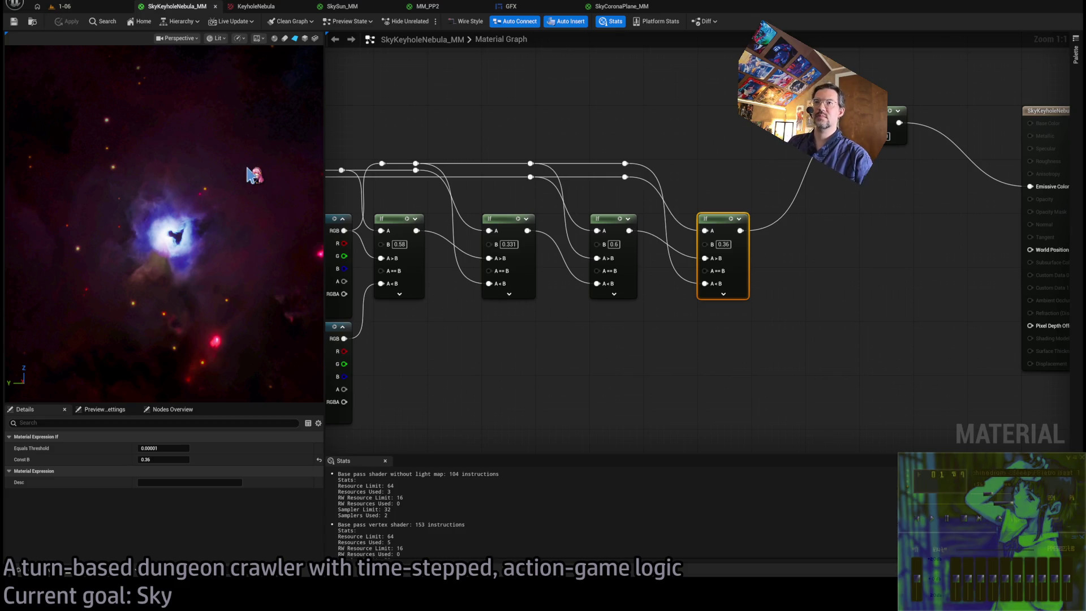
key("ctrl+s")
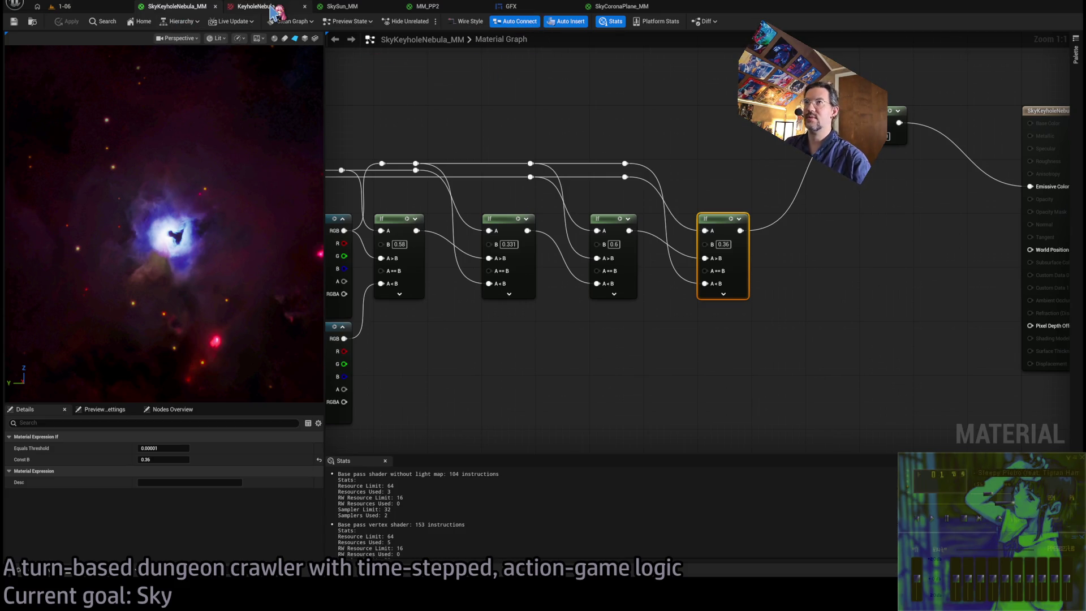
left_click(257, 7)
left_click(175, 6)
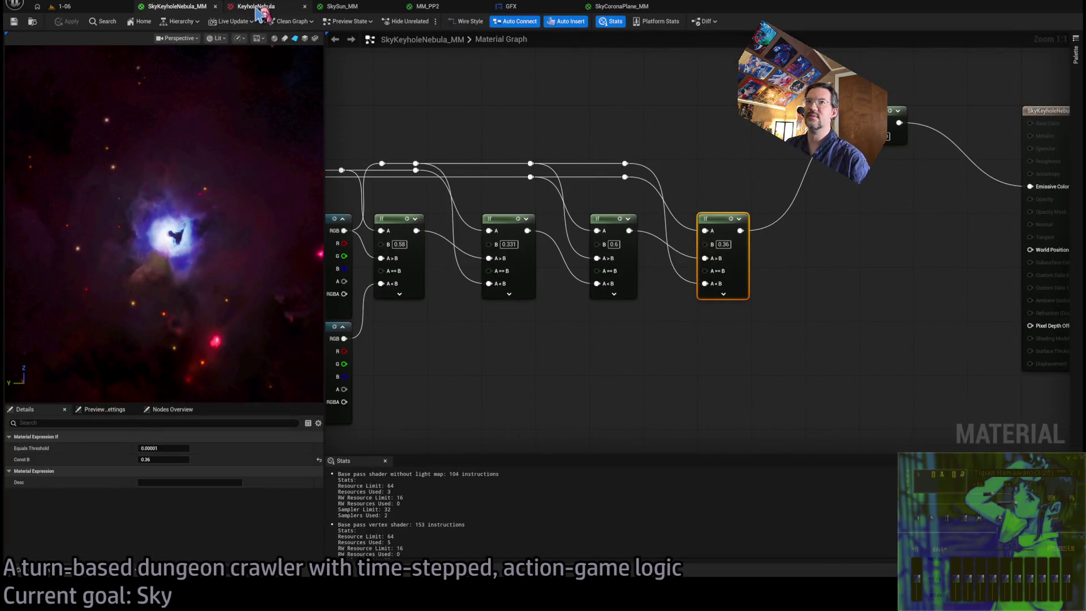
left_click(257, 7)
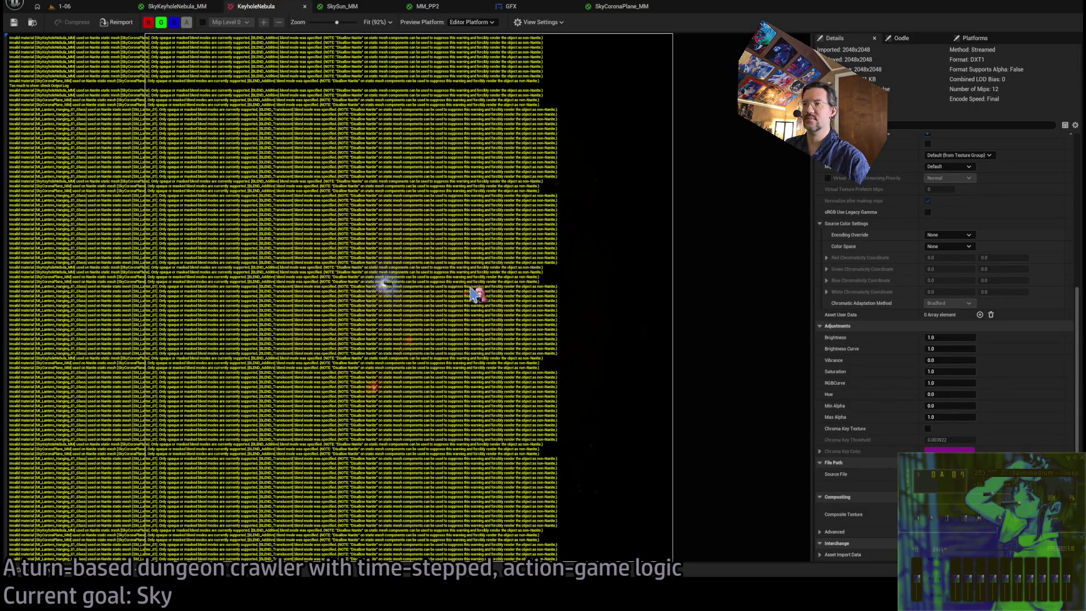
scroll(327, 102, "down", 1)
scroll(734, 231, "up", 1)
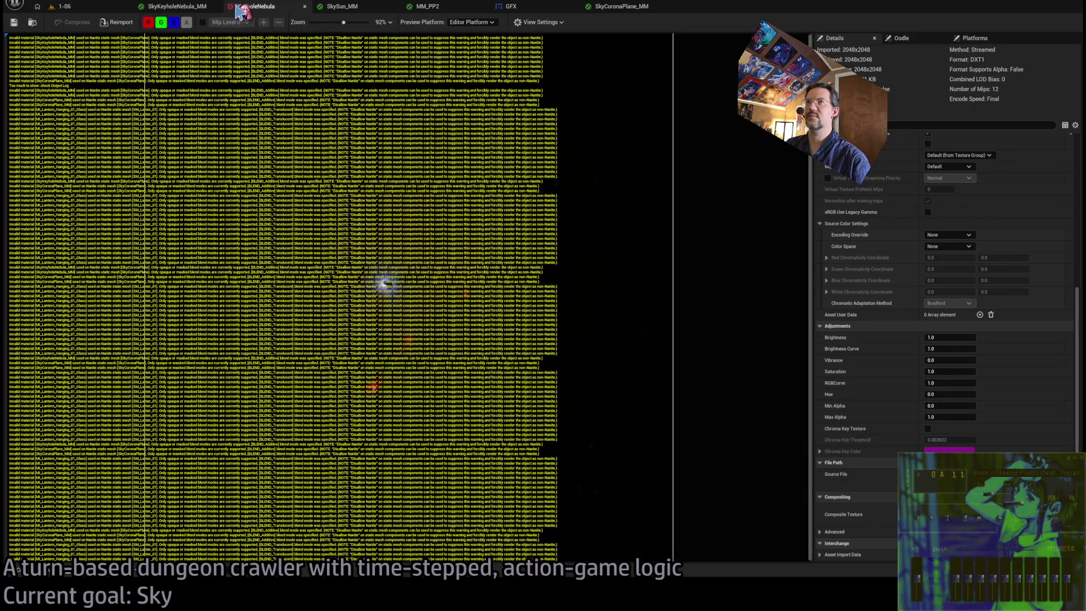
left_click(87, 11)
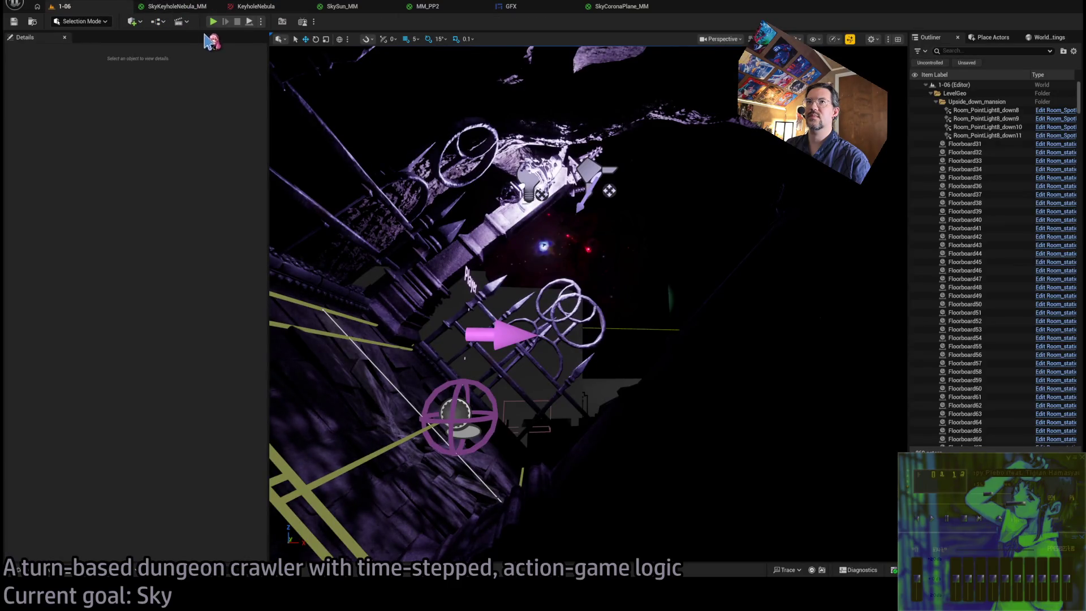
left_click(229, 8)
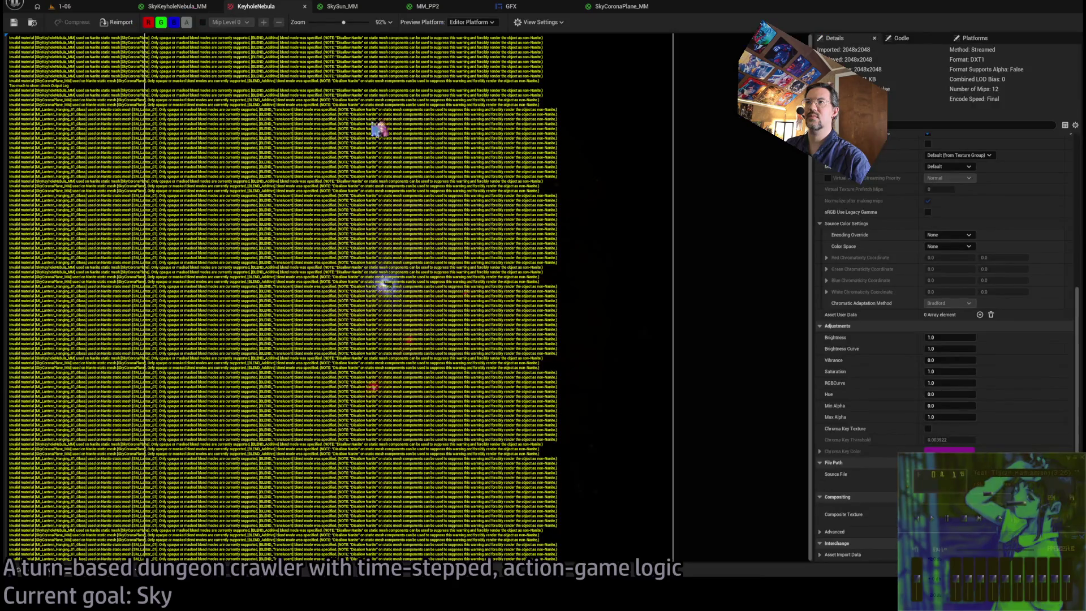
left_click(176, 8)
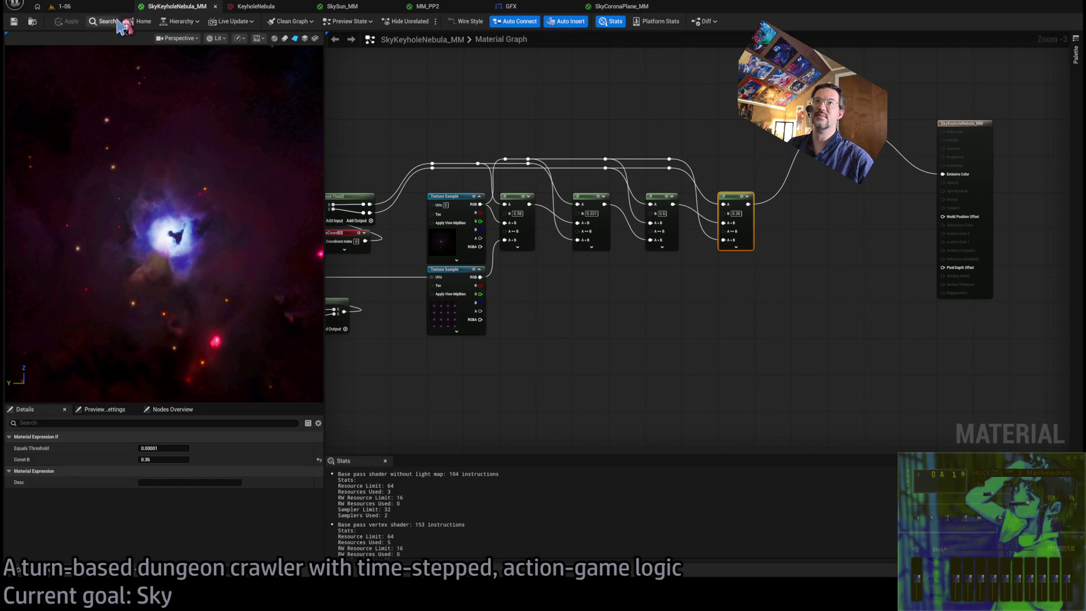
left_click(275, 8)
middle_click(274, 7)
Open the KeyholeNebulaCrop texture from the content browser.
key("ctrl+space")
double_click(263, 416)
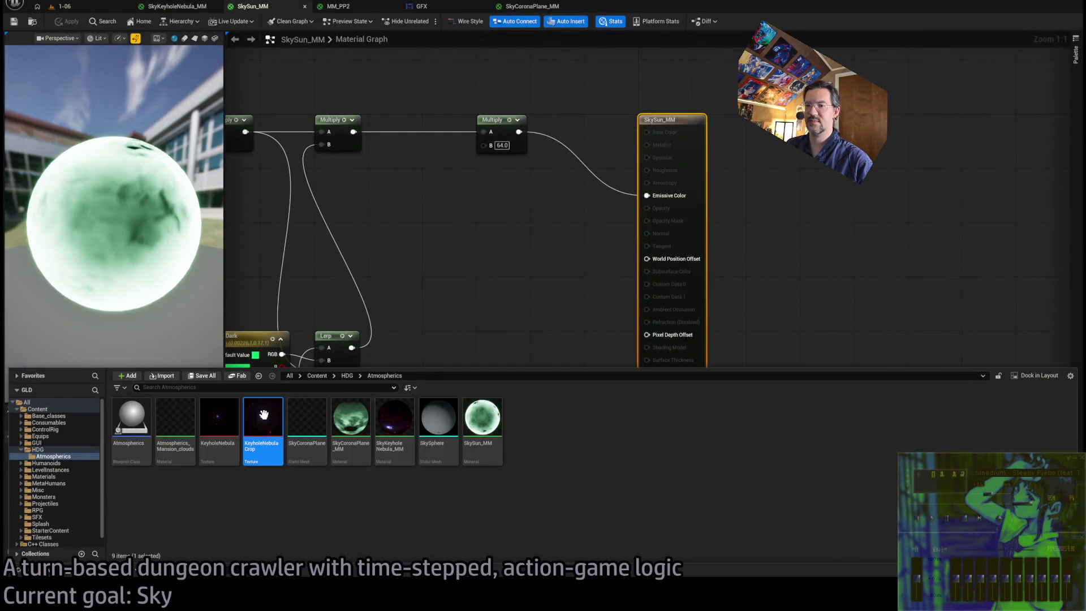
scroll(446, 292, "up", 6)
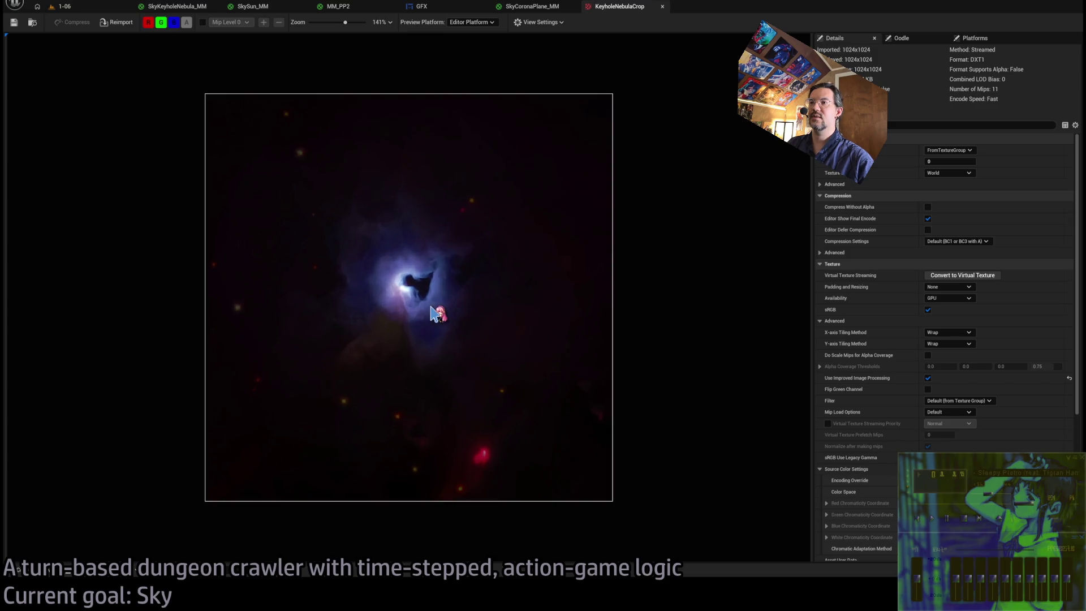
scroll(541, 311, "down", 2)
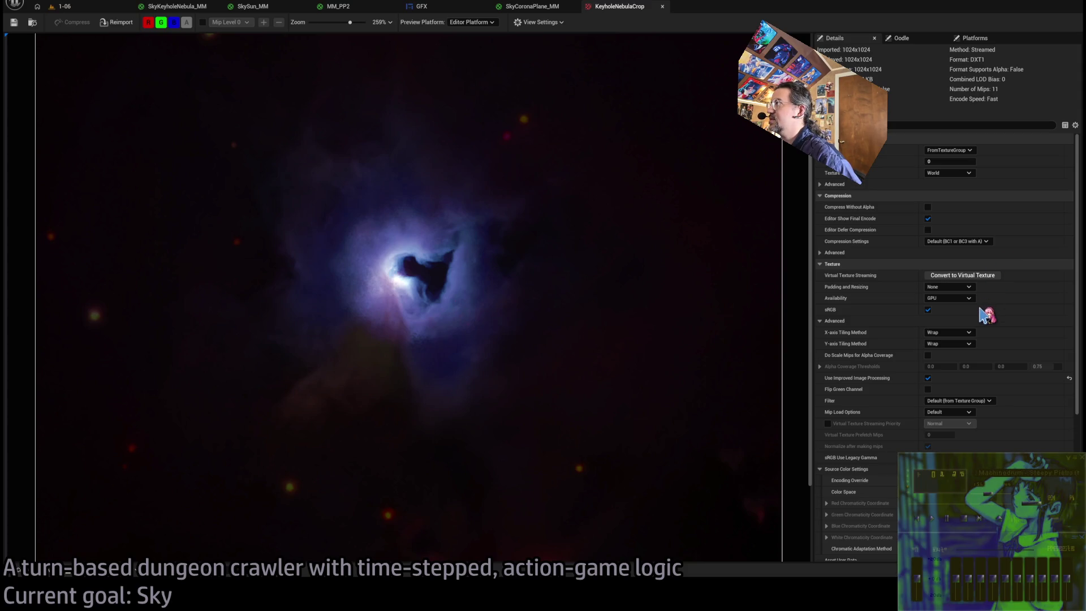
Try Uncompressed and then BC7 compression, reverting each time to the default BC1/BC3.
key("ctrl+z")
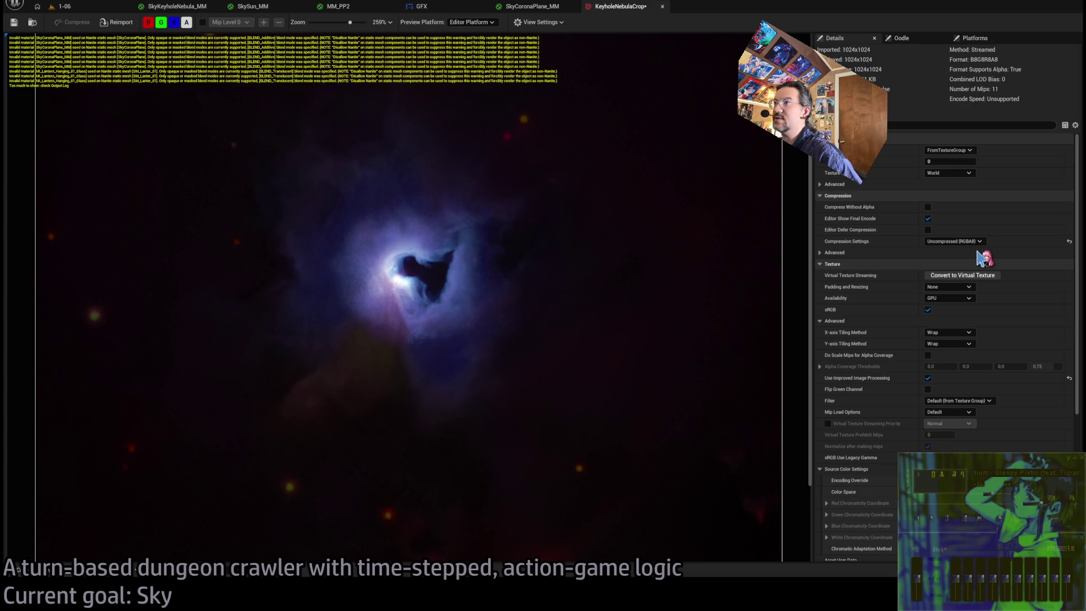
key("ctrl+z")
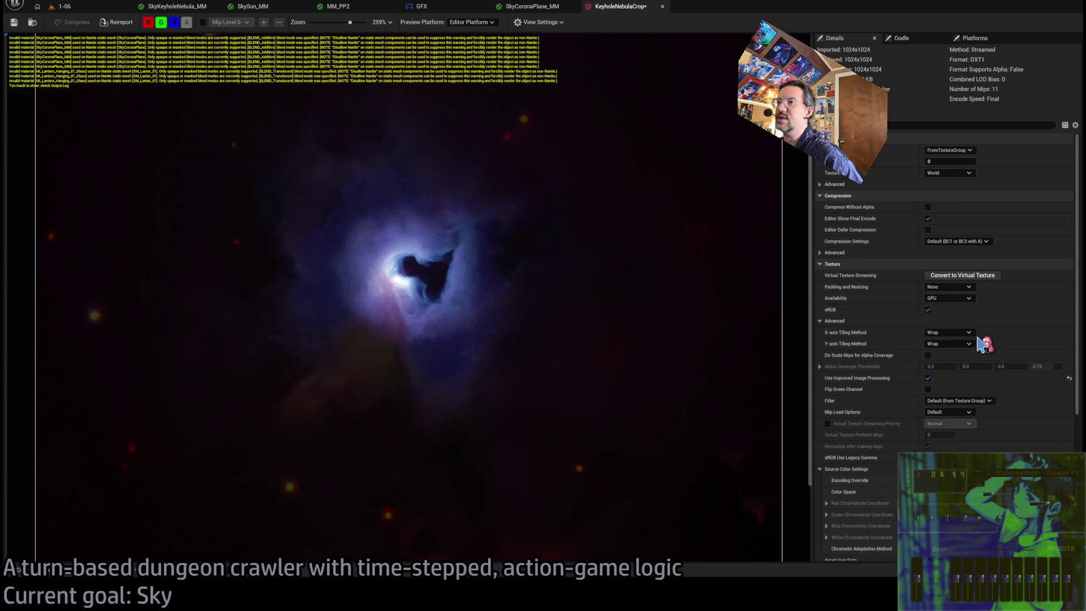
key("ctrl+y")
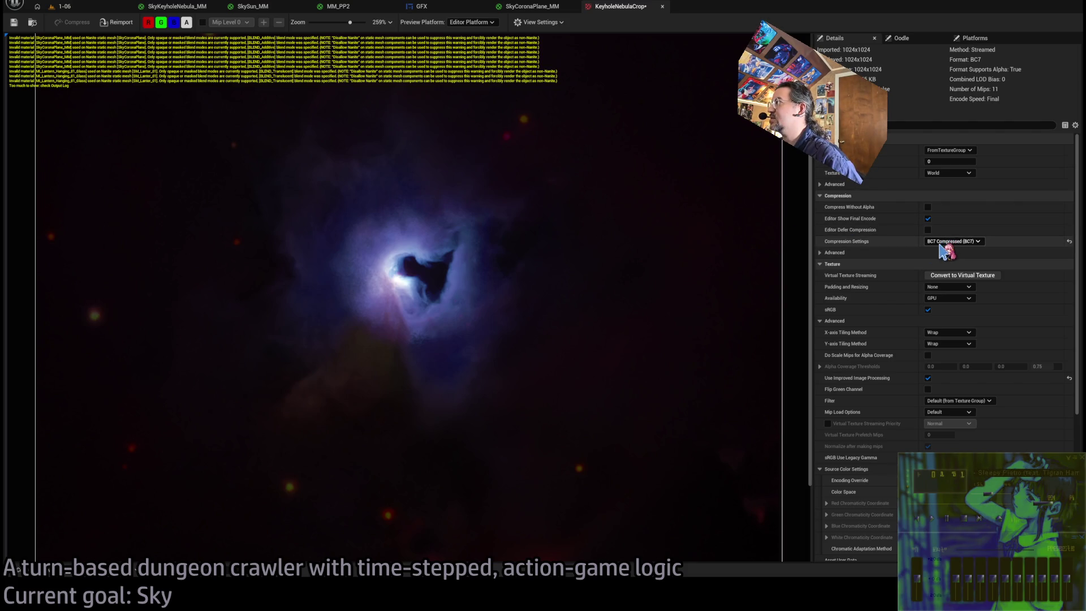
key("ctrl+z")
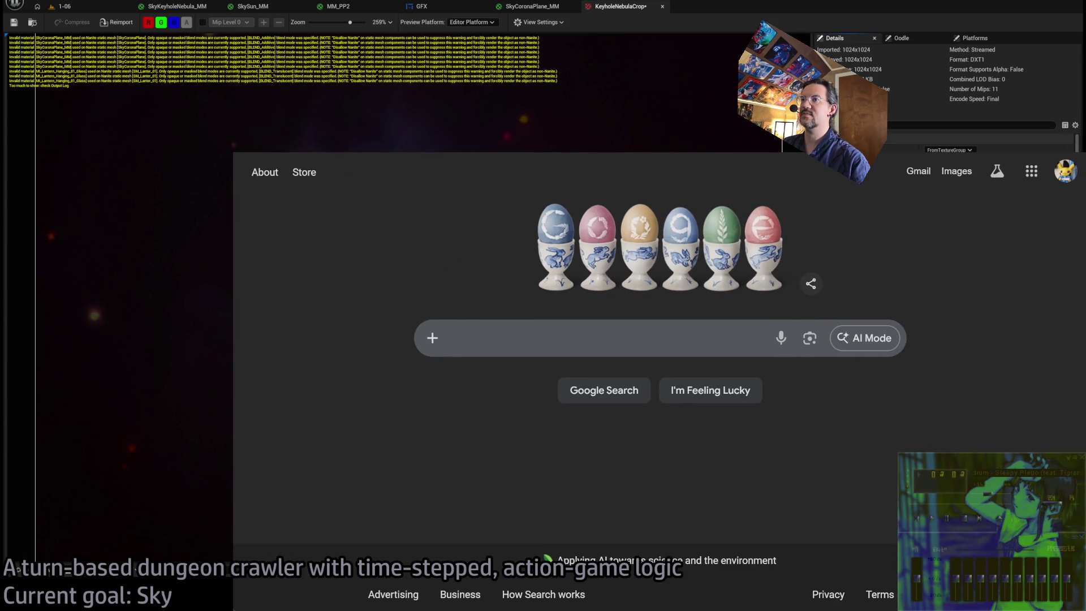
Google 'What is the difference between BC3 and BC7 texture compression' and read the expanded AI overview.
type("What is the differen")
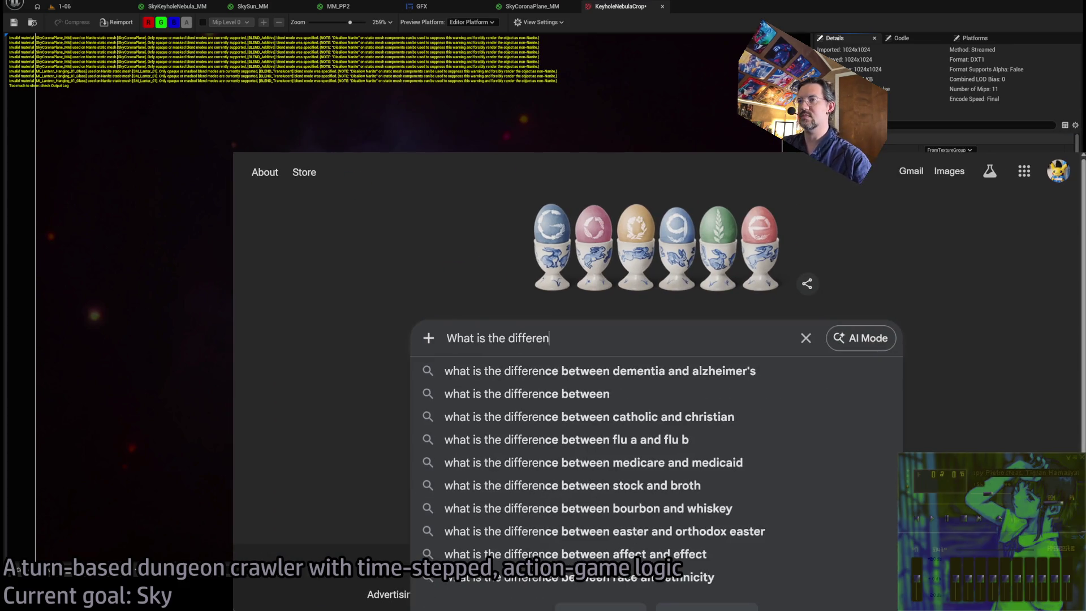
type("ce between ")
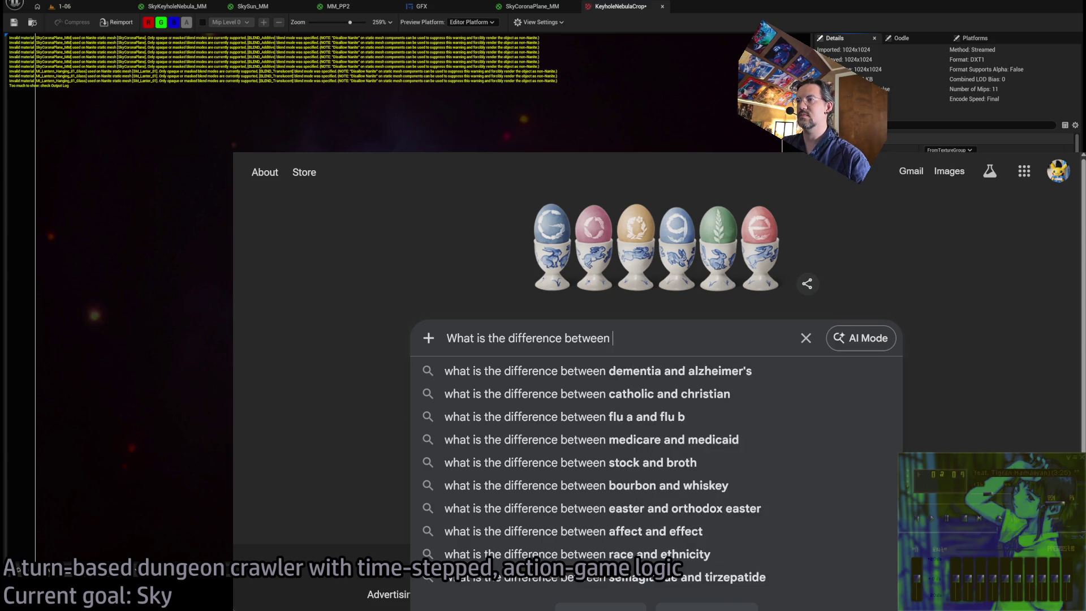
type("BC3 and BC7 te")
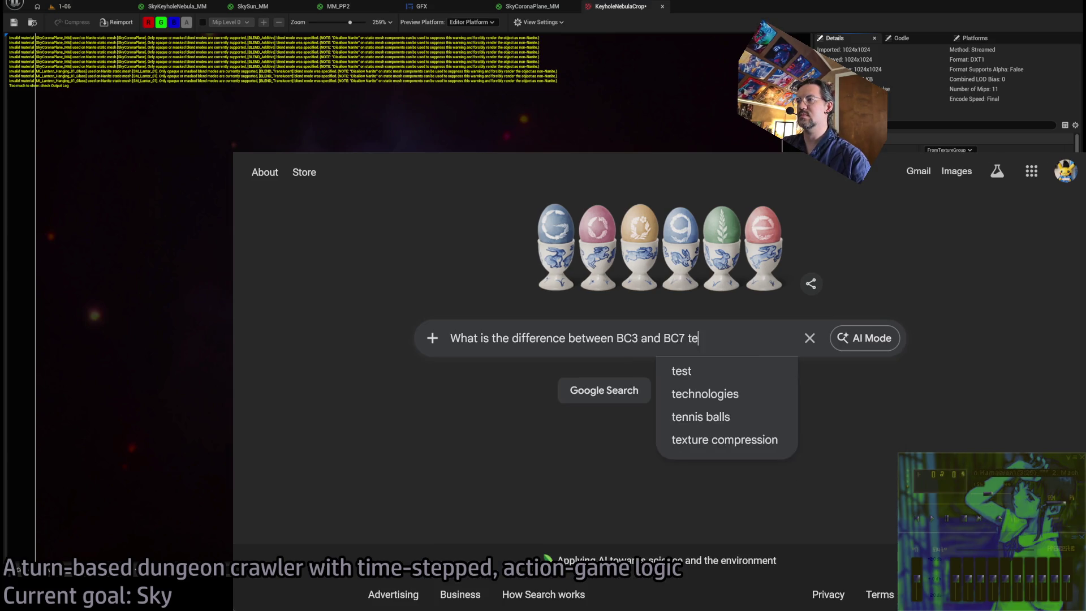
type("xture compression")
key("Return")
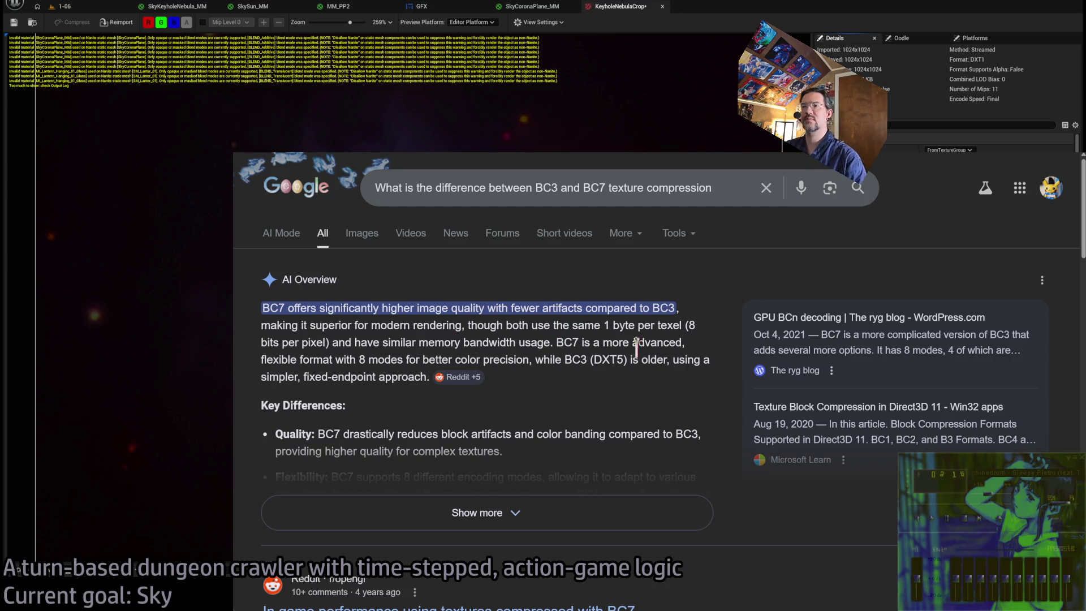
left_click(482, 512)
scroll(596, 399, "down", 1)
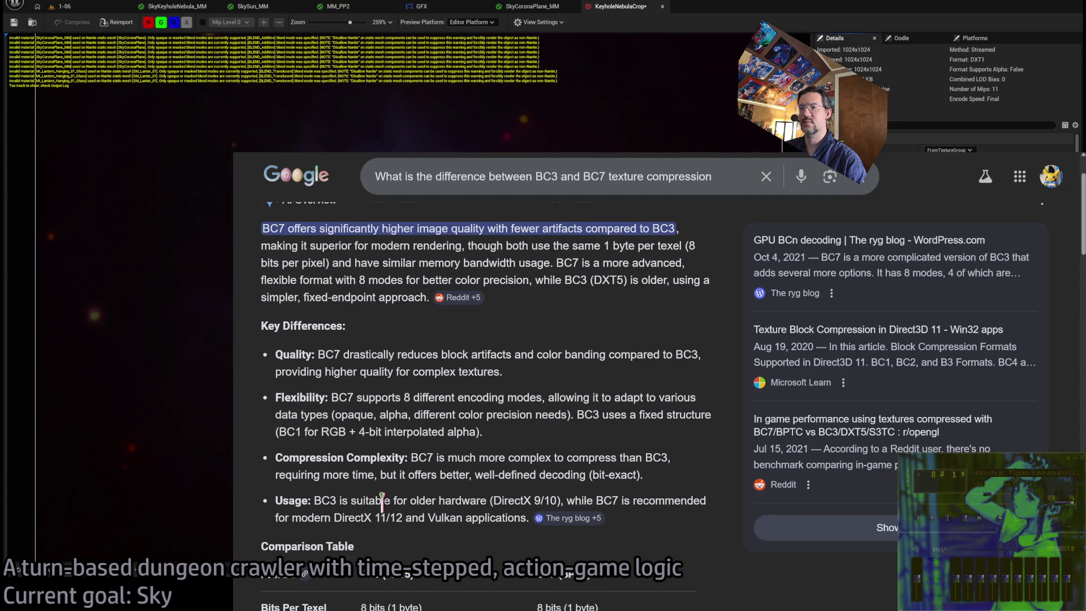
left_click_drag(323, 500, 510, 514)
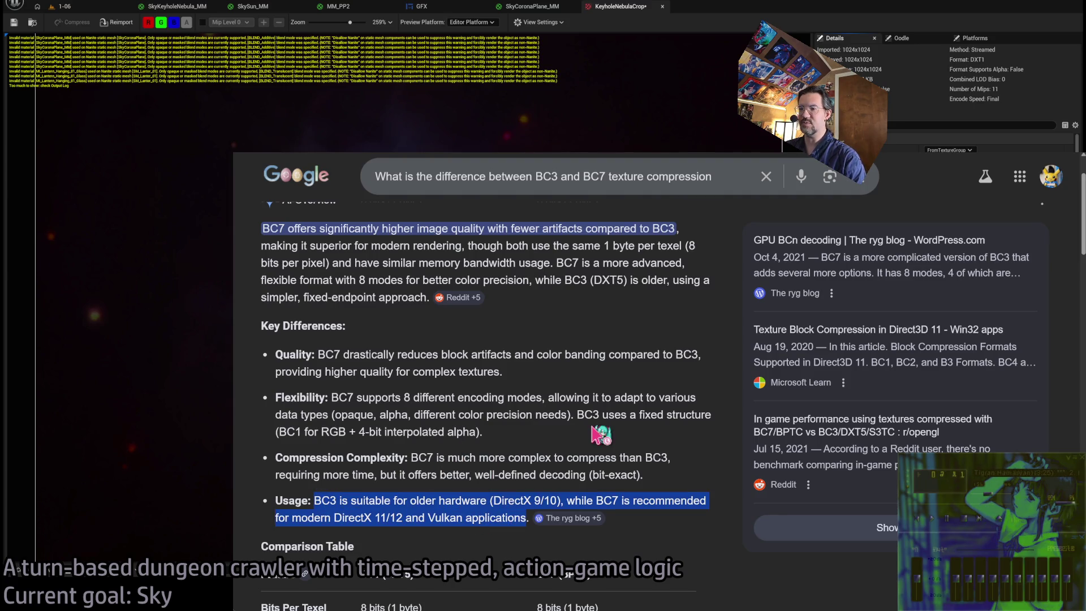
scroll(601, 435, "down", 3)
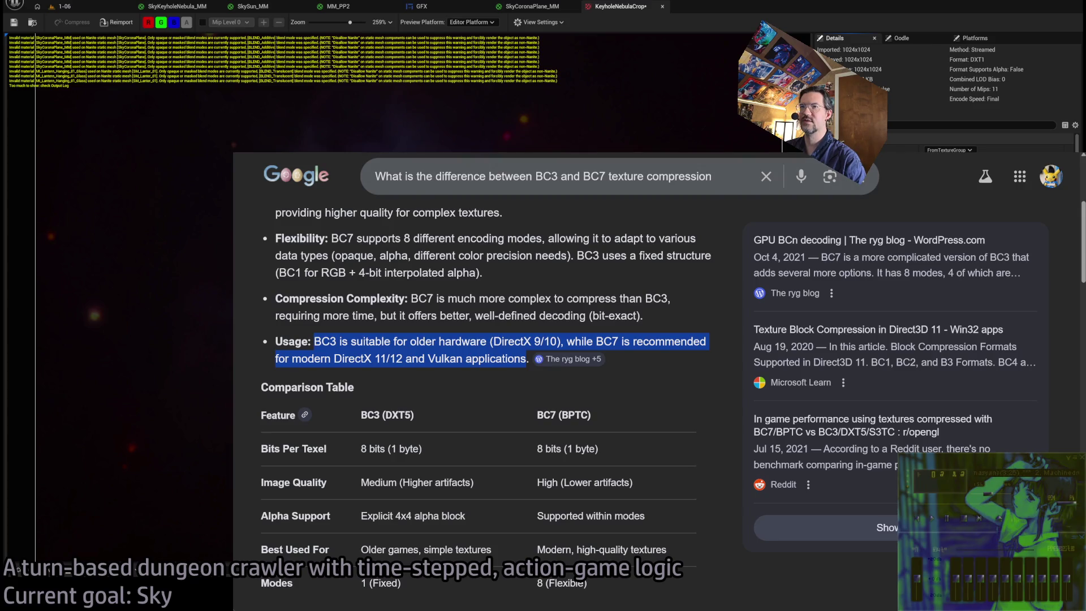
key("alt+Tab")
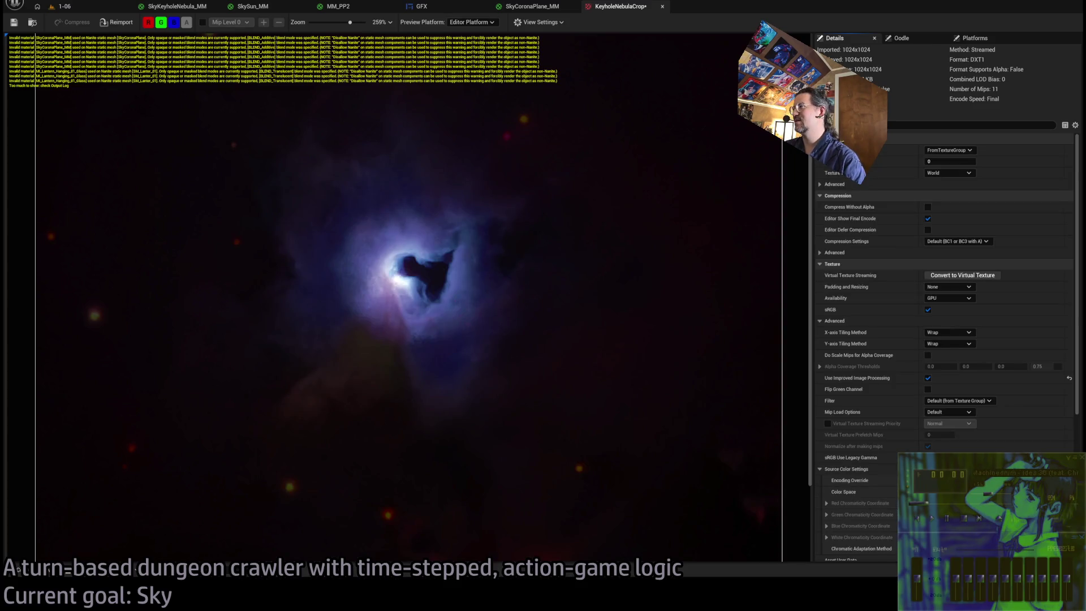
From the 1-06 level editor, check and close Editor Preferences, then scroll the Project Settings page.
left_click(63, 6)
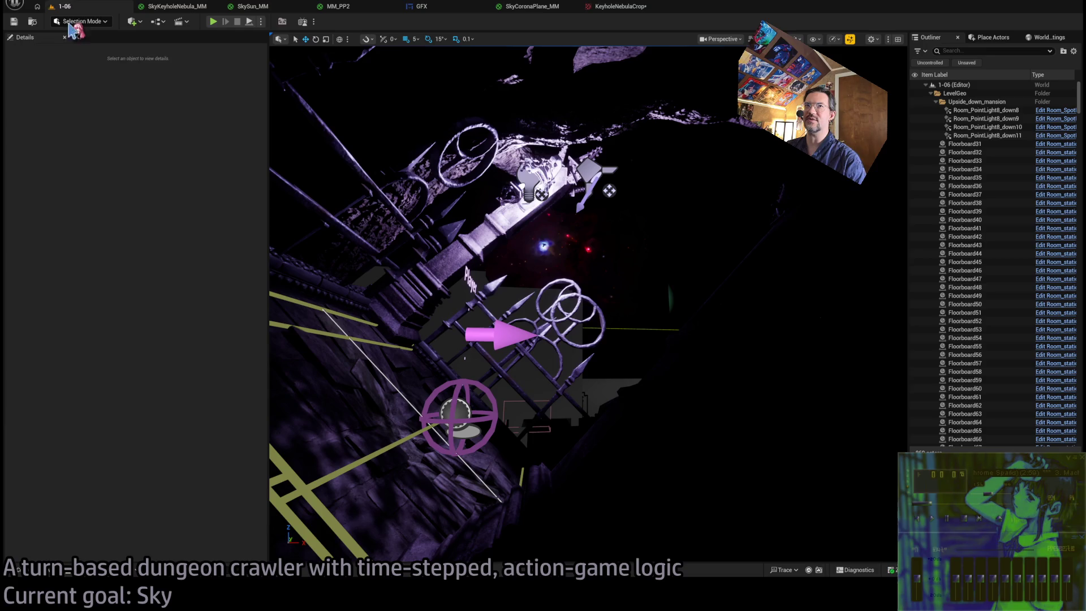
key("ctrl+comma")
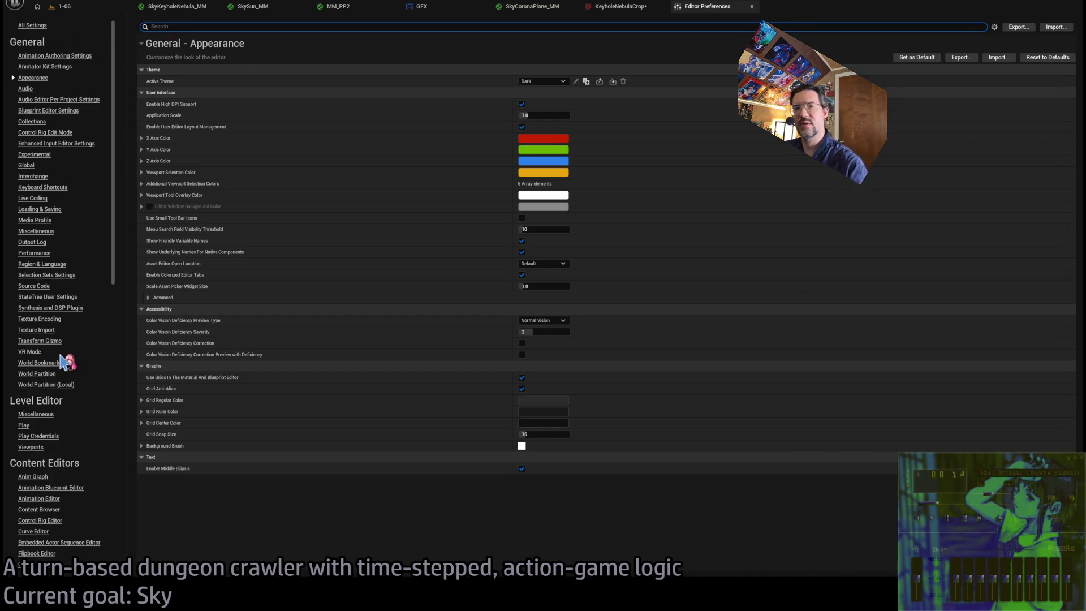
key("ctrl+w")
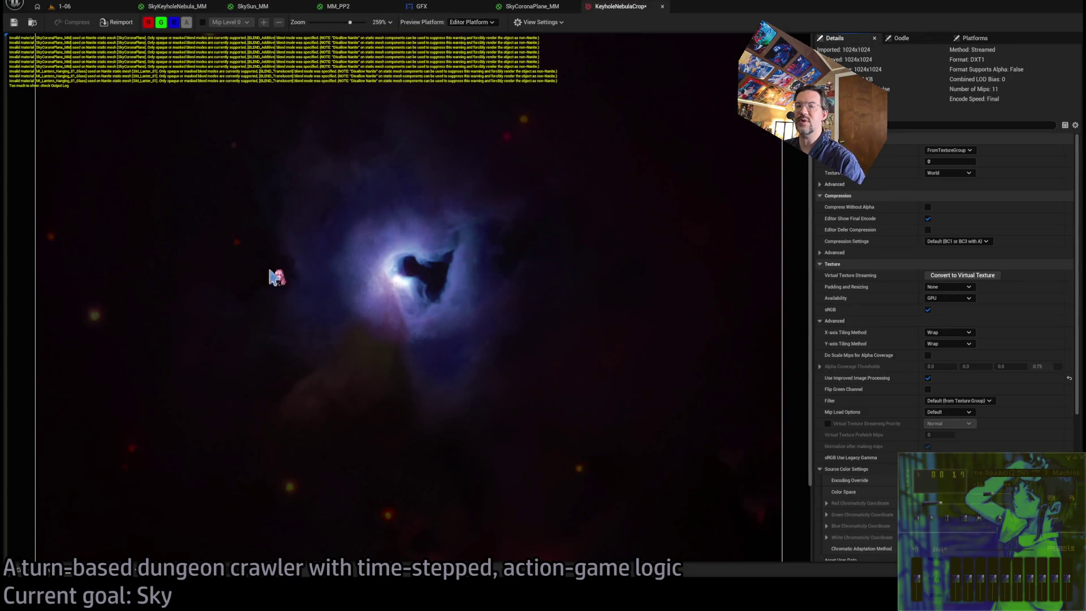
scroll(45, 311, "down", 5)
scroll(104, 281, "down", 6)
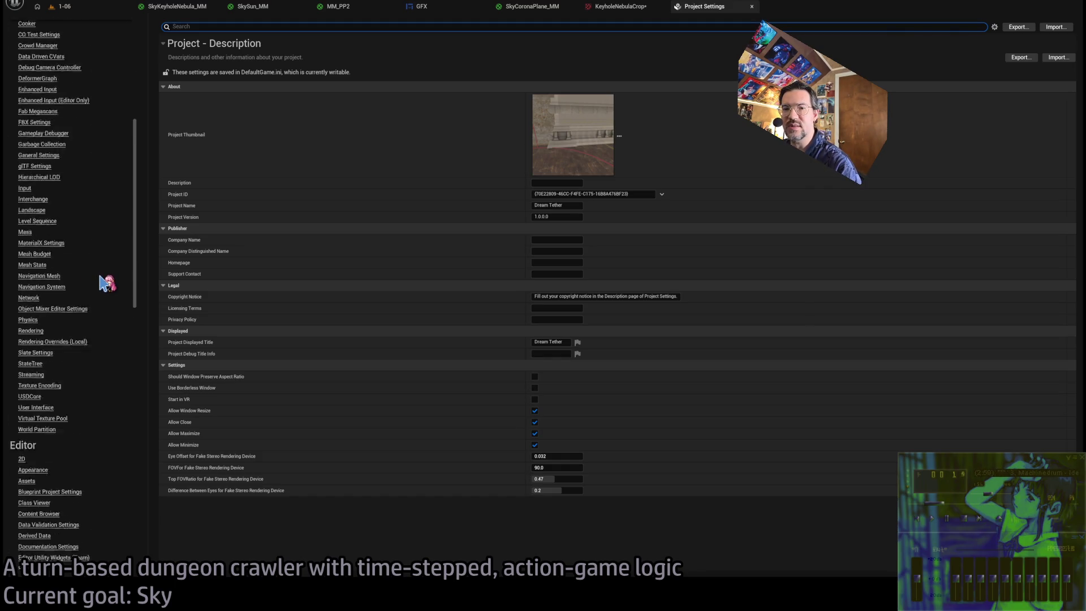
Scroll the Project Settings list to Platforms and open the Windows page.
scroll(111, 255, "up", 3)
scroll(112, 255, "up", 3)
scroll(112, 254, "down", 4)
scroll(63, 367, "down", 15)
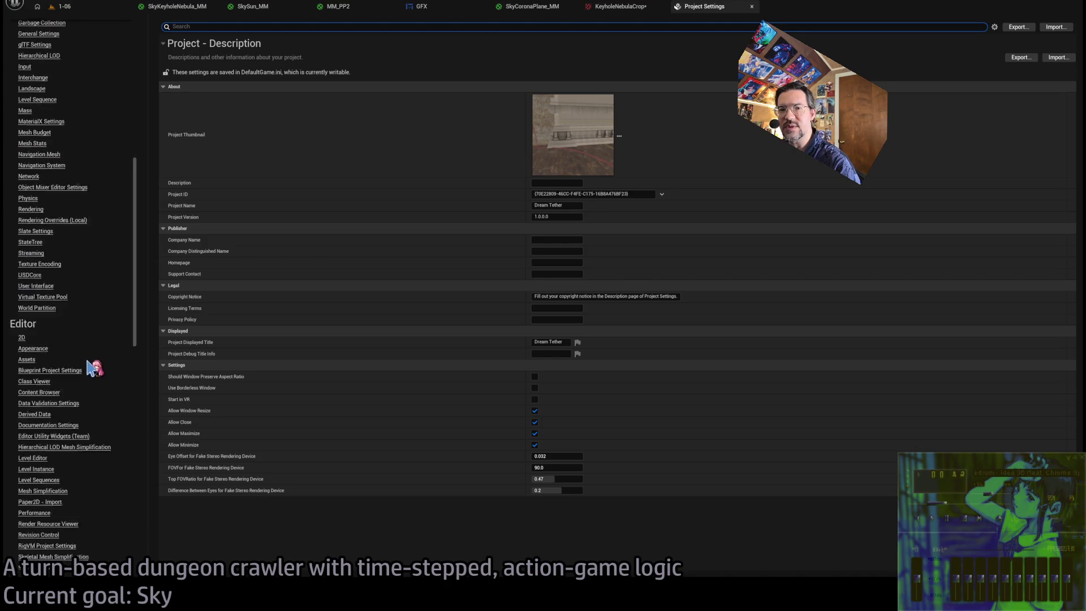
left_click(26, 440)
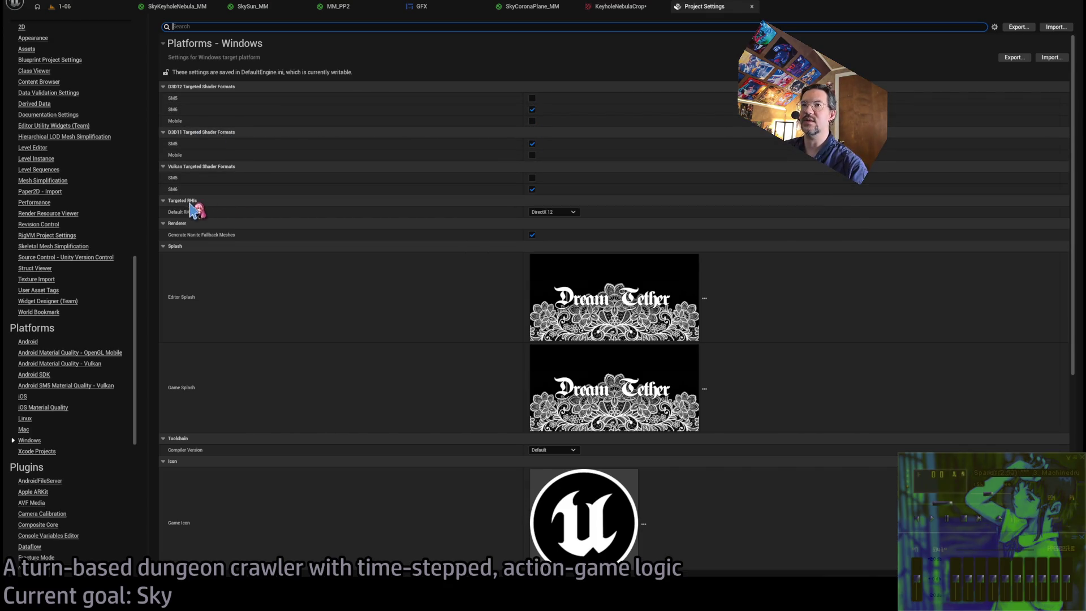
Collapse Splash and Toolchain, and toggle the Icon and audio Compression Overrides sections.
left_click(180, 248)
left_click(181, 257)
left_click(181, 269)
left_click(181, 270)
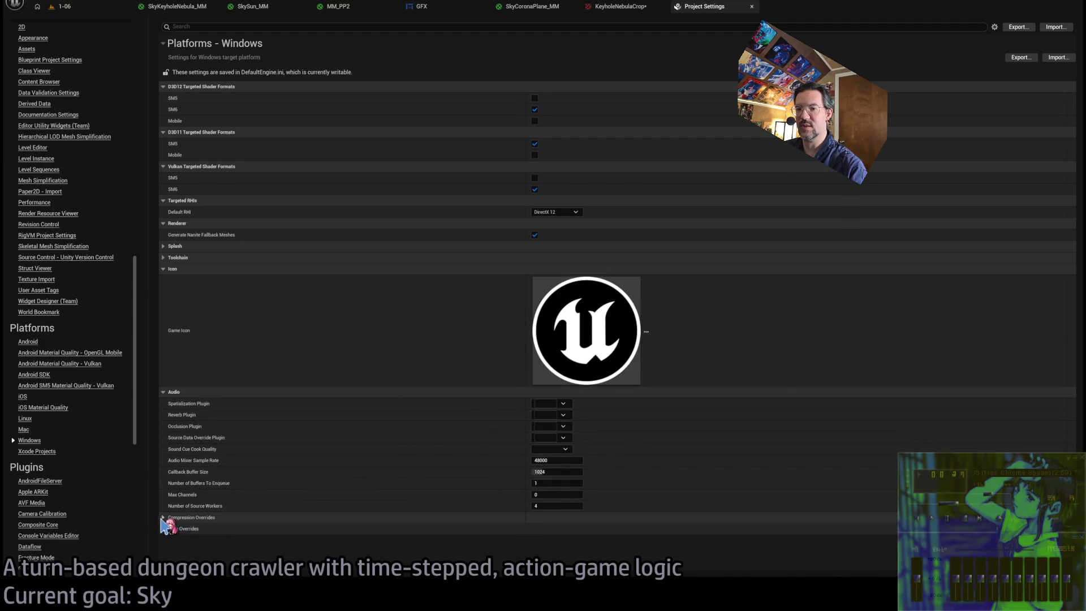
left_click(163, 517)
scroll(376, 424, "down", 1)
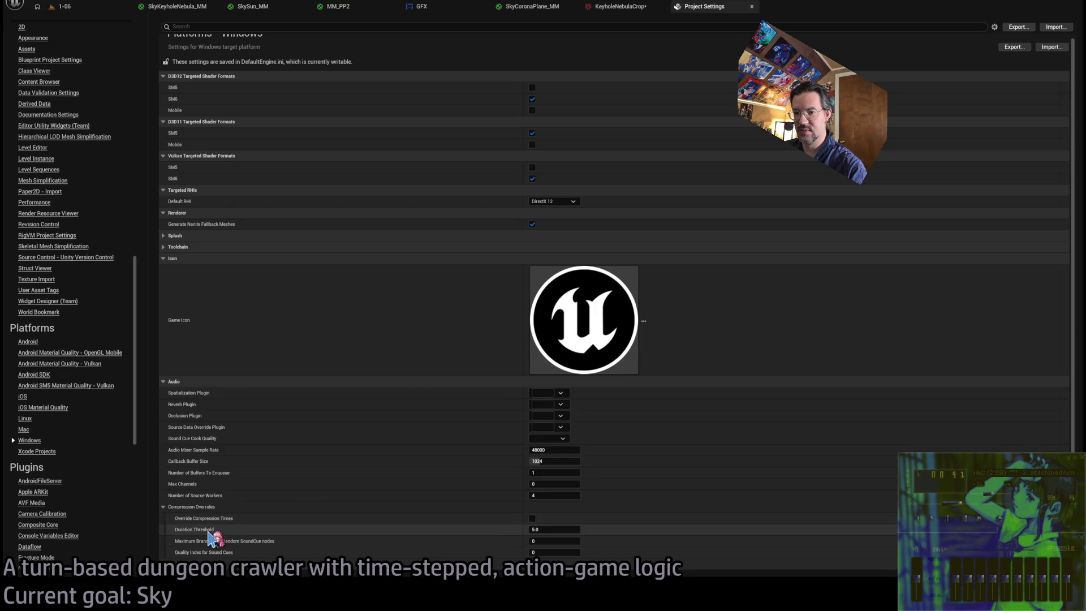
left_click(164, 507)
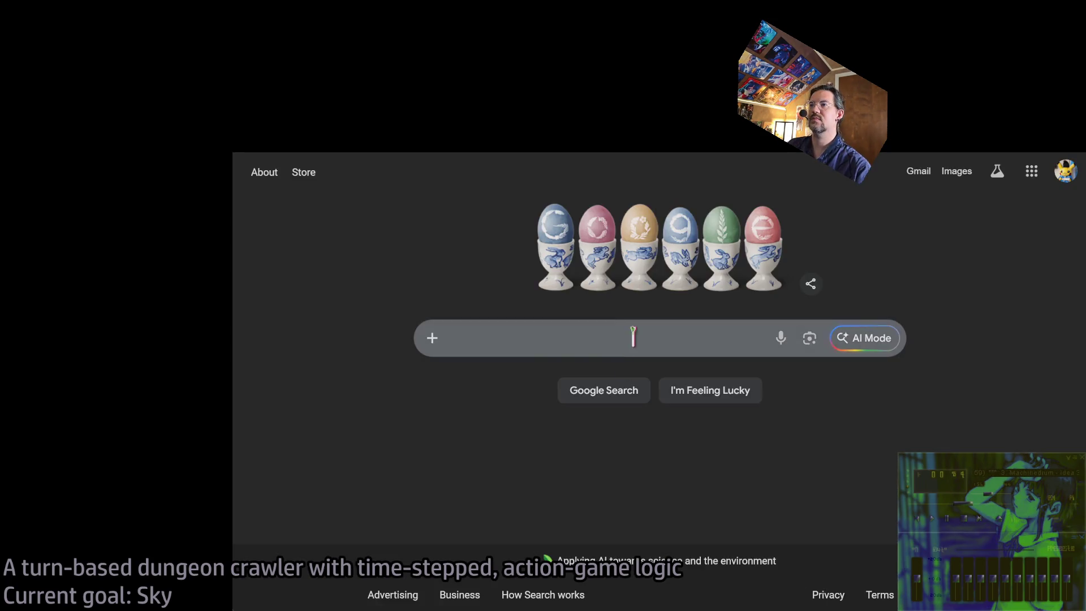
Google 'unreal engine force bc7'.
left_click(635, 336)
type("unreal engine force b7")
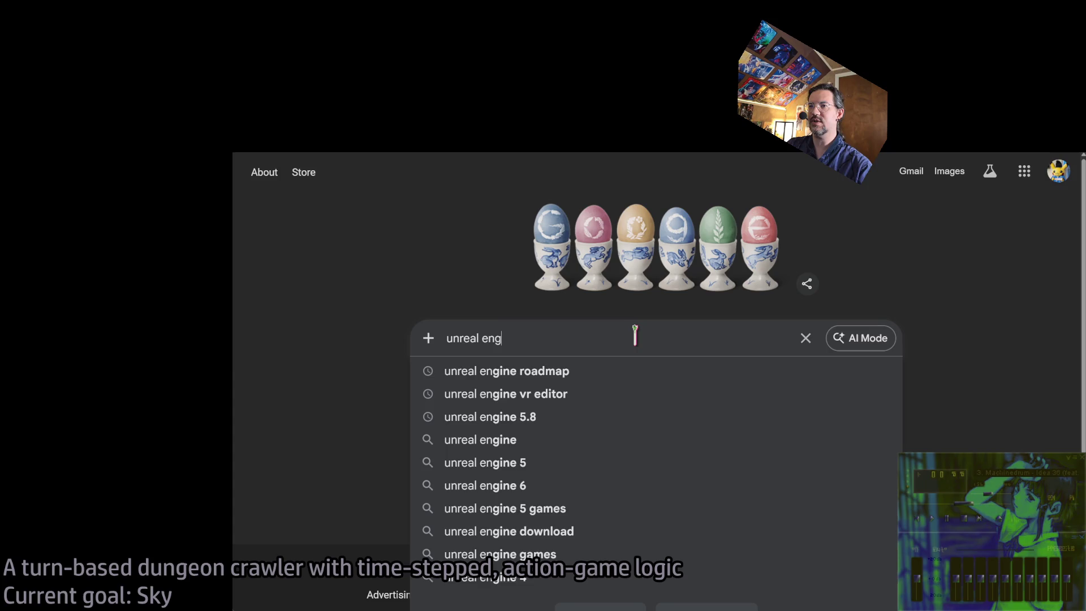
key("BackSpace")
type("c7")
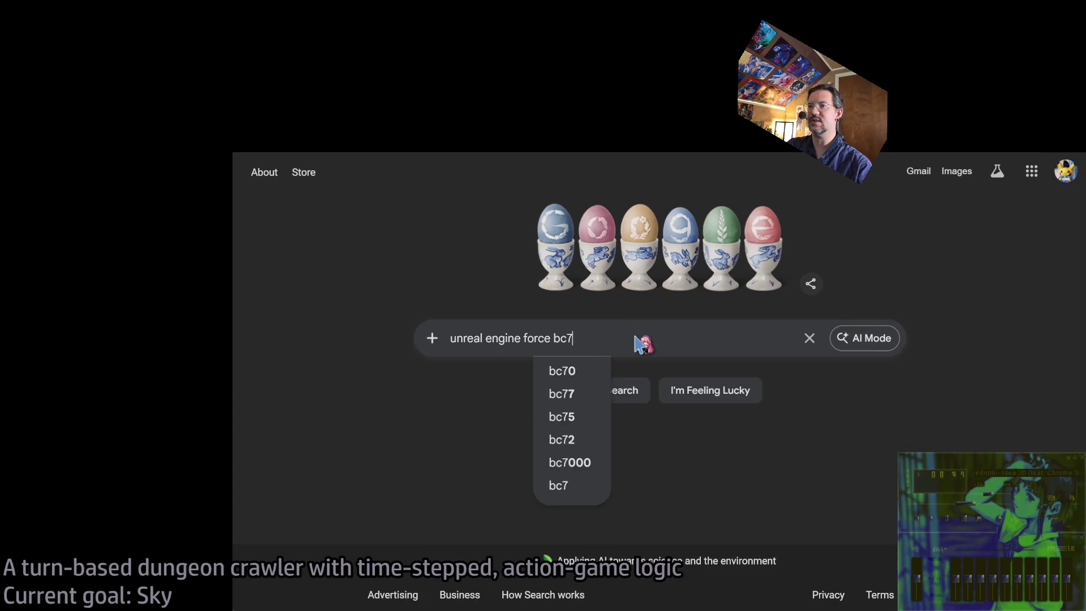
key("Return")
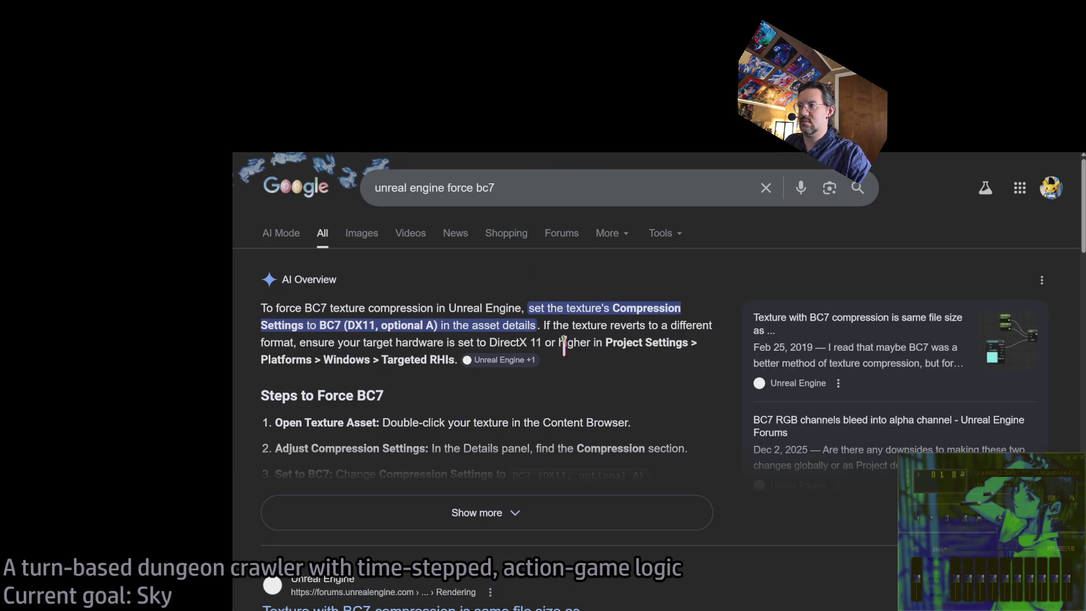
Expand the AI overview and scroll through its steps and the forum results.
left_click(452, 512)
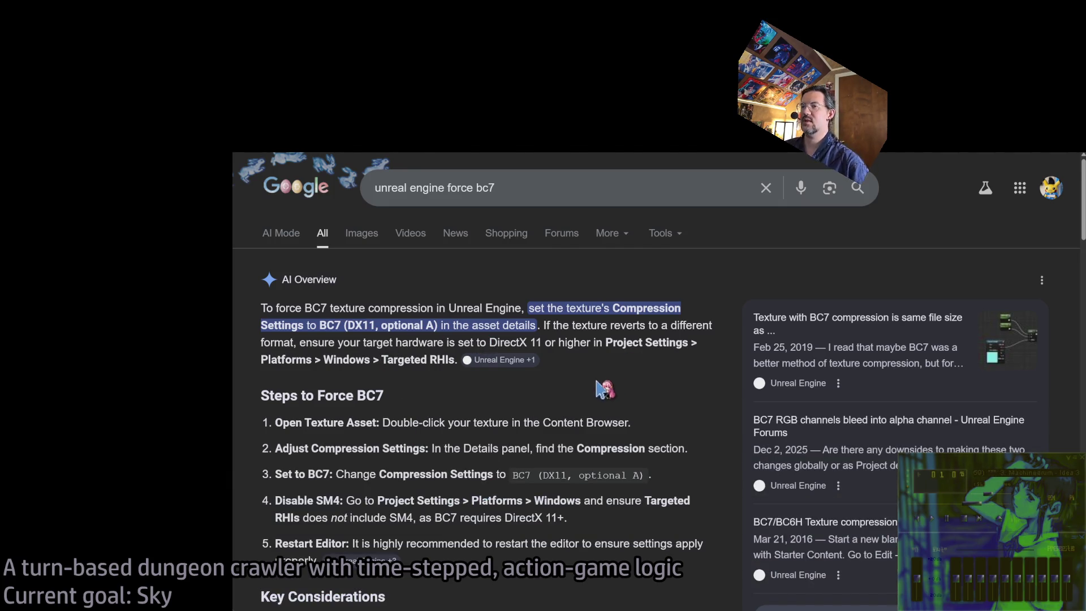
scroll(594, 373, "down", 2)
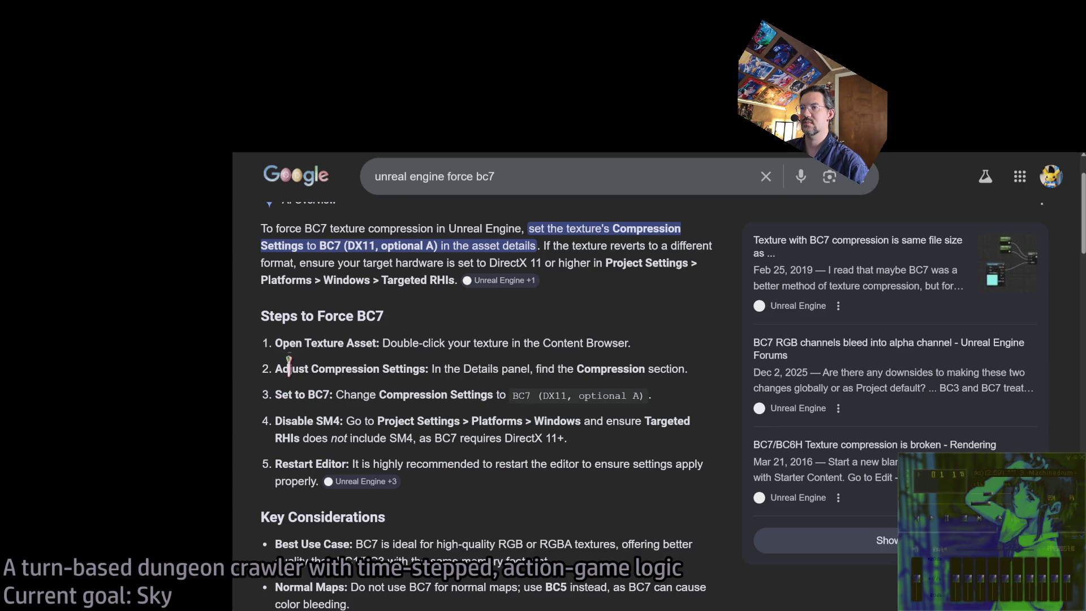
scroll(295, 343, "down", 5)
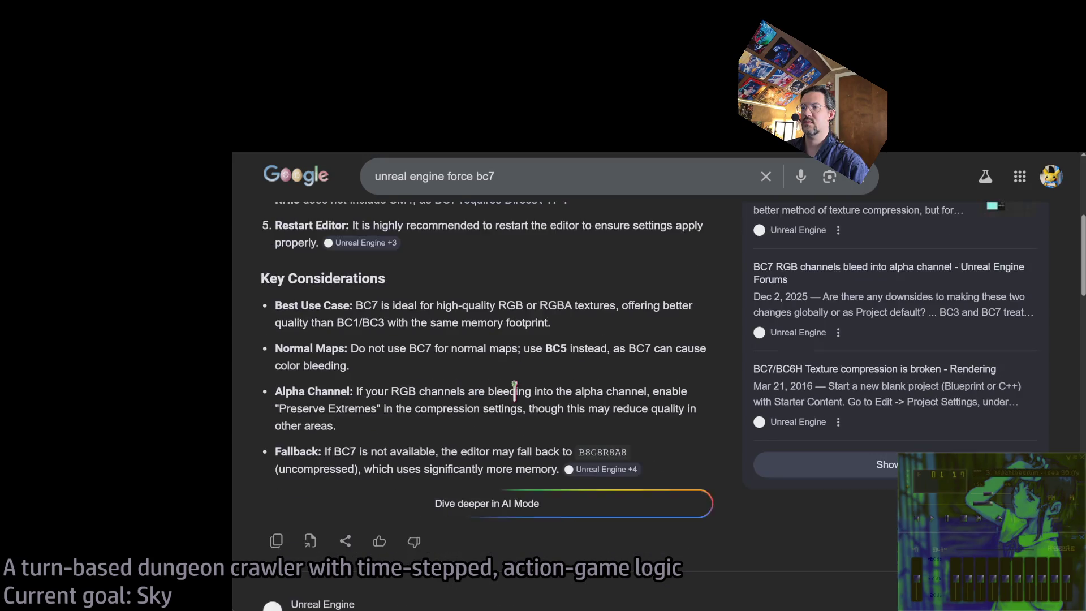
scroll(497, 432, "down", 5)
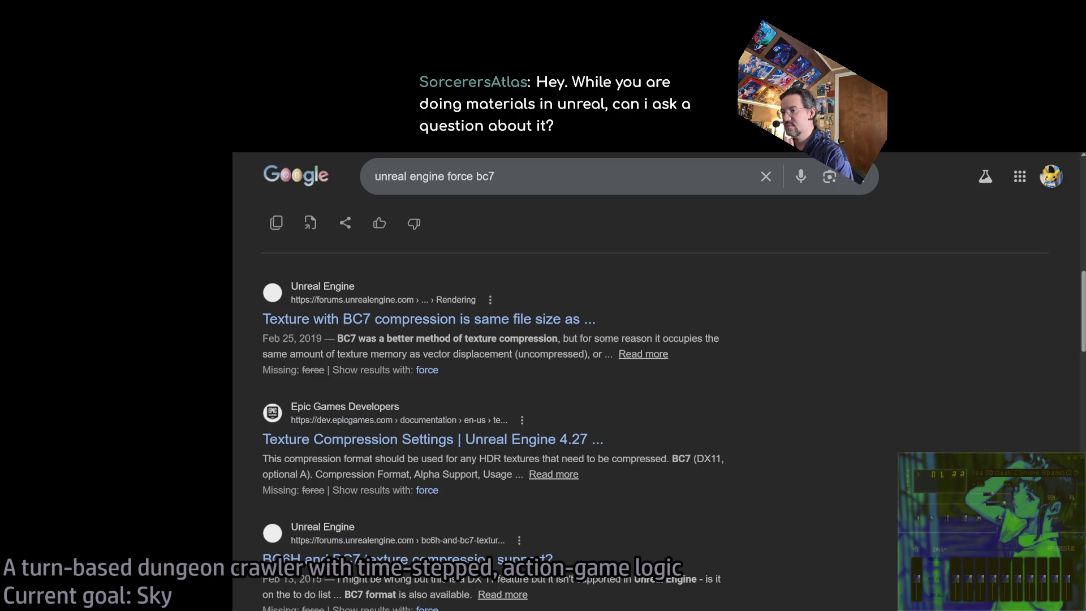
scroll(688, 474, "down", 5)
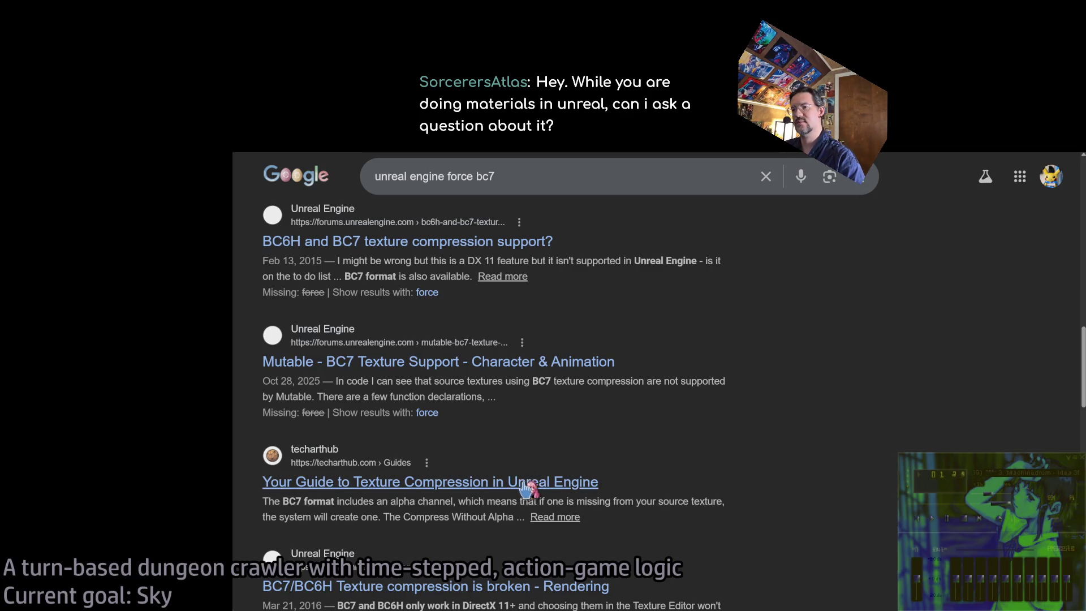
scroll(687, 448, "down", 3)
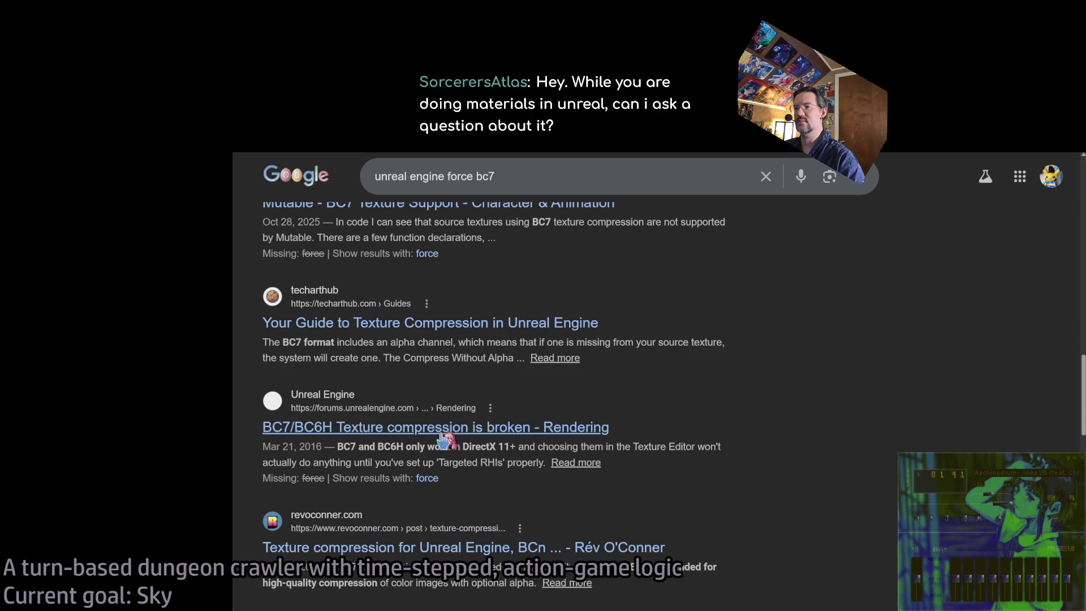
scroll(447, 435, "down", 4)
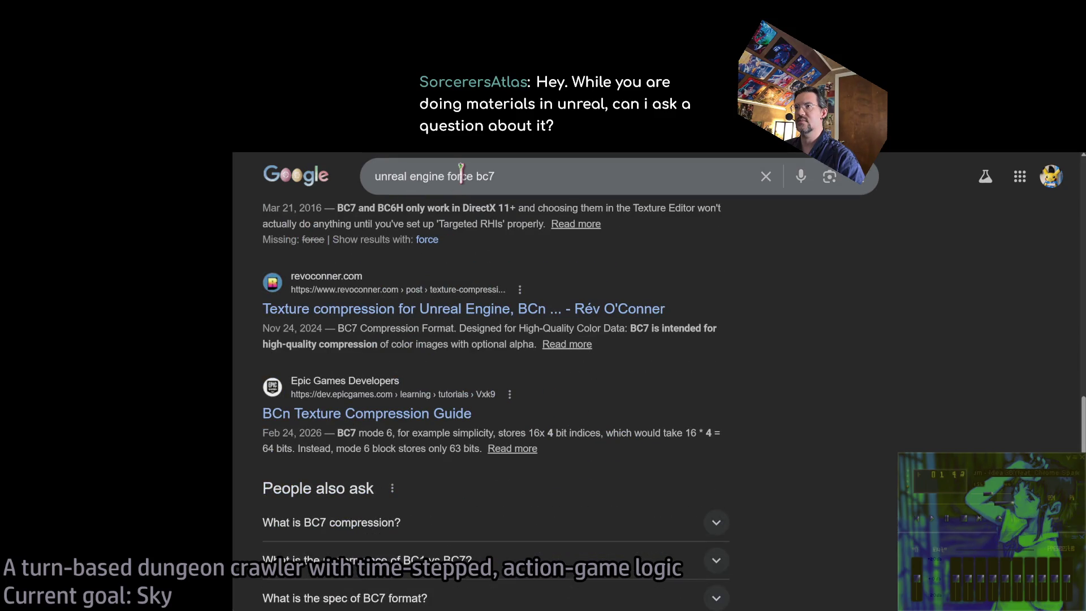
left_click(531, 175)
key("BackSpace")
key("BackSpace")
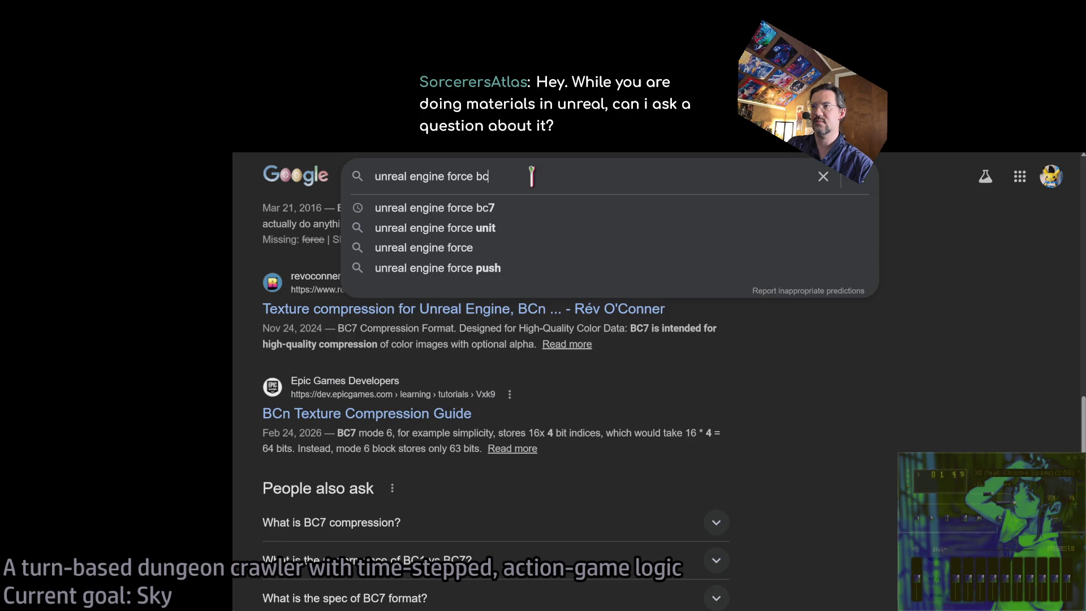
Search 'unreal engine force BC7 globally' and expand the AI overview.
type("BC7 globally")
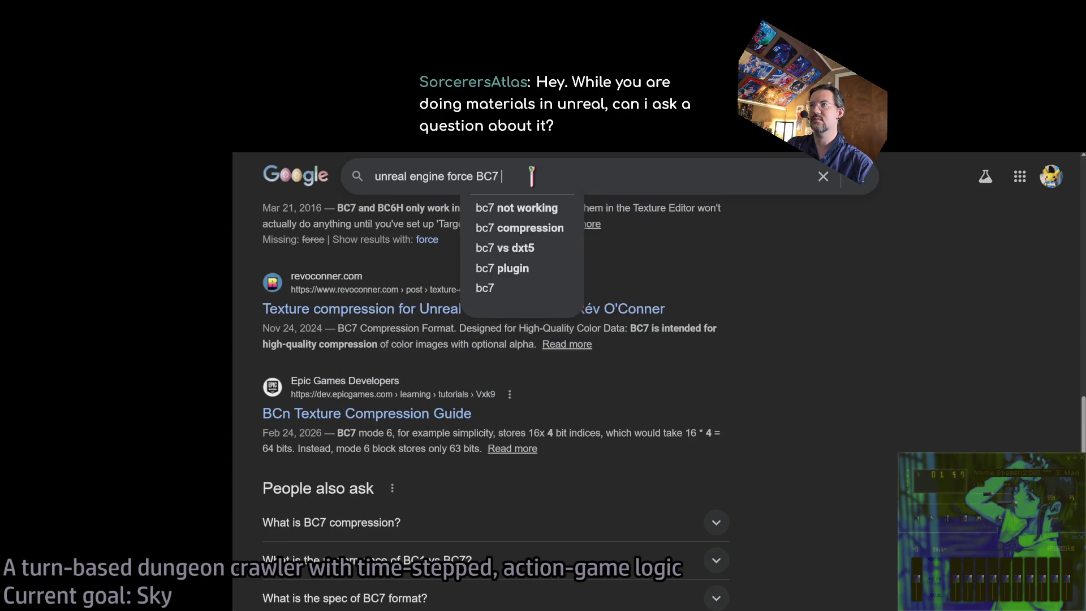
key("Return")
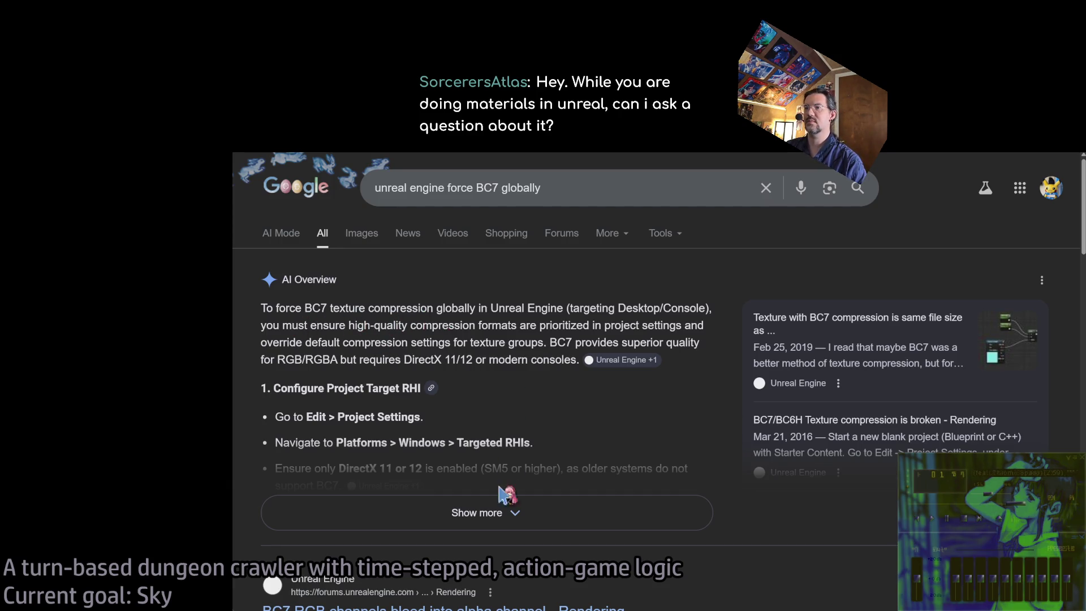
left_click(501, 508)
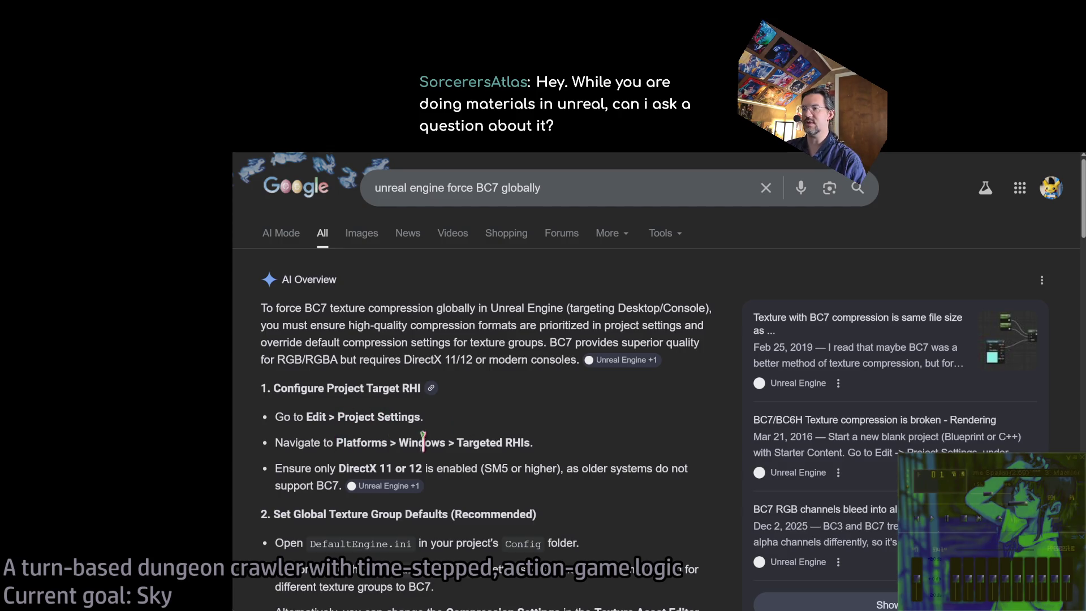
scroll(390, 464, "down", 2)
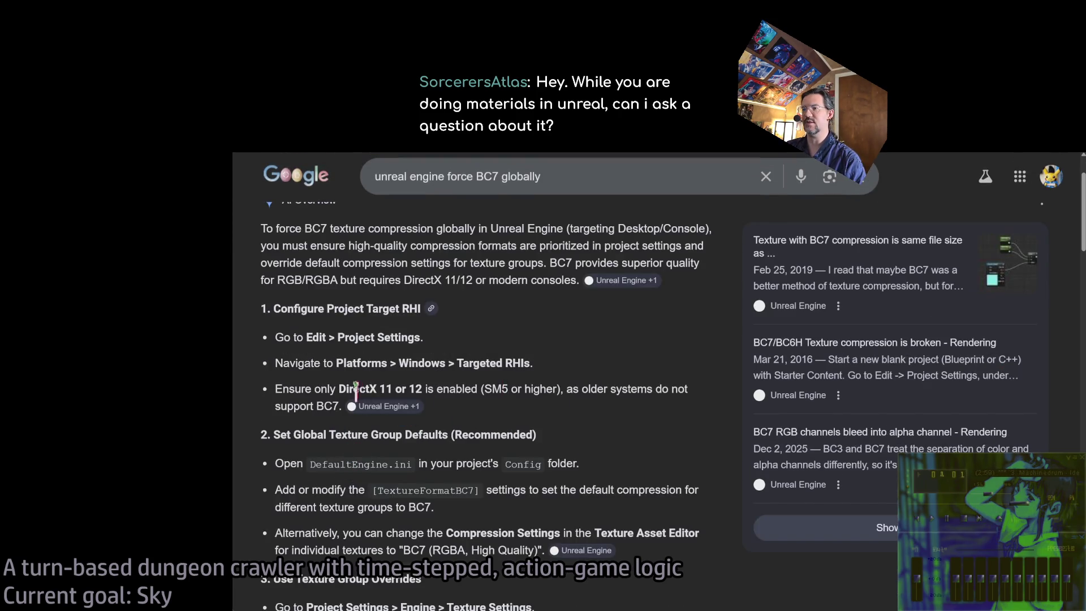
scroll(334, 462, "down", 2)
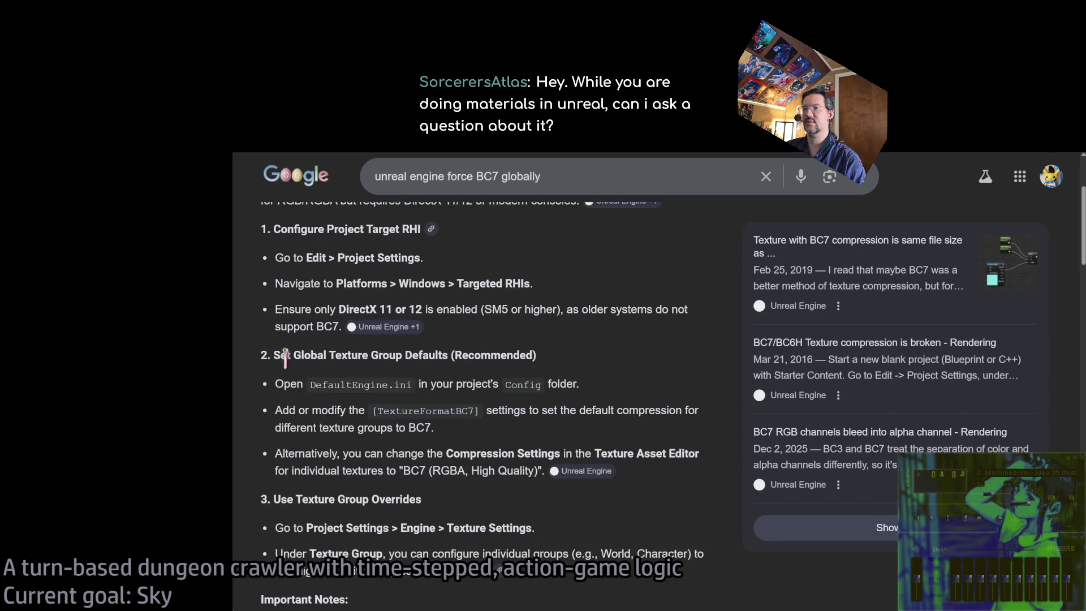
Highlight the global texture group defaults, DefaultEngine.ini and Texture Settings lines in the overview.
left_click_drag(290, 354, 532, 355)
double_click(339, 384)
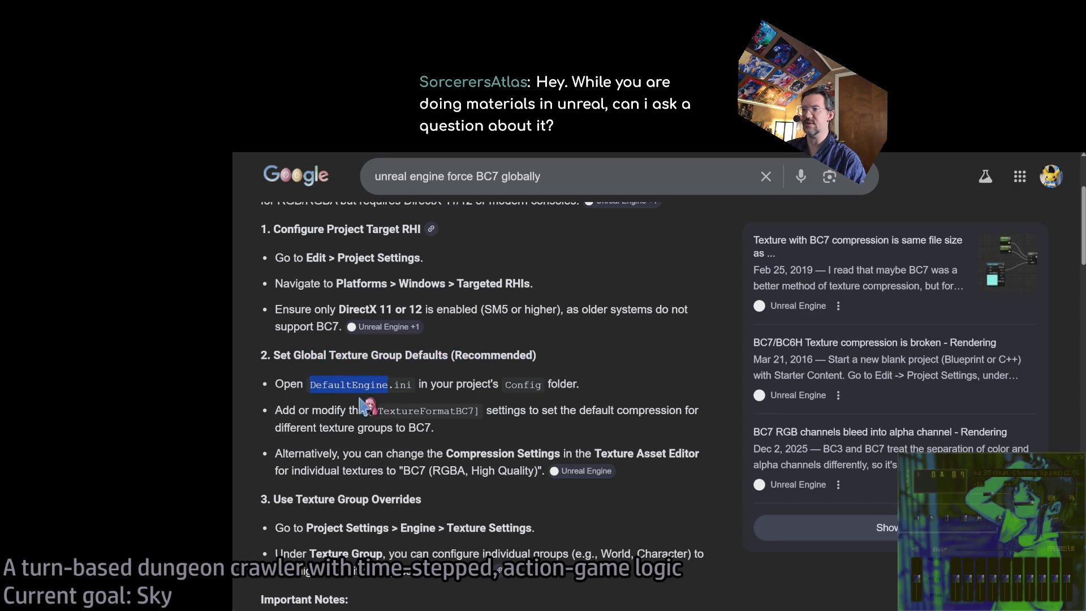
left_click(486, 433)
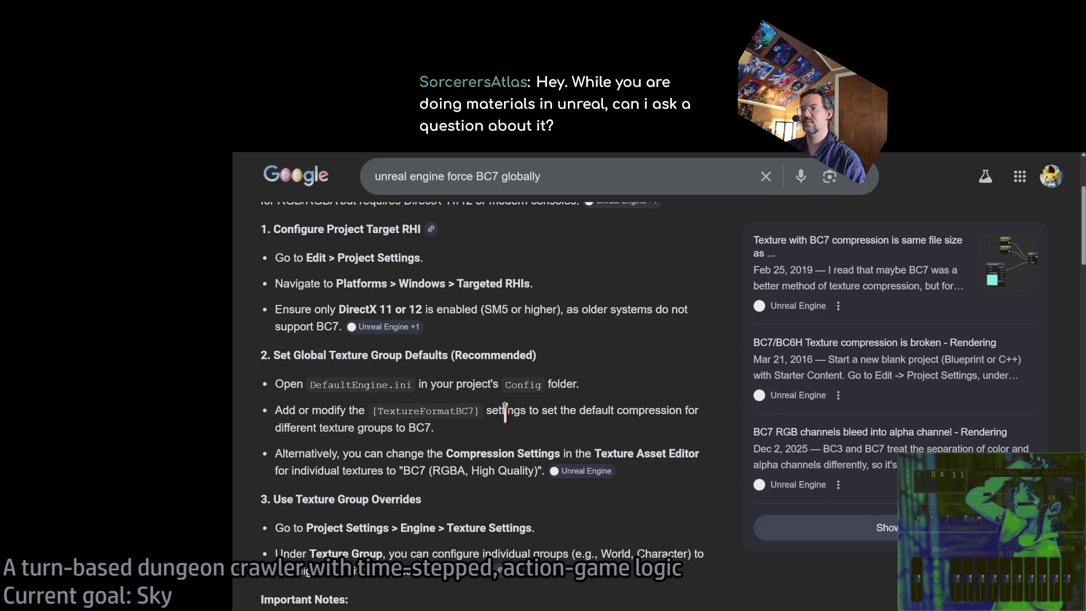
double_click(340, 384)
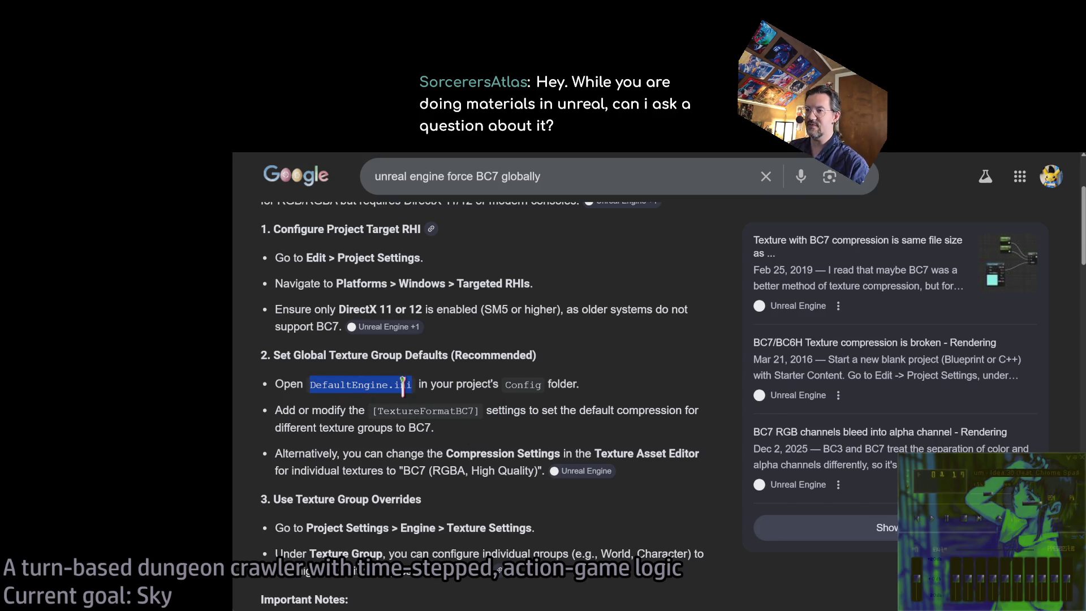
left_click(573, 427)
left_click_drag(291, 453, 512, 452)
left_click(499, 447)
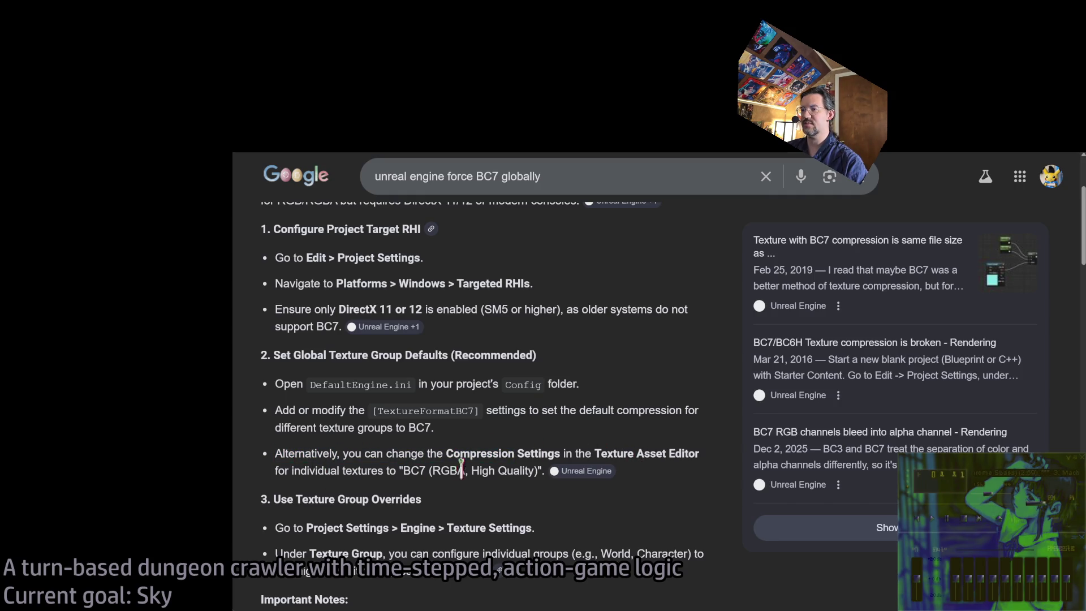
scroll(442, 478, "down", 3)
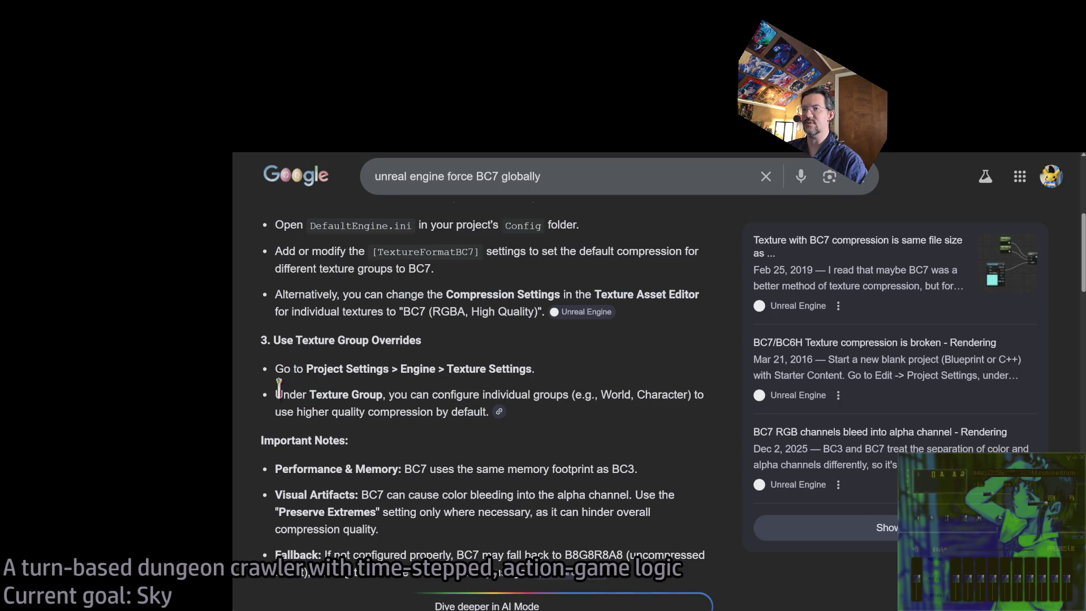
triple_click(276, 368)
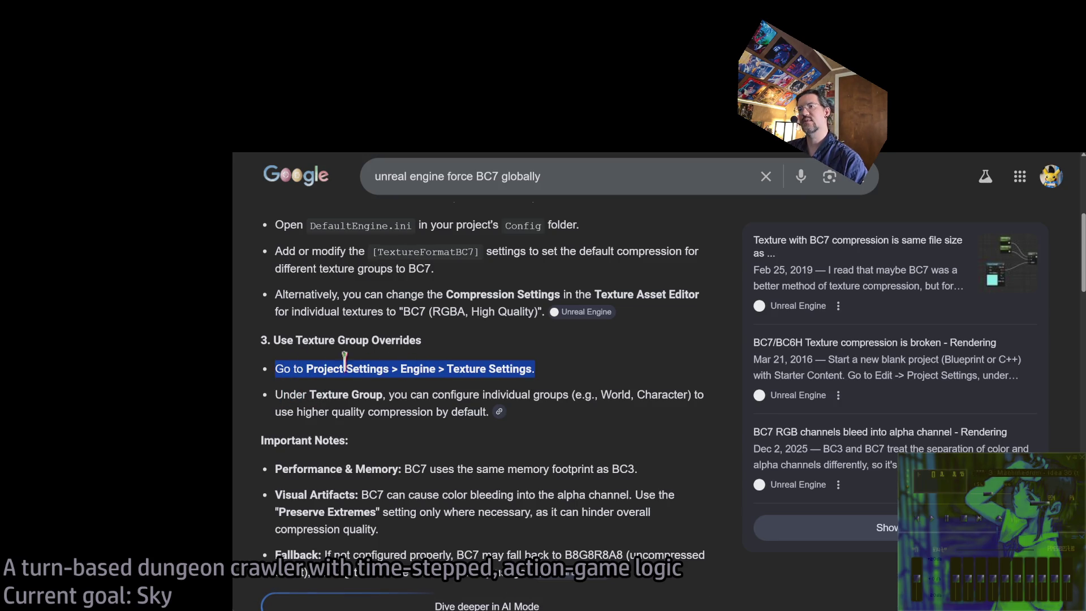
left_click(361, 365)
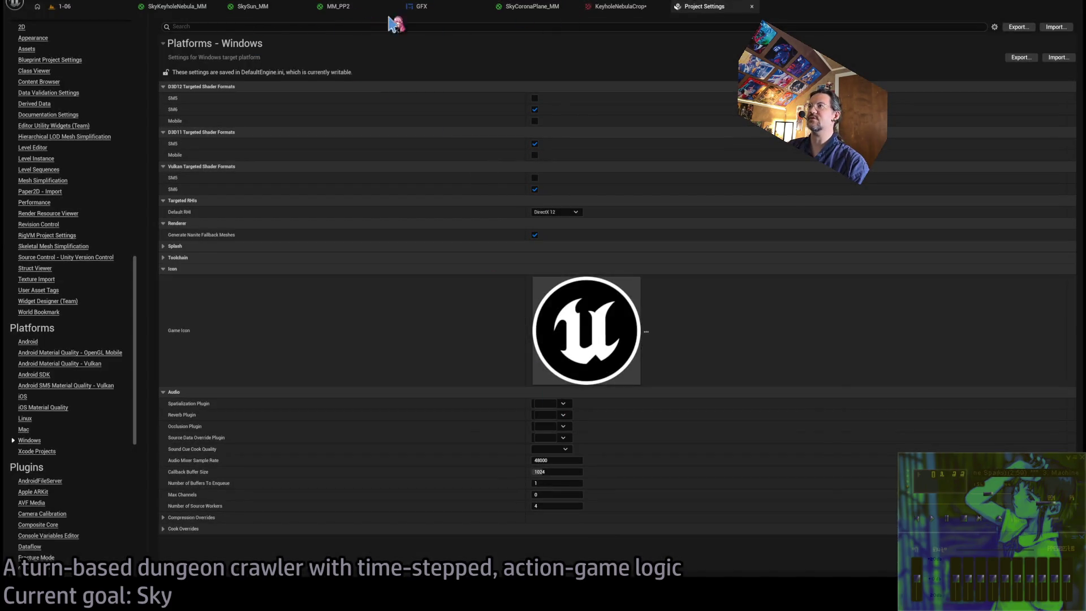
Check the KeyholeNebulaCrop texture's compression and glance back at the BC7 search results.
left_click(626, 8)
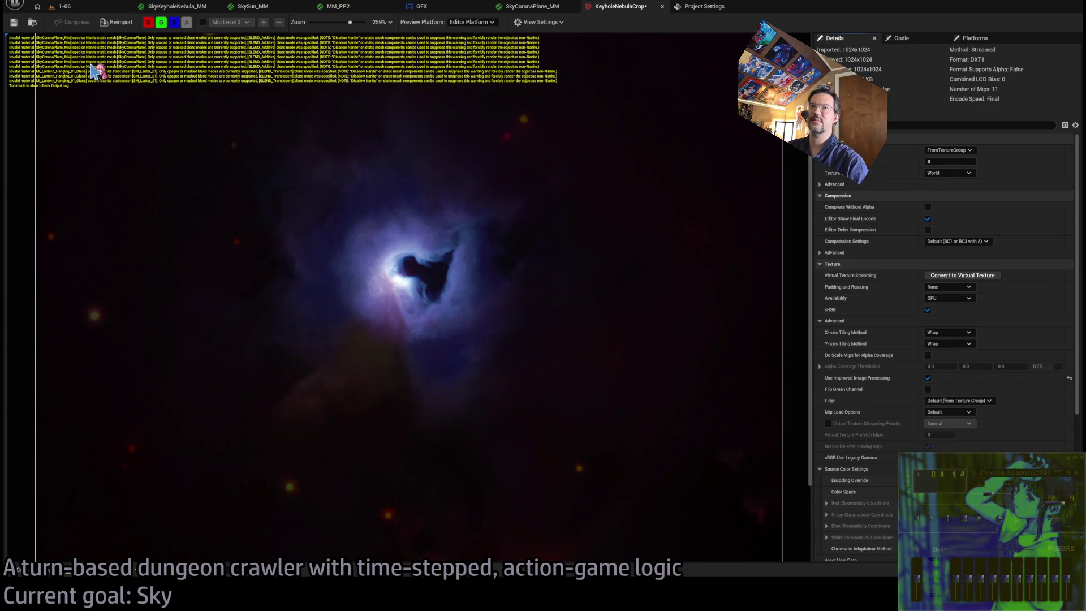
key("ctrl+Tab")
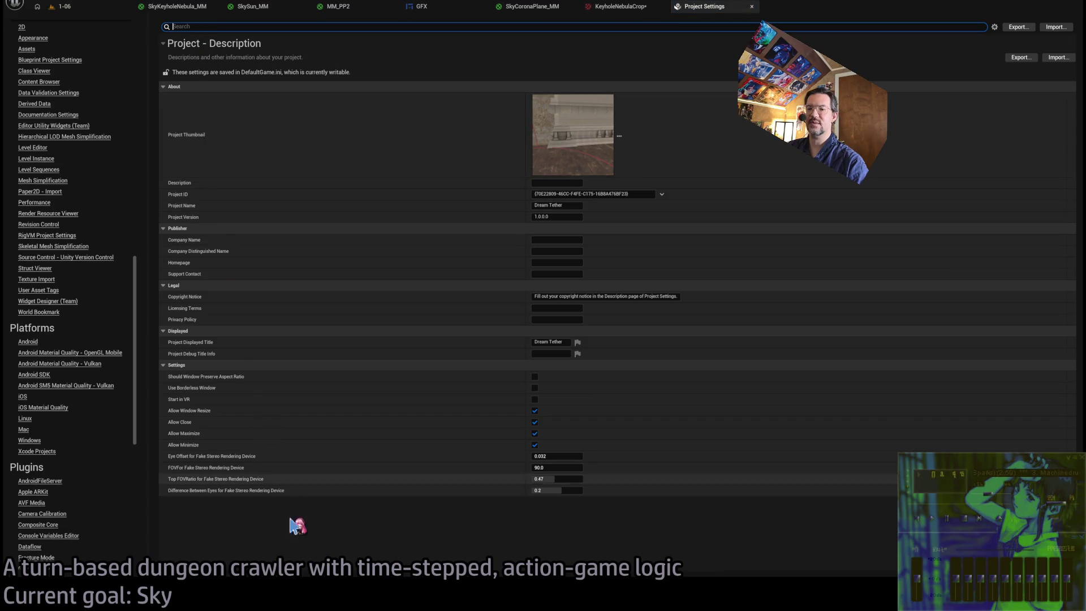
key("alt+Tab")
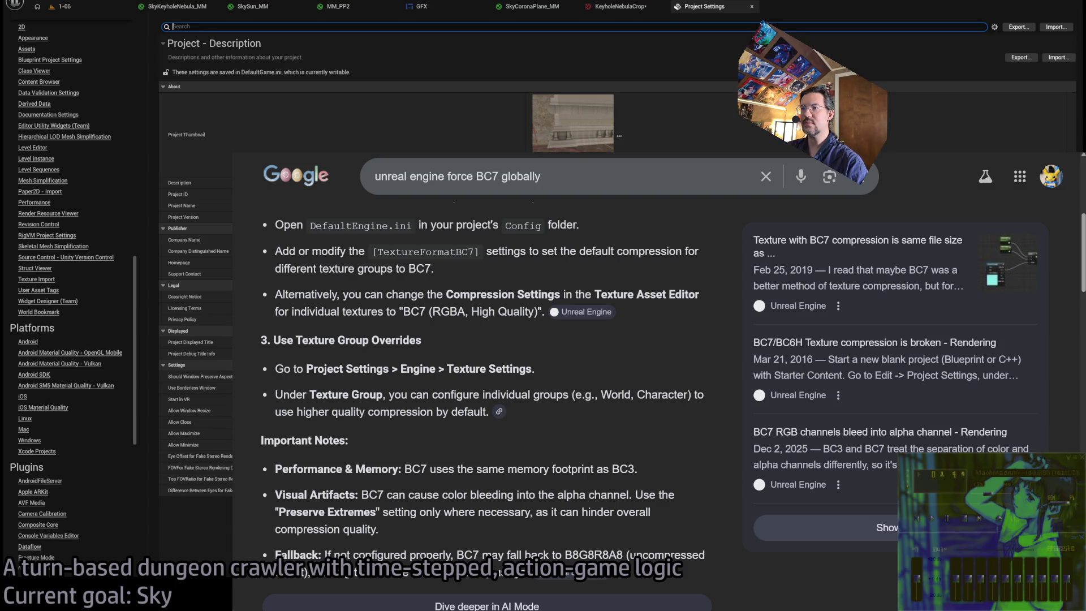
key("alt+Tab")
Open the Texture Encoding and Virtual Texture Pool pages in Project Settings.
scroll(51, 339, "up", 10)
scroll(53, 391, "up", 12)
scroll(79, 345, "down", 3)
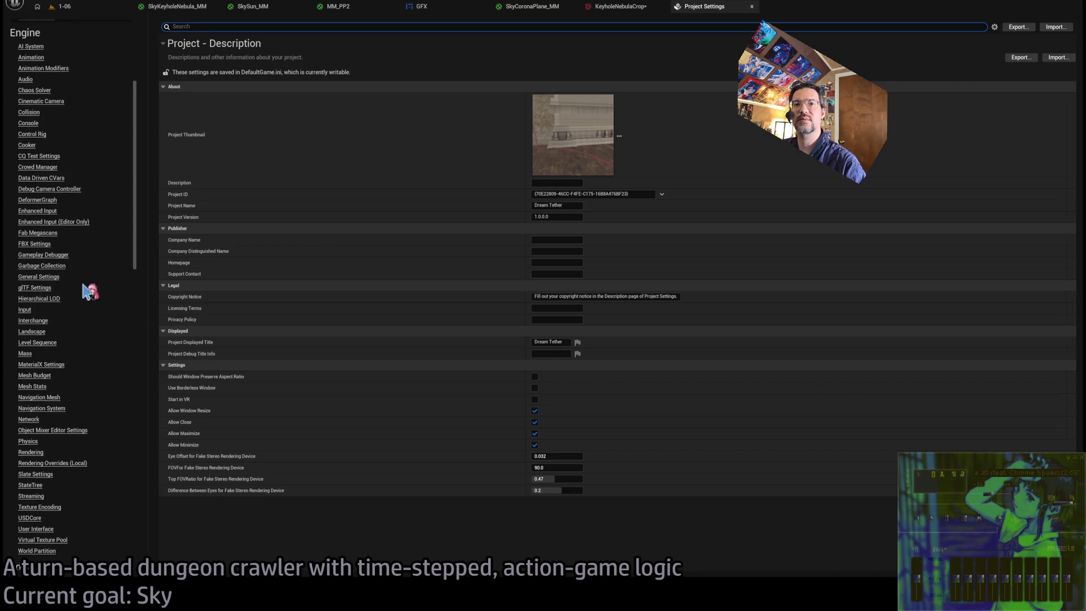
left_click(39, 507)
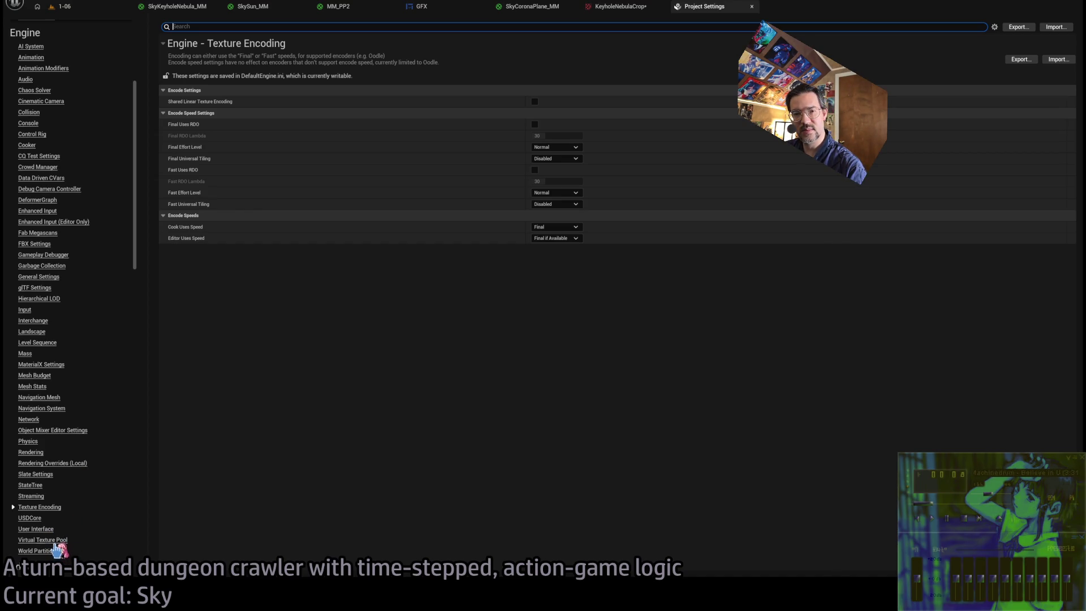
left_click(55, 540)
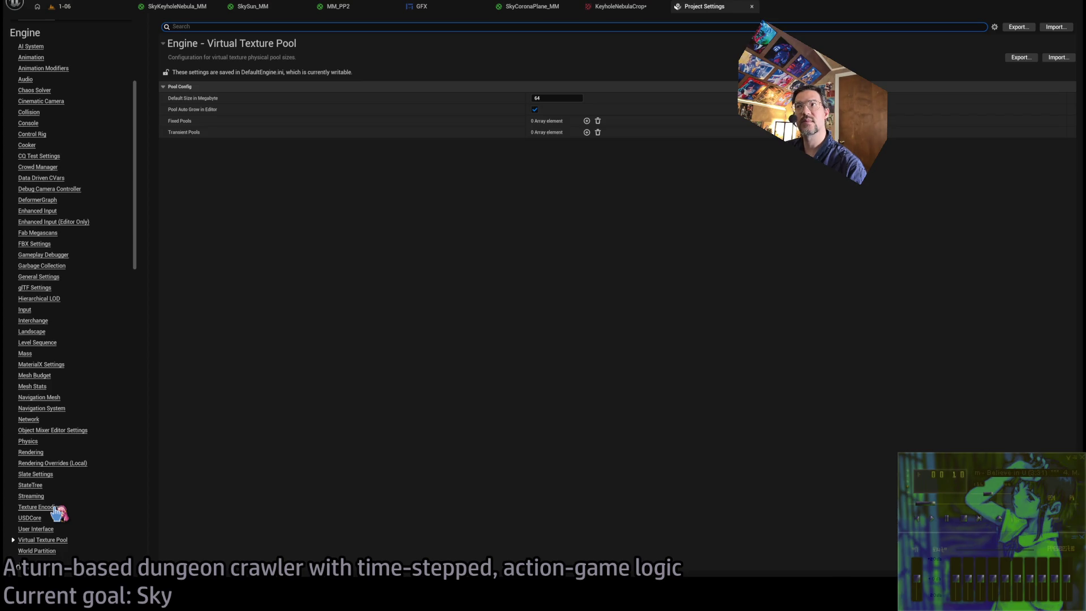
left_click(56, 507)
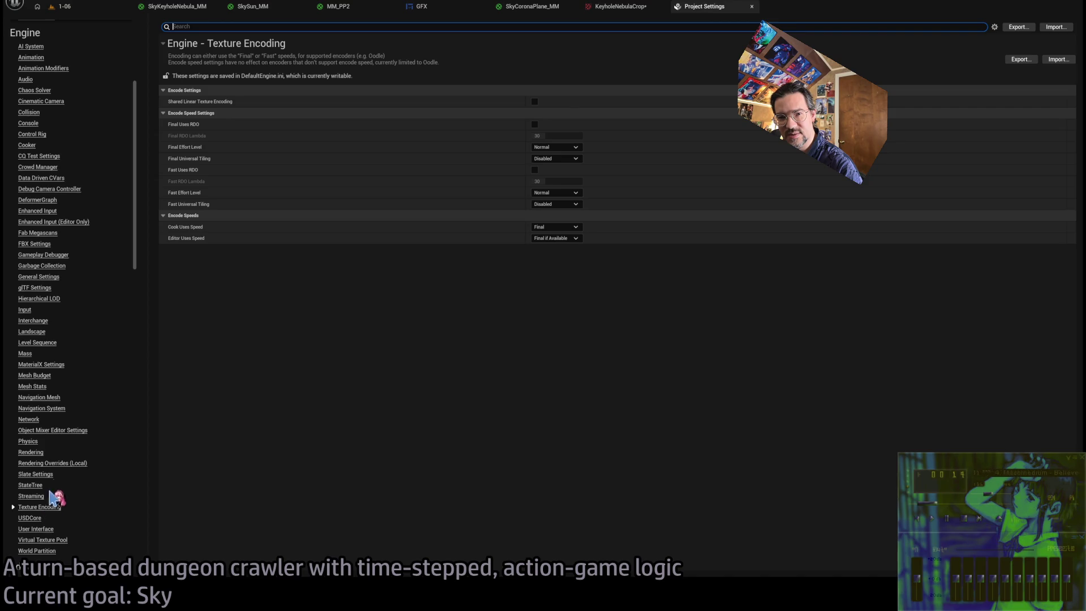
Filter all project settings sections for 'texture group', then clear the filter.
scroll(68, 452, "up", 5)
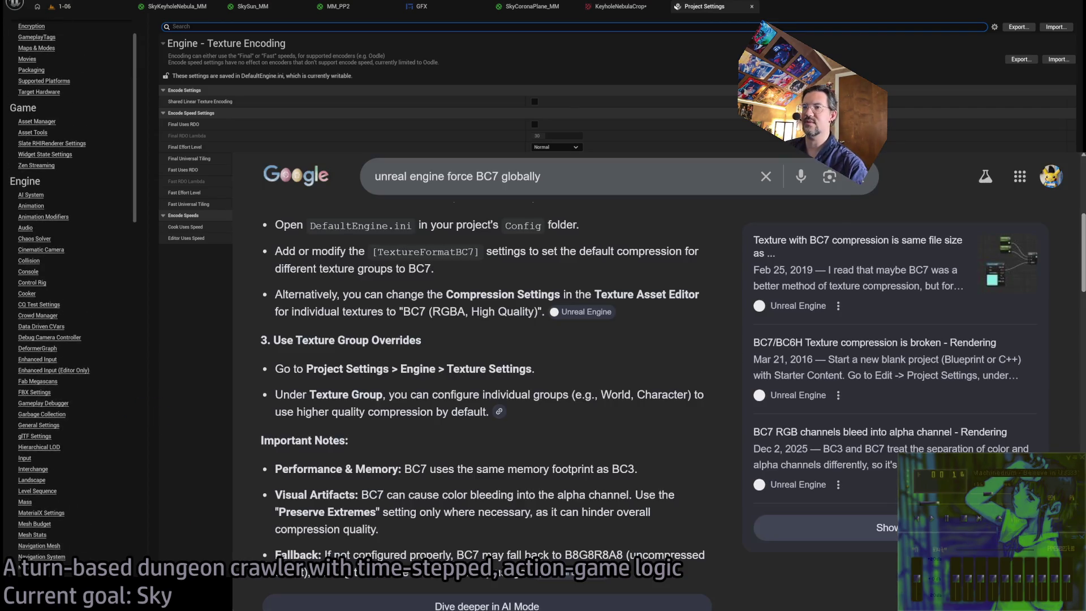
key("alt+Tab")
scroll(59, 312, "up", 2)
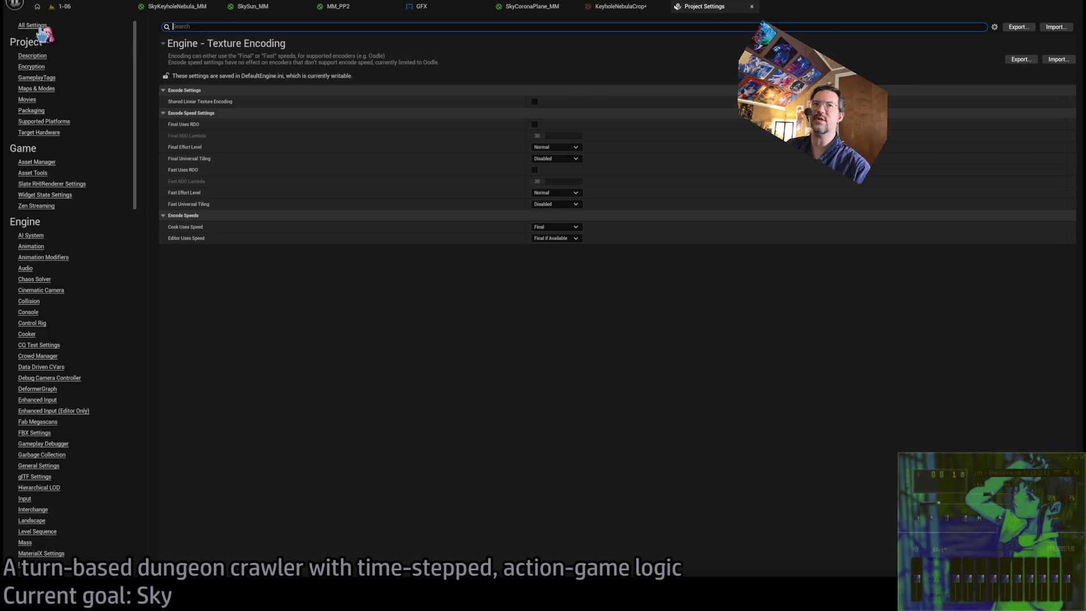
left_click(39, 26)
type("texture group")
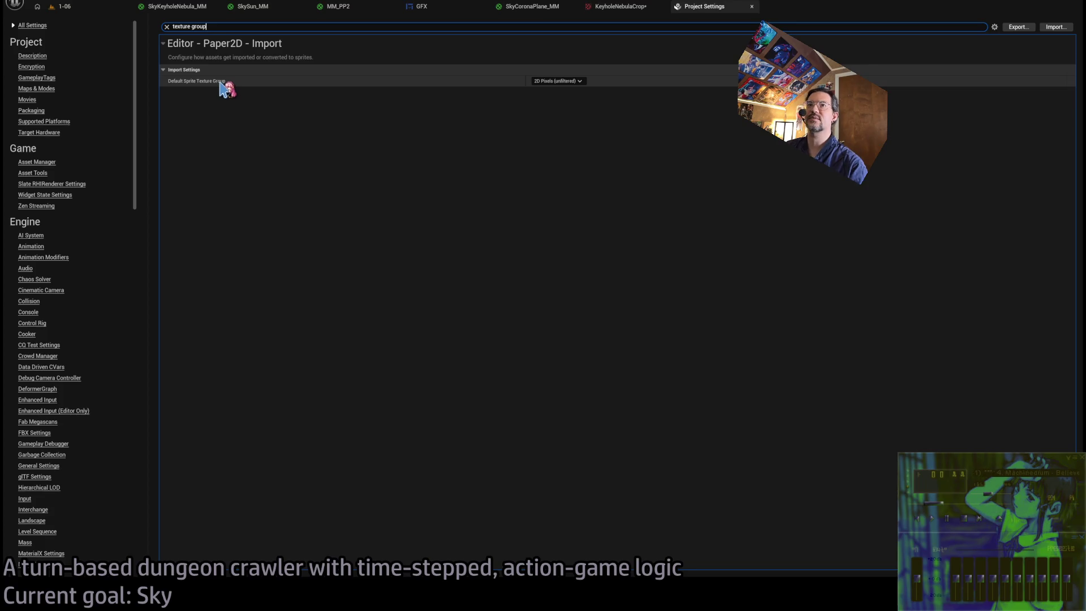
key("ctrl+a")
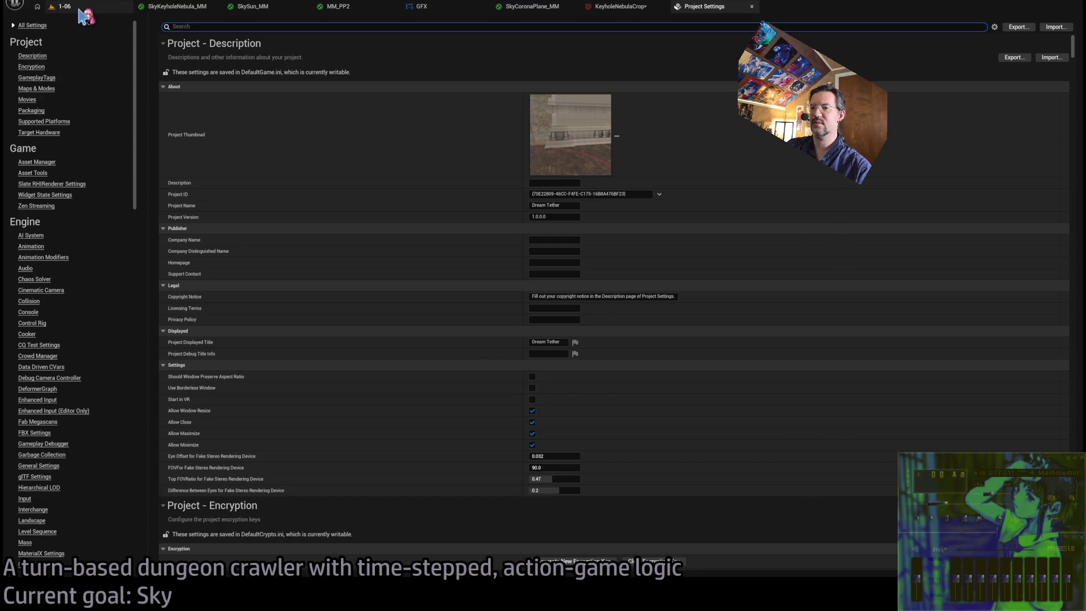
Google 'unreal engine texture groups' in a new browser tab.
key("alt+Tab")
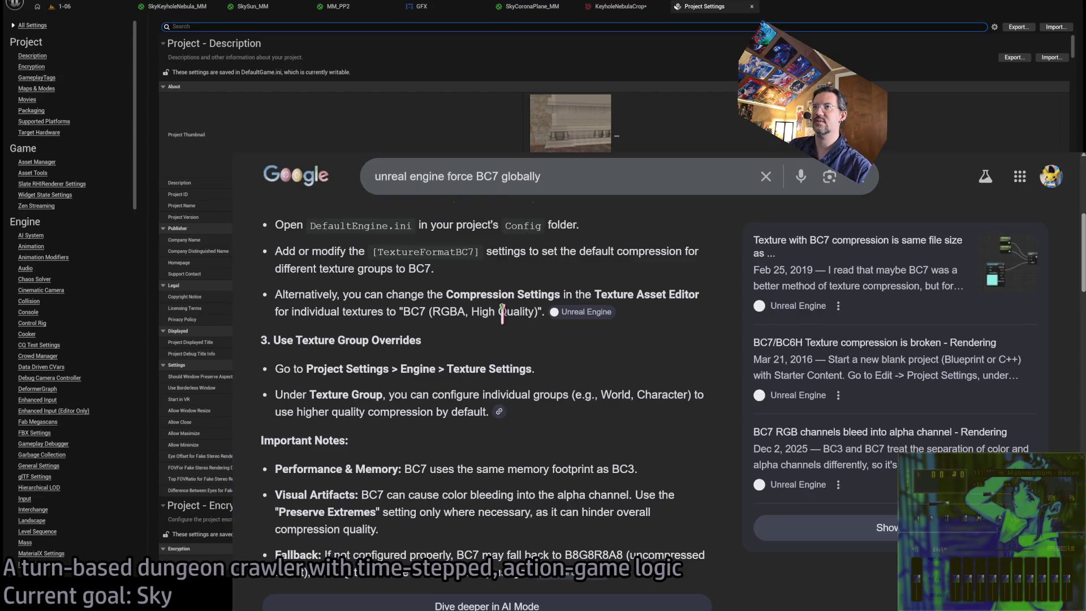
key("ctrl+t")
type("unreal engine texture groups")
key("Return")
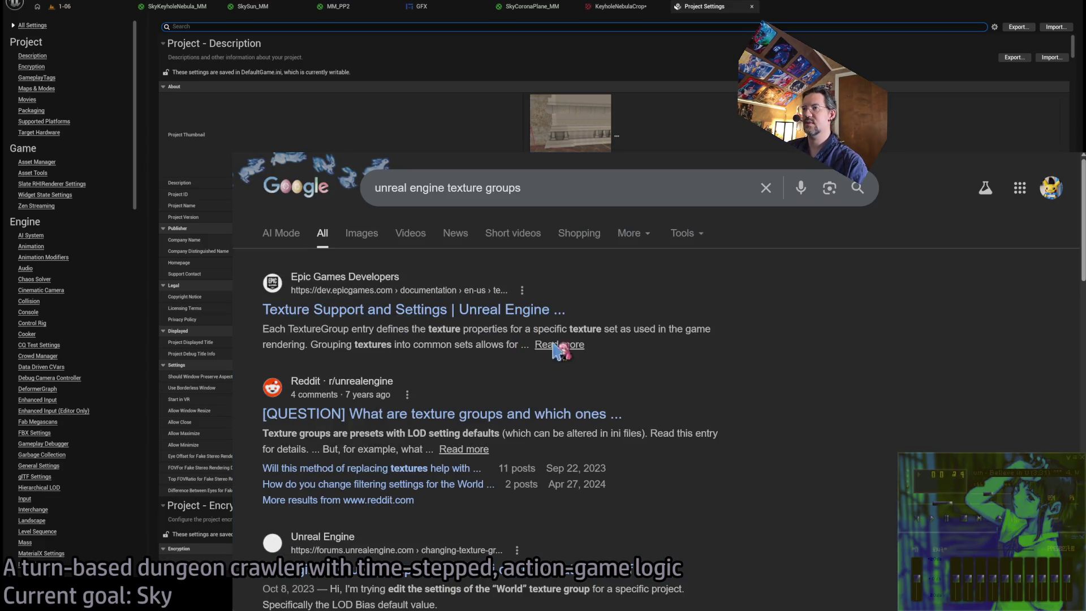
Open Epic's Texture Support and Settings page and find 'group' on it.
left_click(559, 345)
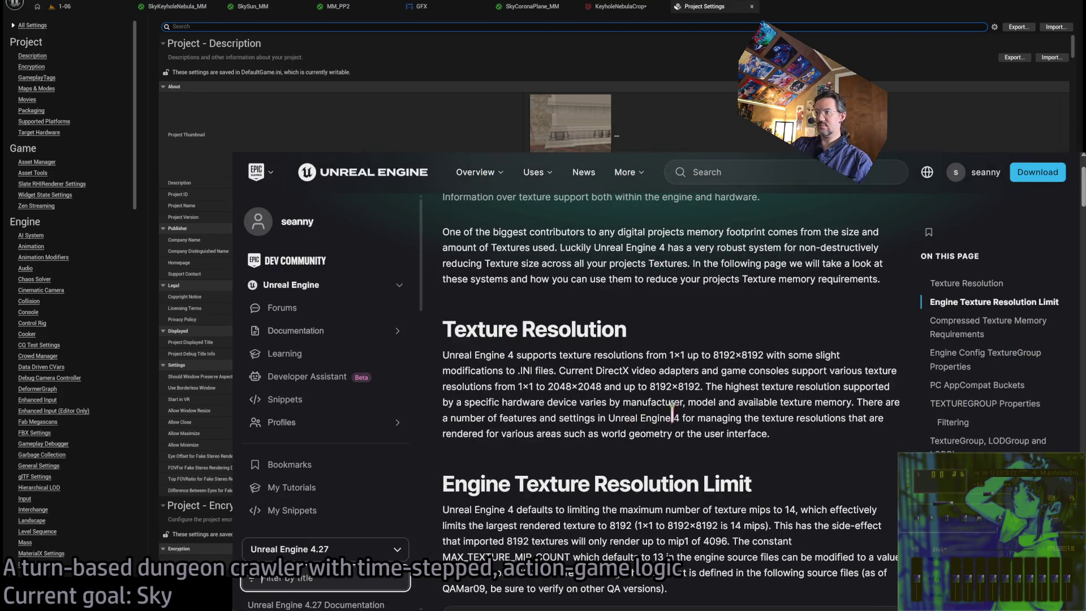
scroll(681, 413, "up", 2)
scroll(691, 422, "down", 5)
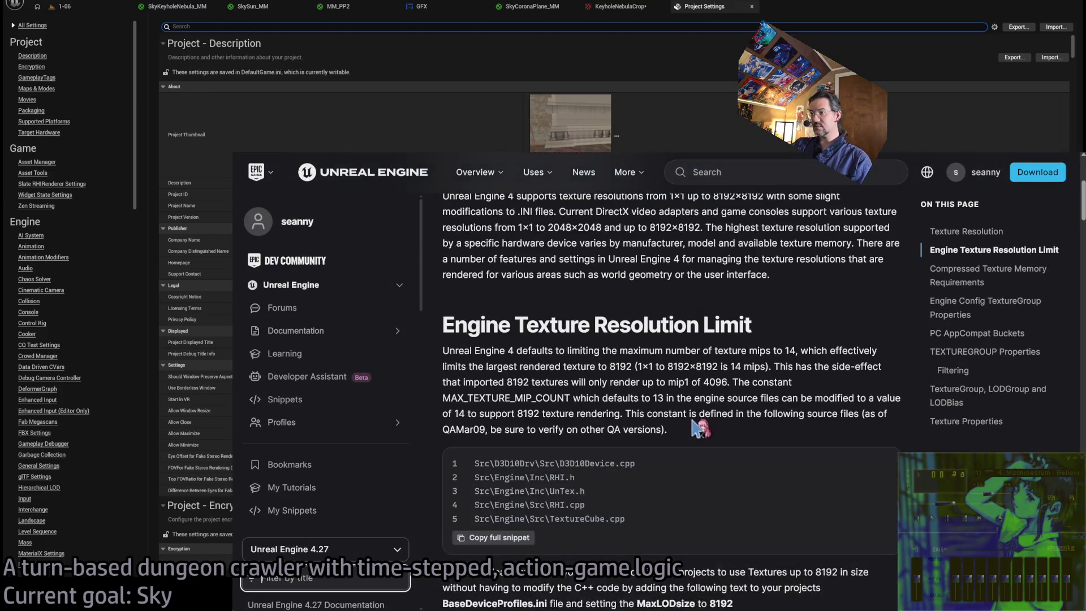
scroll(693, 423, "down", 3)
type("group")
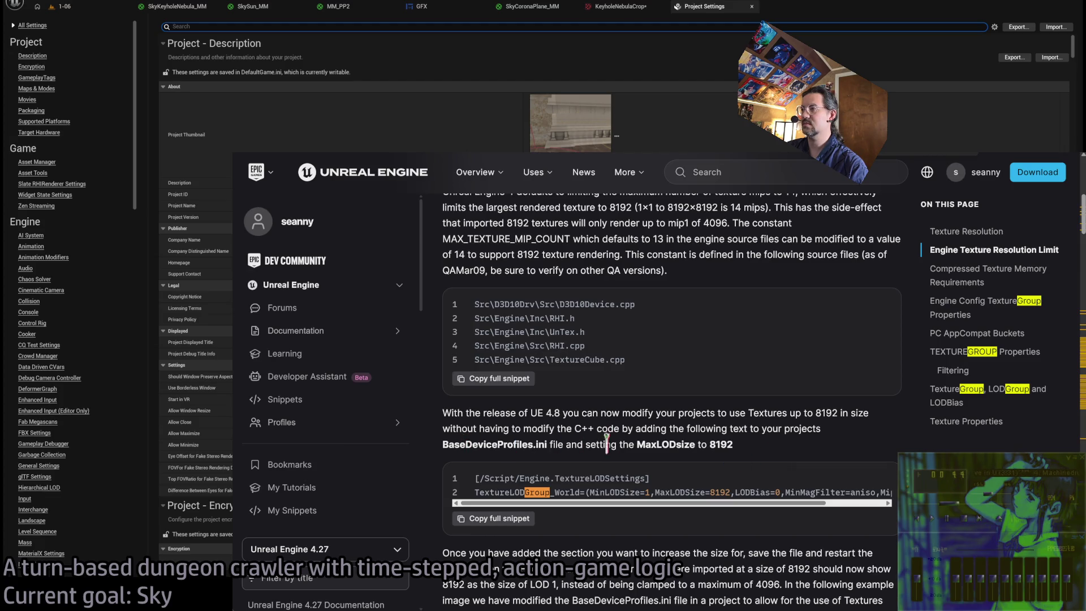
mouse_move(665, 503)
left_mouse_down()
mouse_move(847, 503)
mouse_move(588, 465)
left_mouse_up()
Read through the texture group documentation, then return to the results and switch back to Unreal.
scroll(722, 440, "down", 10)
scroll(636, 430, "down", 3)
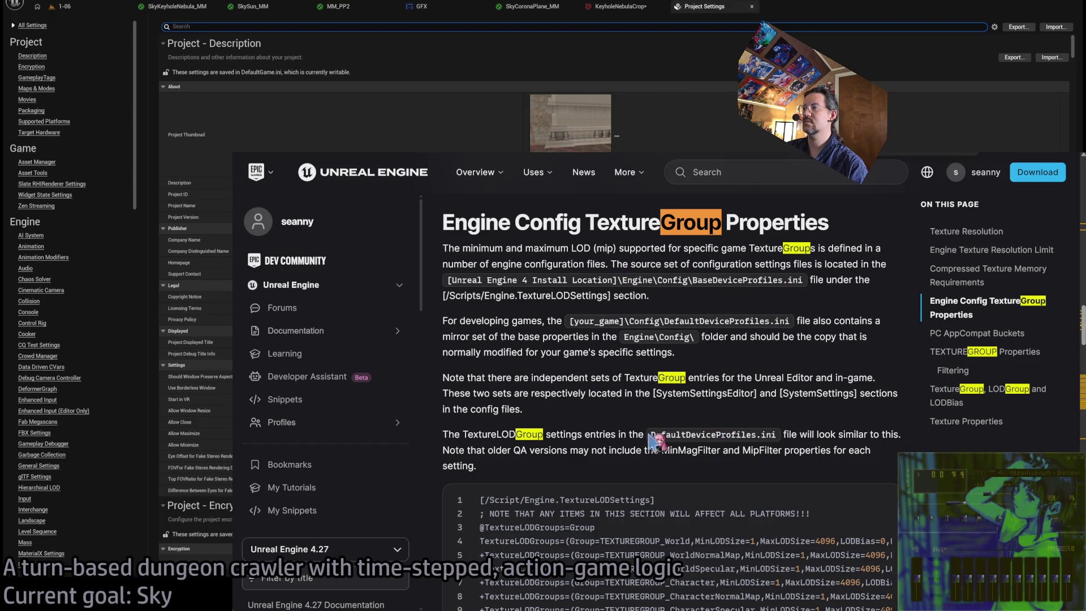
scroll(670, 378, "down", 3)
scroll(671, 377, "down", 3)
mouse_move(696, 563)
left_mouse_down()
mouse_move(819, 567)
mouse_move(498, 568)
left_mouse_up()
scroll(728, 447, "down", 10)
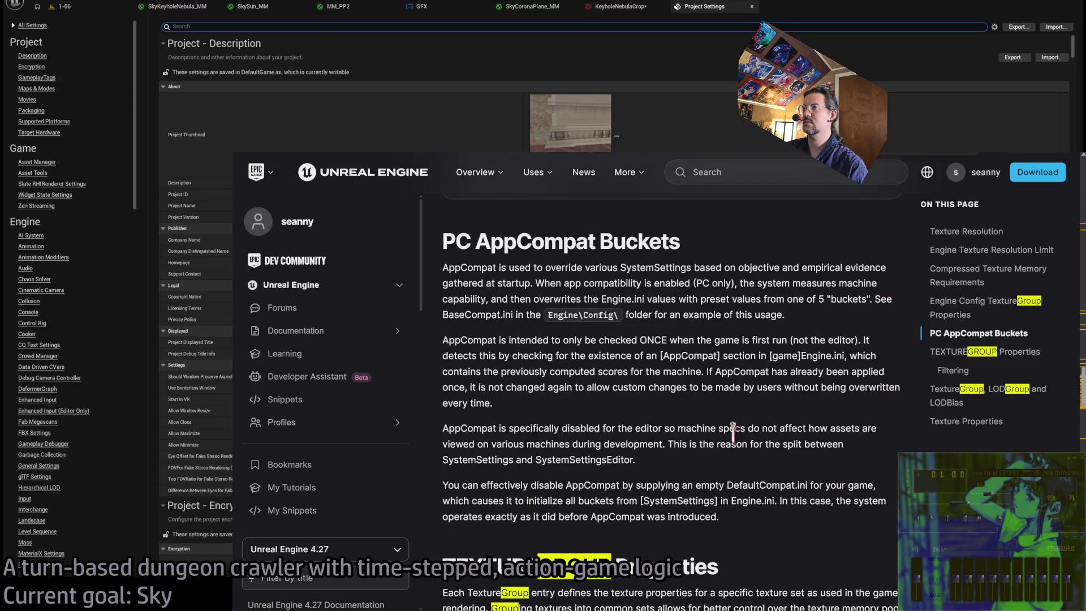
scroll(732, 439, "down", 3)
scroll(733, 439, "down", 7)
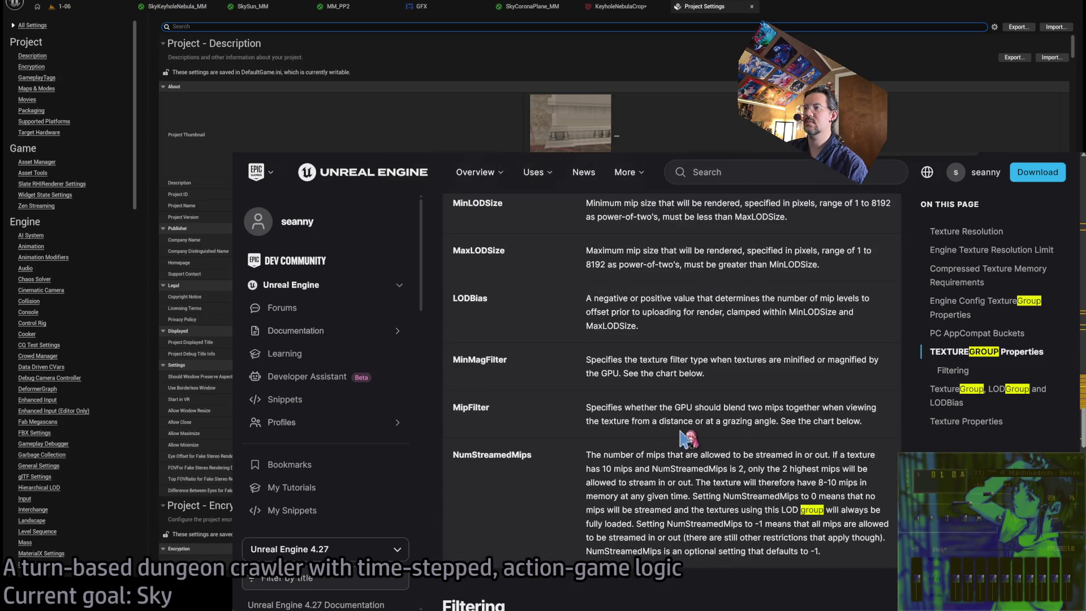
scroll(685, 438, "down", 9)
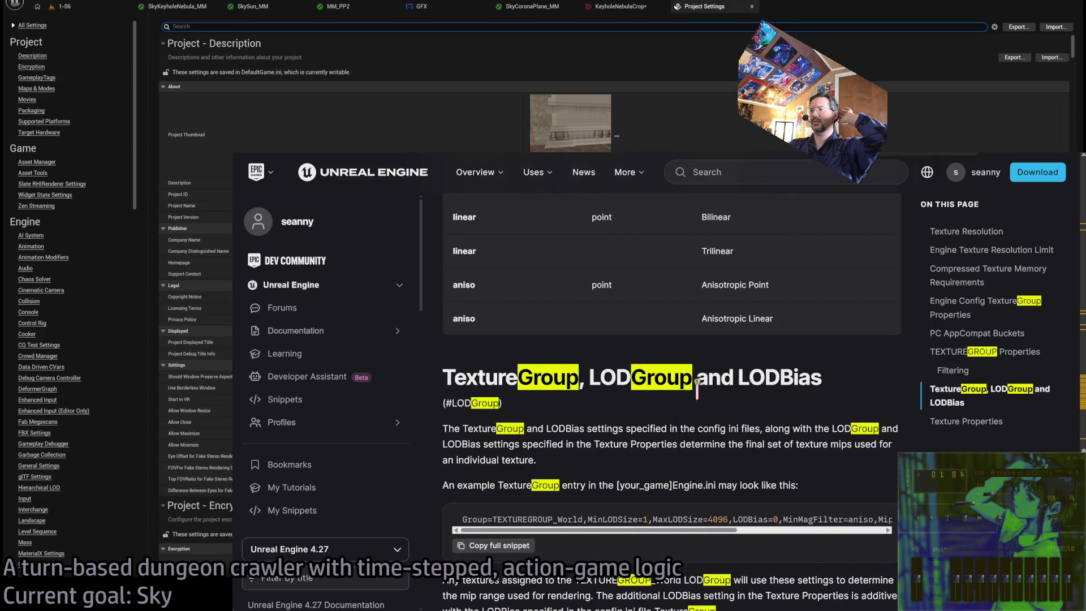
scroll(697, 389, "down", 15)
scroll(656, 368, "up", 14)
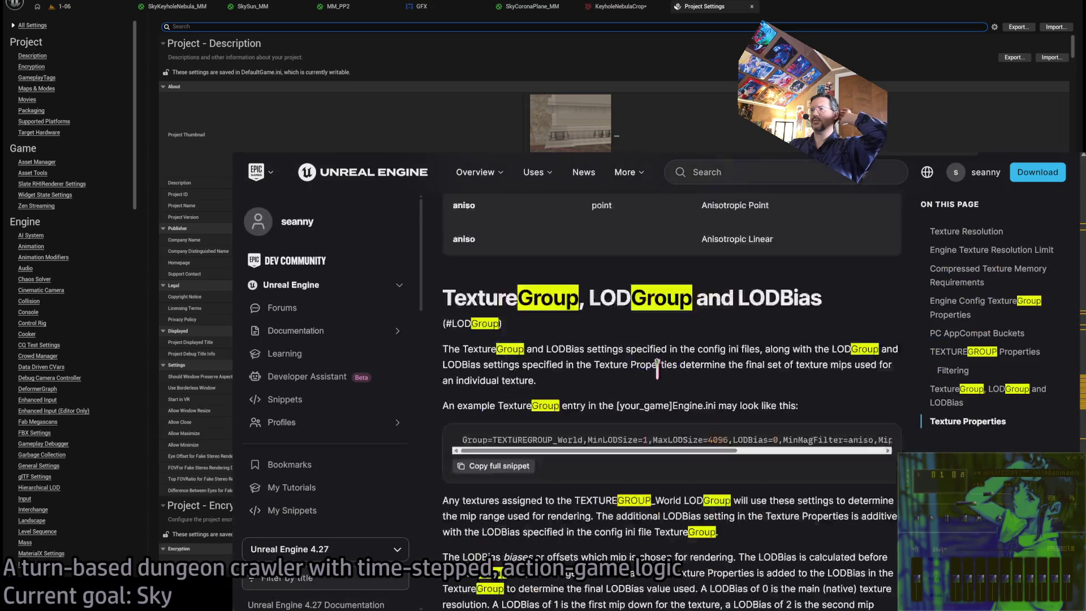
scroll(656, 368, "up", 5)
key("alt+Left")
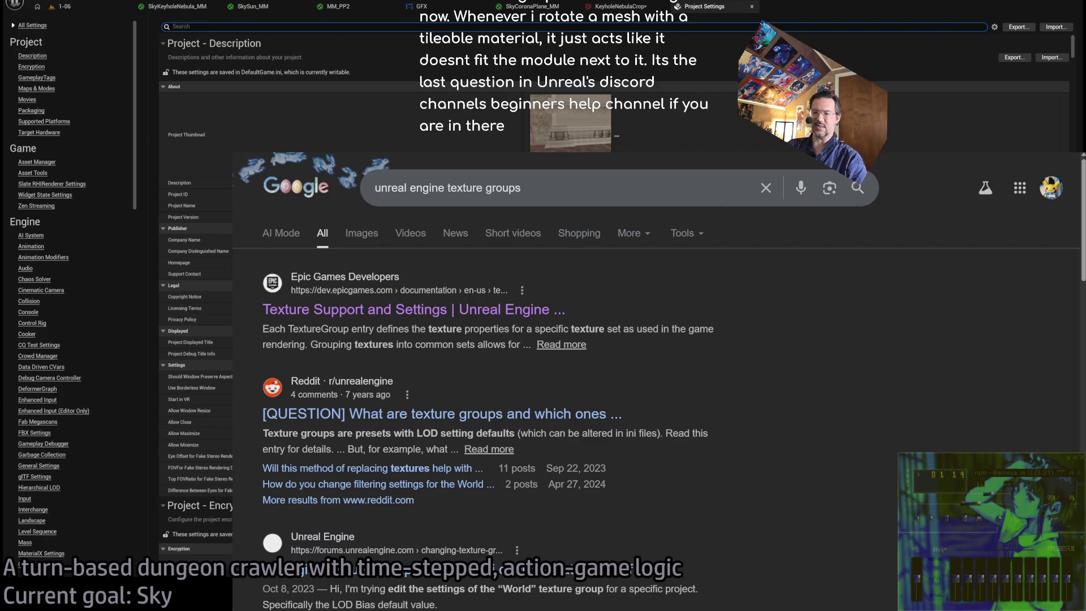
key("alt+Tab")
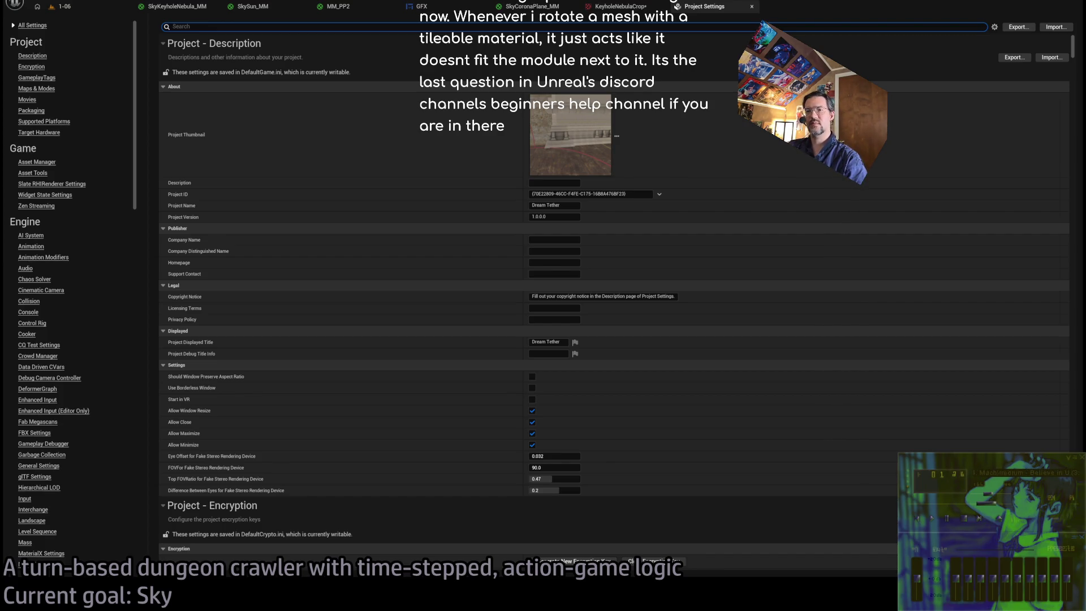
Open SkyKeyholeNebula_MM and filter its material Details down to Tangent Space Normal.
left_click(62, 6)
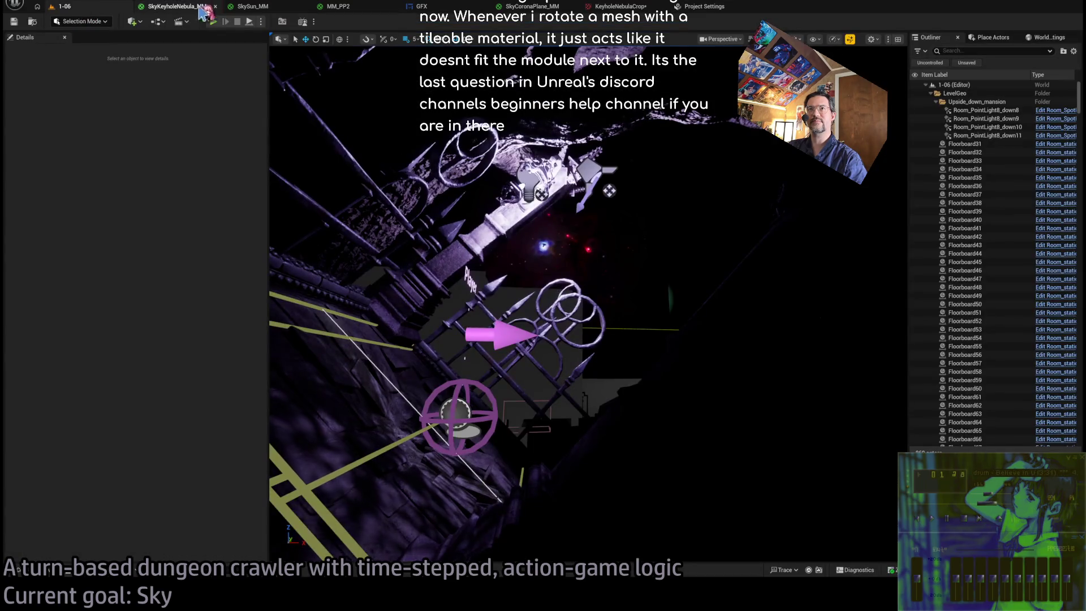
left_click(192, 8)
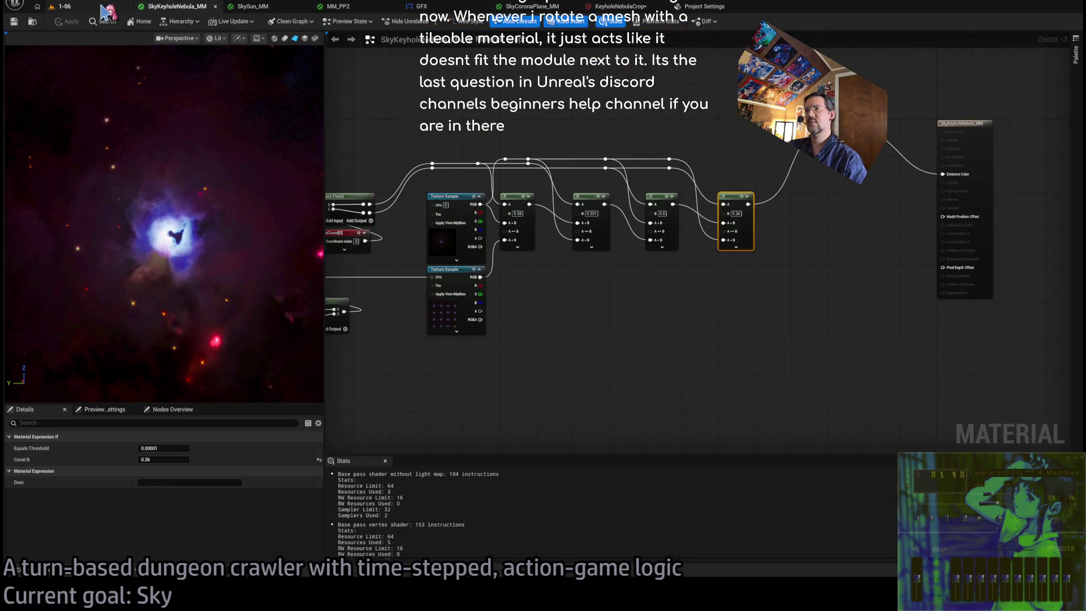
left_click(942, 123)
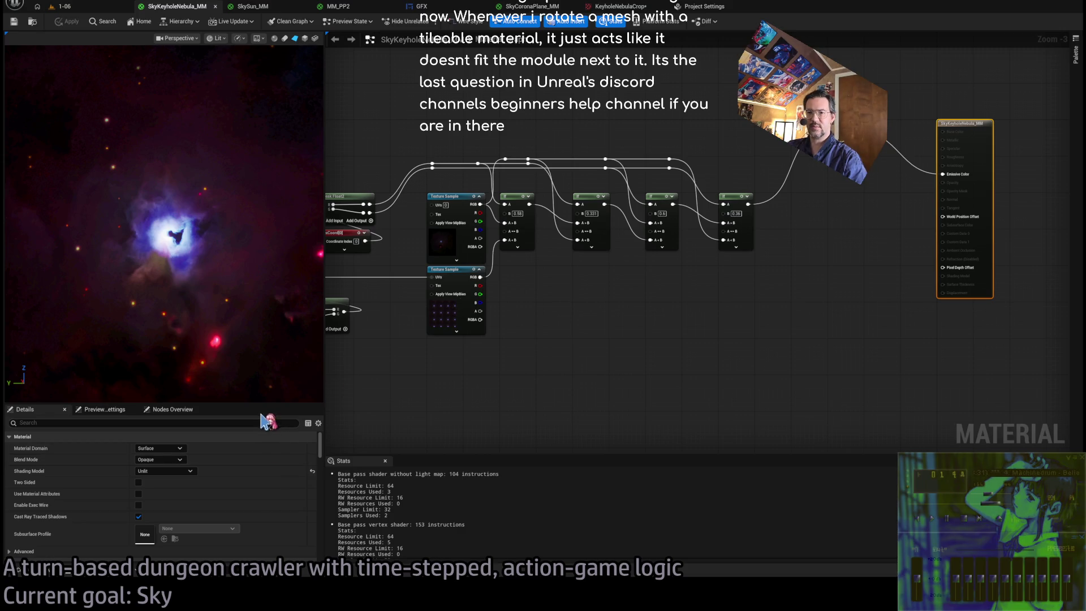
left_click_drag(231, 403, 230, 168)
left_click(186, 188)
type("tang")
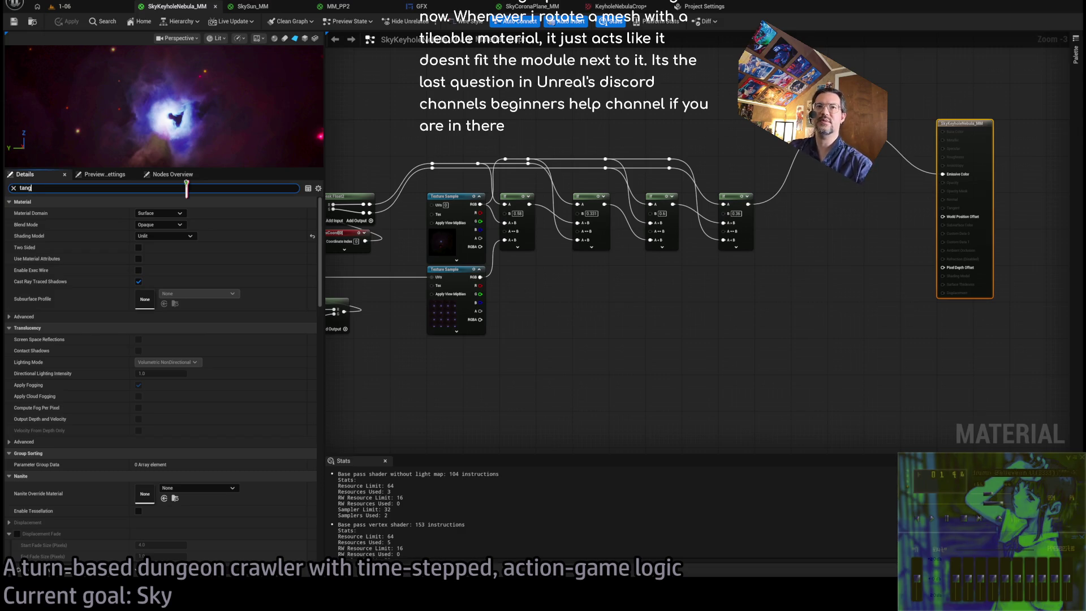
type("et")
key("BackSpace")
key("BackSpace")
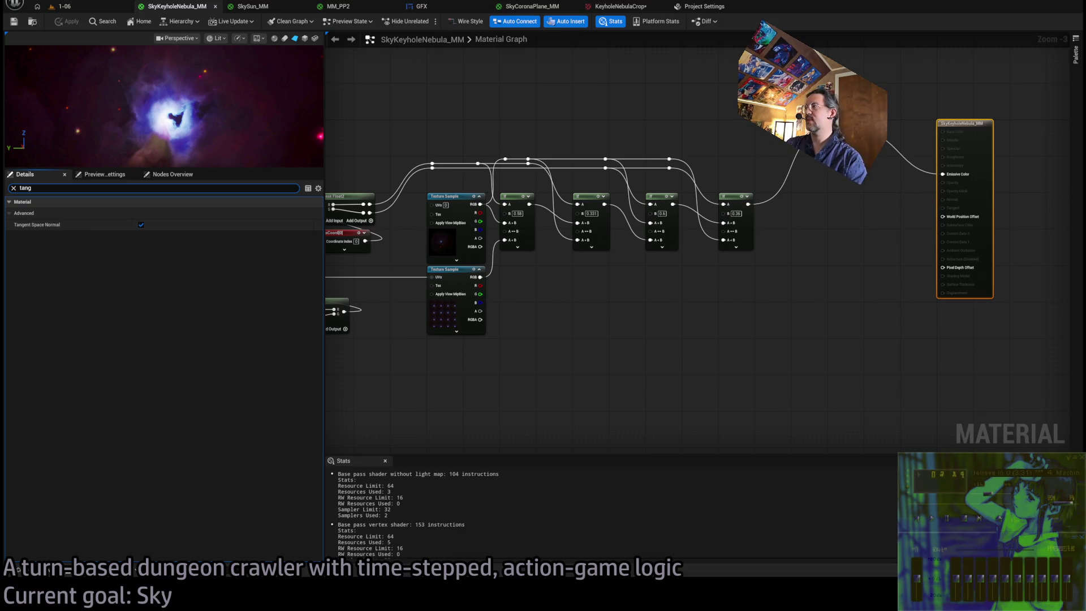
Move the whole nebula material node chain higher on the canvas.
scroll(729, 322, "down", 2)
left_click_drag(466, 181, 831, 424)
scroll(835, 305, "up", 3)
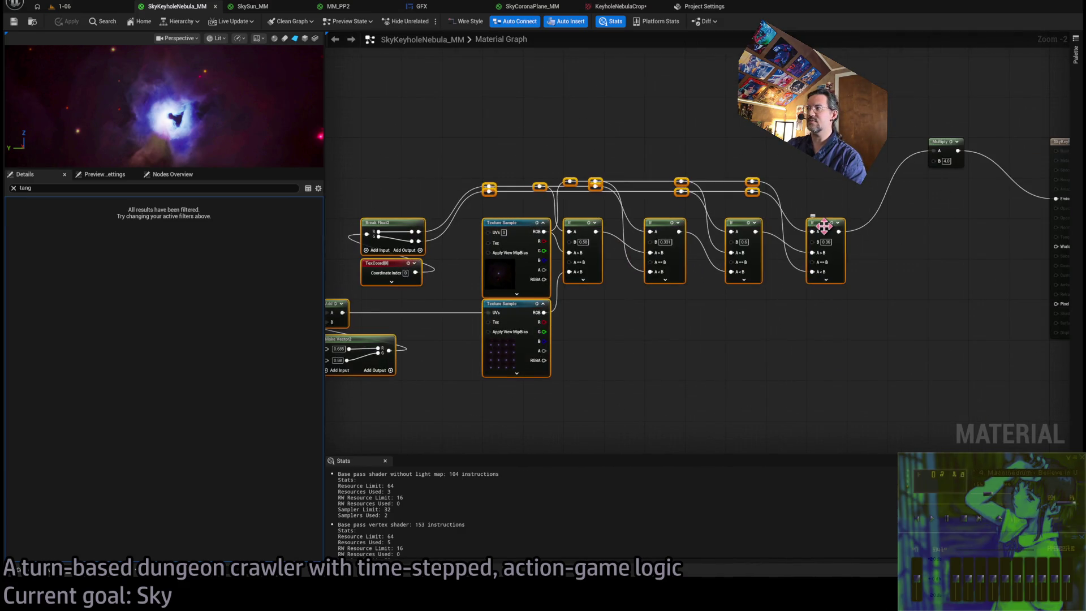
mouse_move(824, 226)
left_mouse_down()
mouse_move(823, 149)
mouse_move(833, 145)
left_mouse_up()
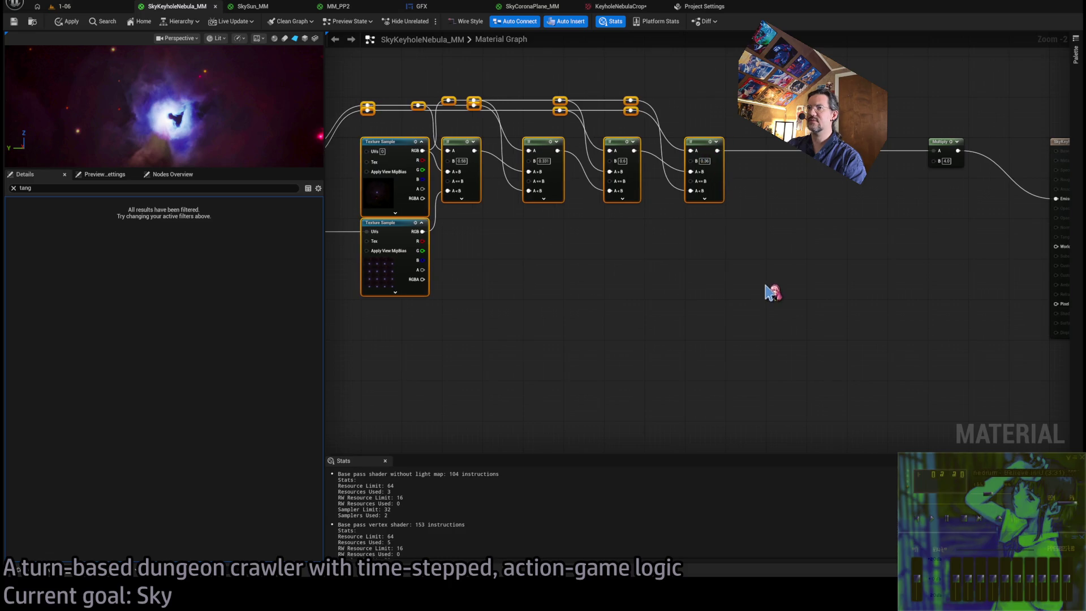
left_click(824, 332)
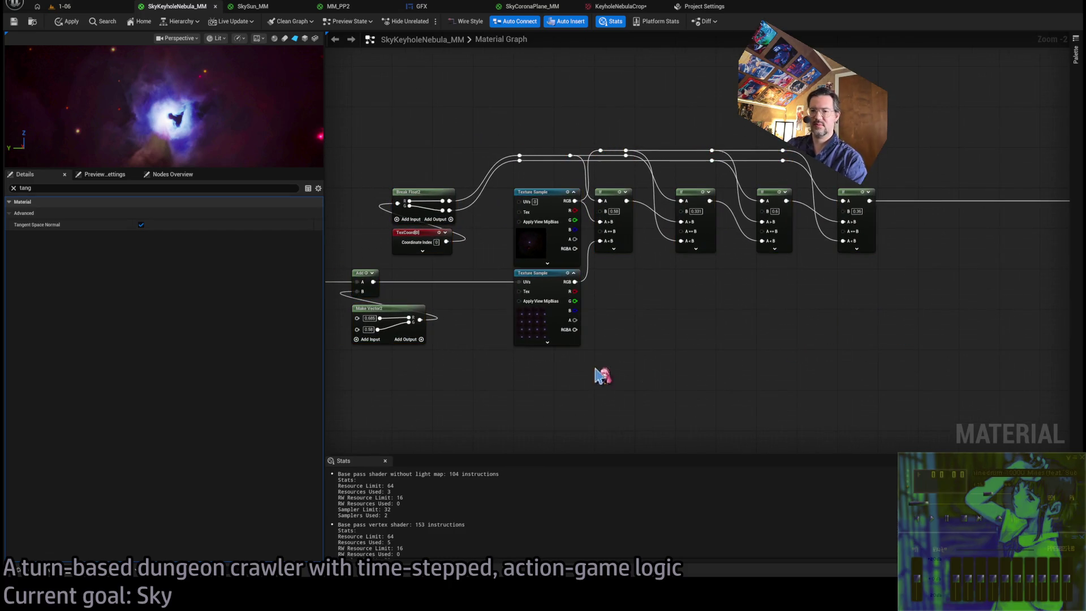
Shift the TexCoord, Add and Make Vector2 nodes right, nearer the Texture Samples, then return to the search results.
mouse_move(664, 354)
left_mouse_down()
mouse_move(877, 334)
mouse_move(722, 307)
left_mouse_up()
left_click_drag(605, 384, 384, 257)
left_click_drag(516, 266, 560, 273)
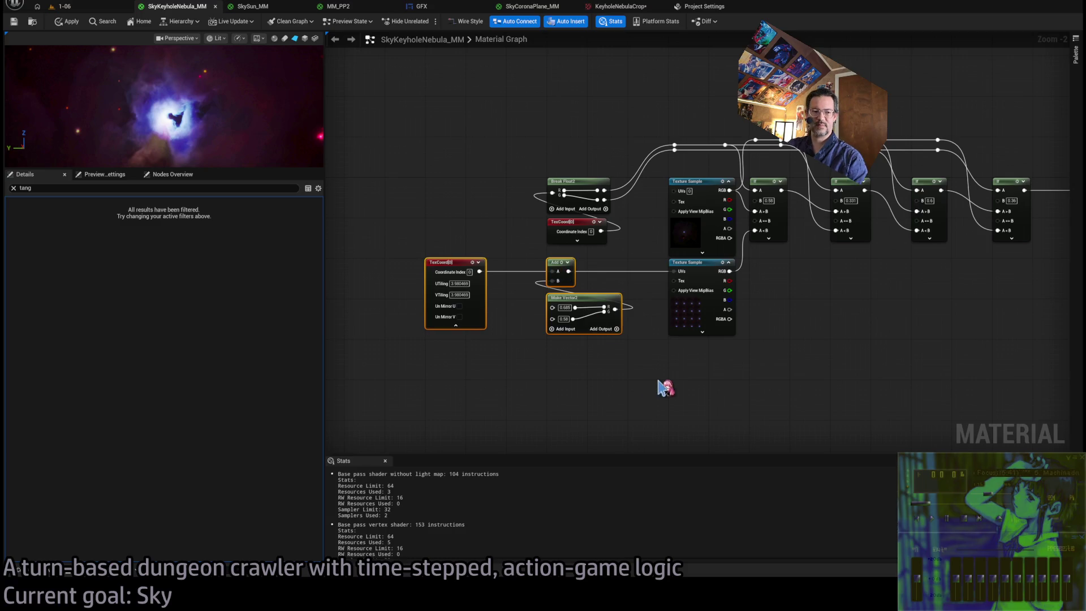
key("Home")
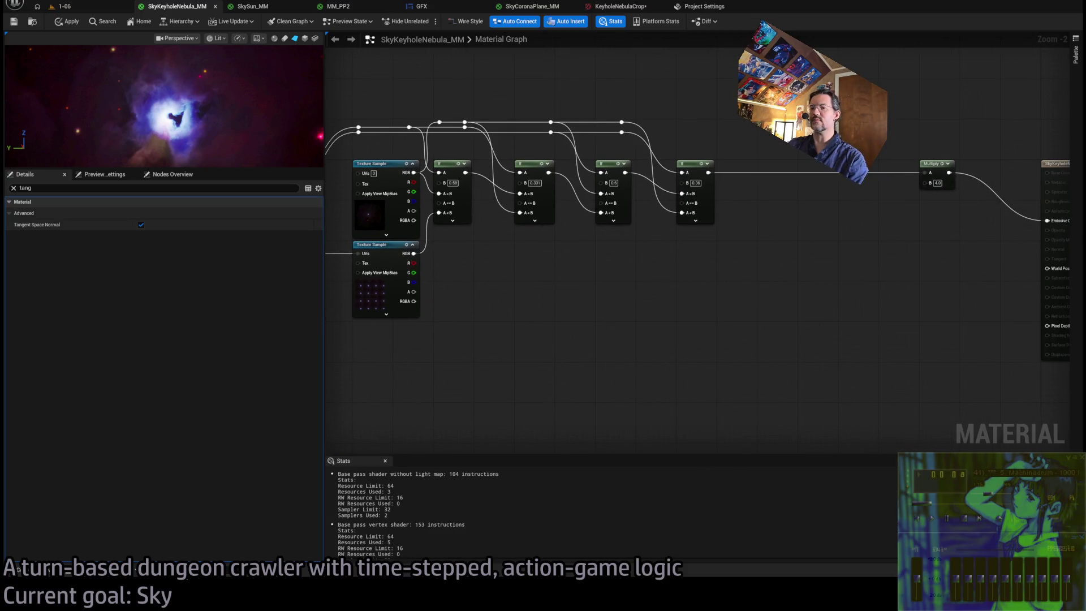
key("alt+Tab")
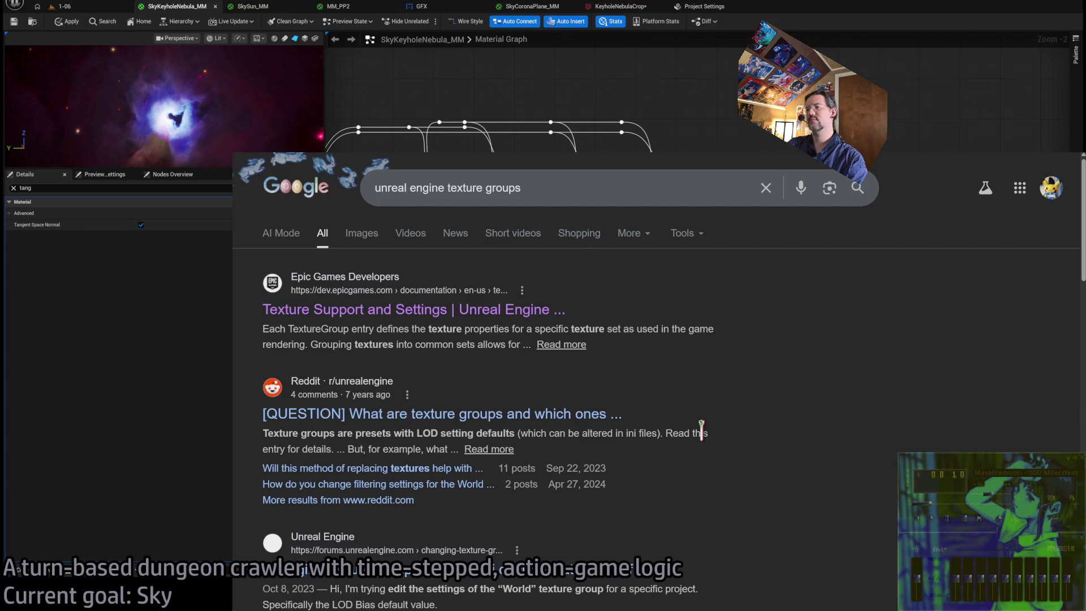
Scroll through the texture-group results, then go back to the force BC7 globally answer.
scroll(701, 431, "down", 5)
scroll(683, 423, "down", 1)
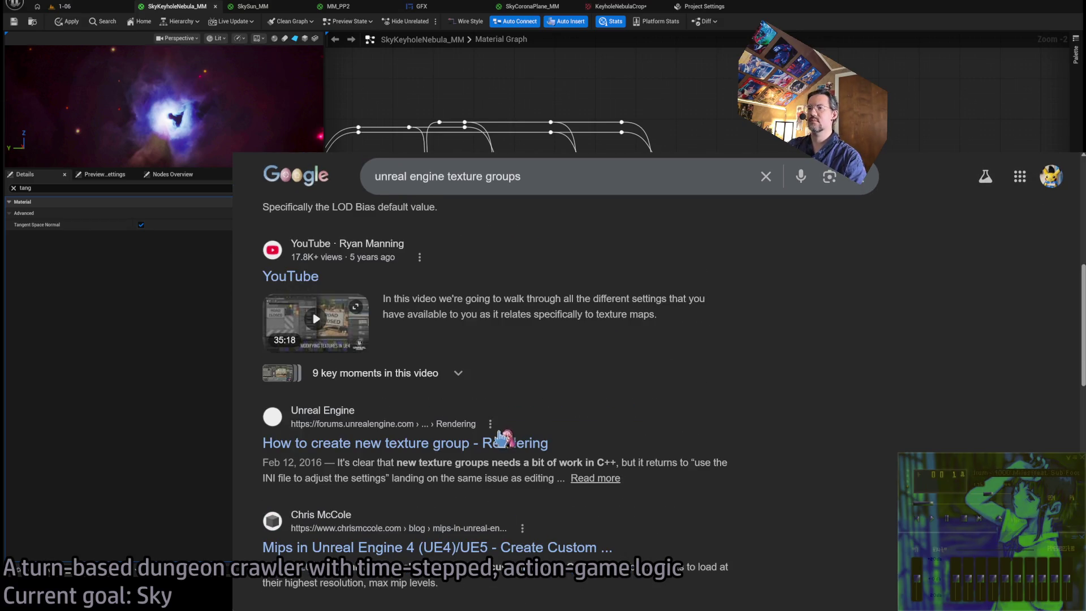
scroll(505, 447, "down", 3)
scroll(566, 447, "down", 4)
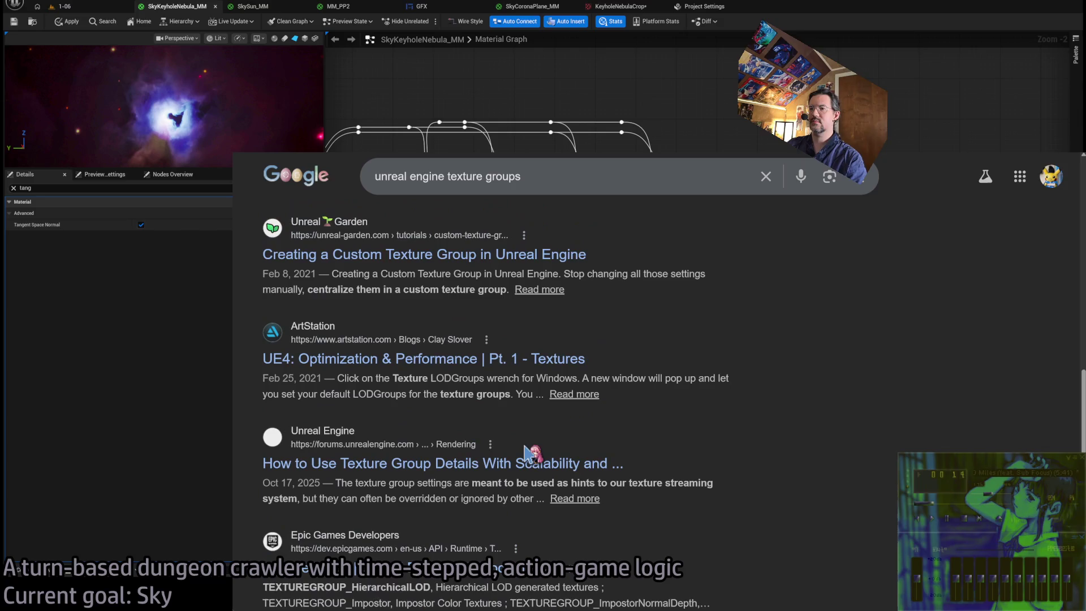
scroll(653, 413, "down", 5)
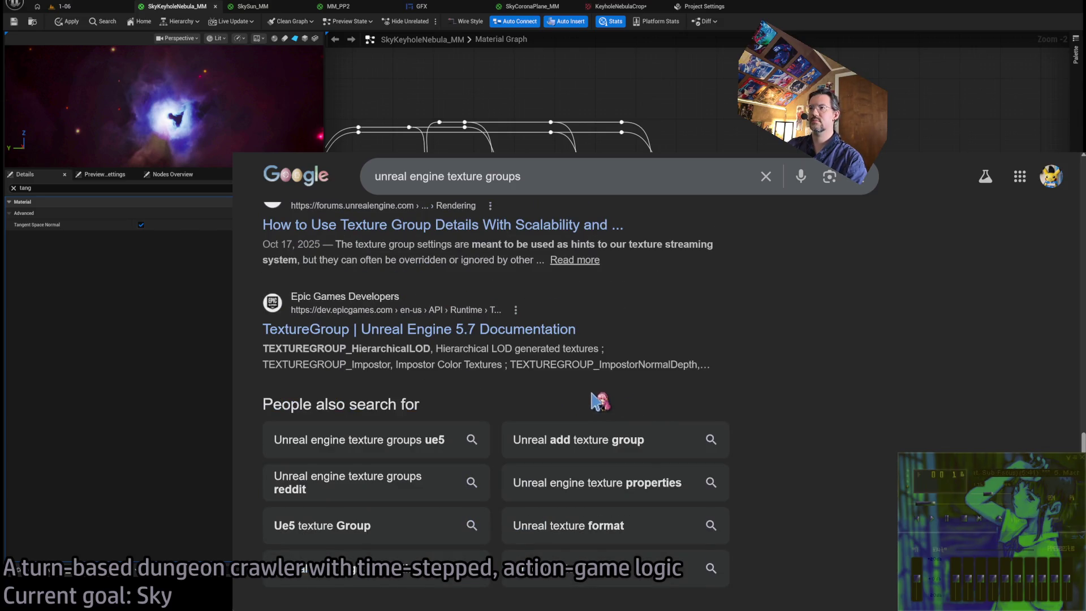
scroll(604, 384, "up", 10)
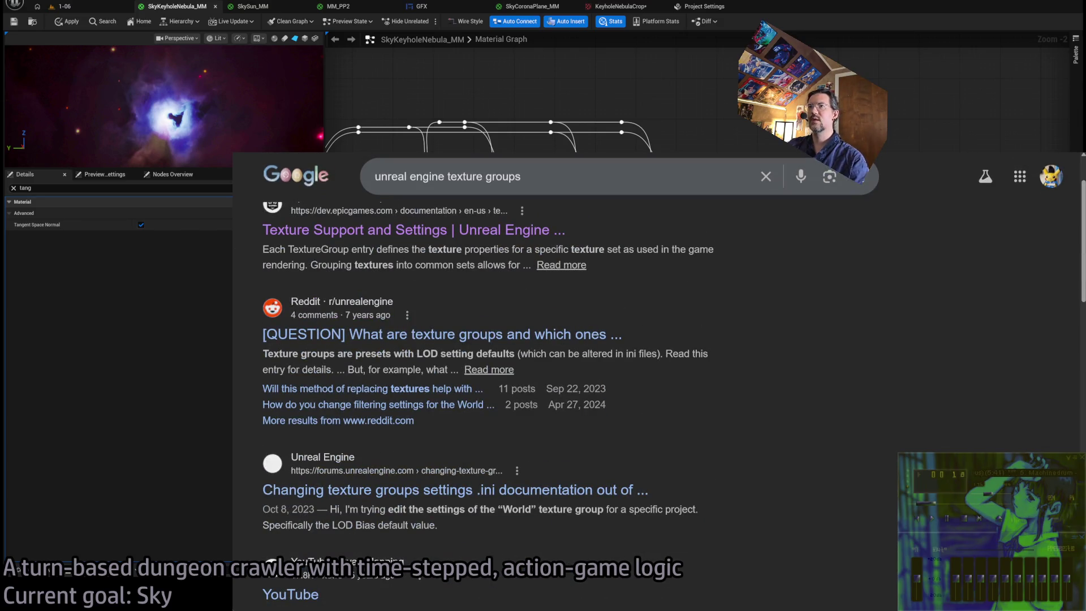
key("alt+Left")
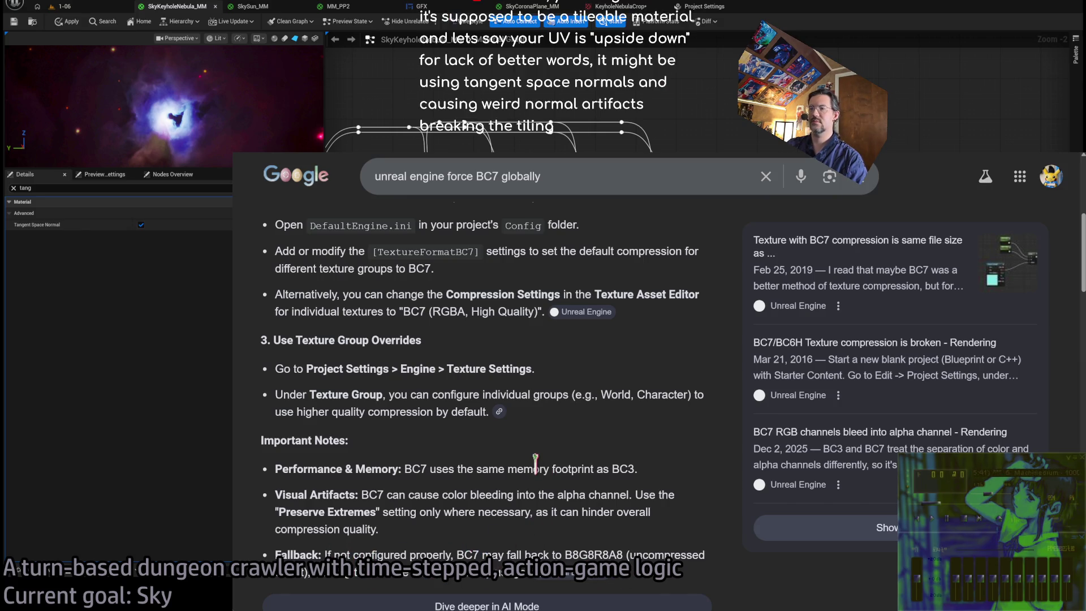
Highlight the DefaultEngine.ini file name in the answer and leave the browser.
scroll(537, 458, "up", 3)
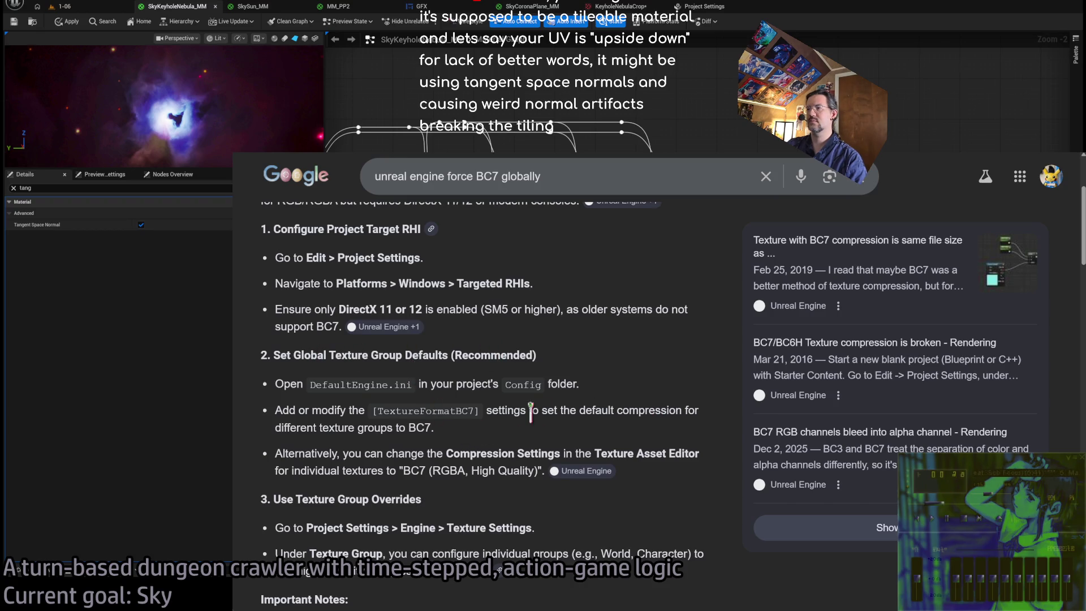
double_click(351, 387)
left_click_drag(351, 387, 397, 387)
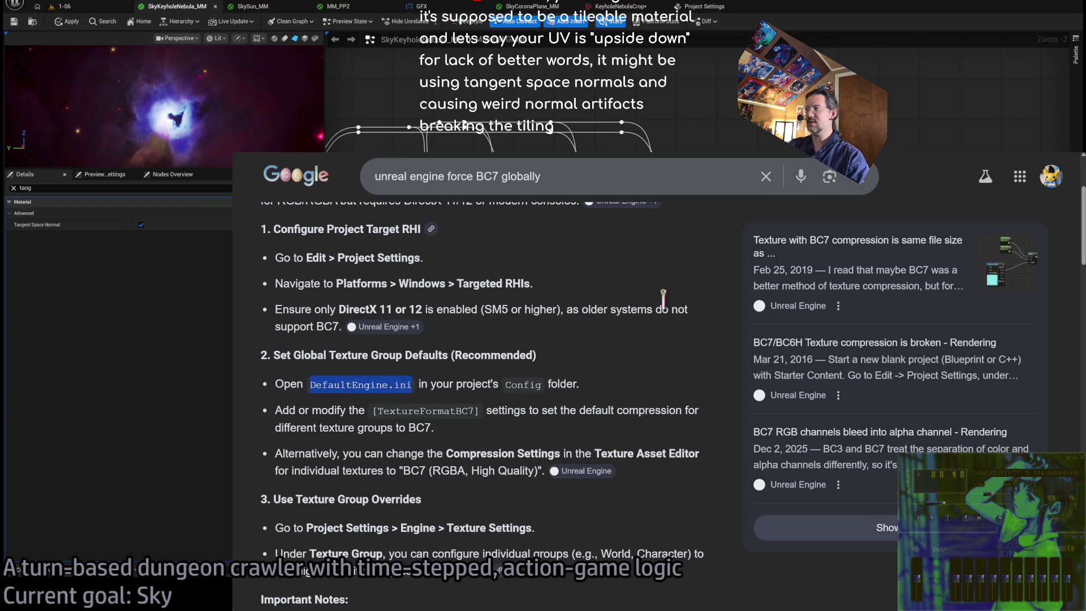
key("alt+Tab")
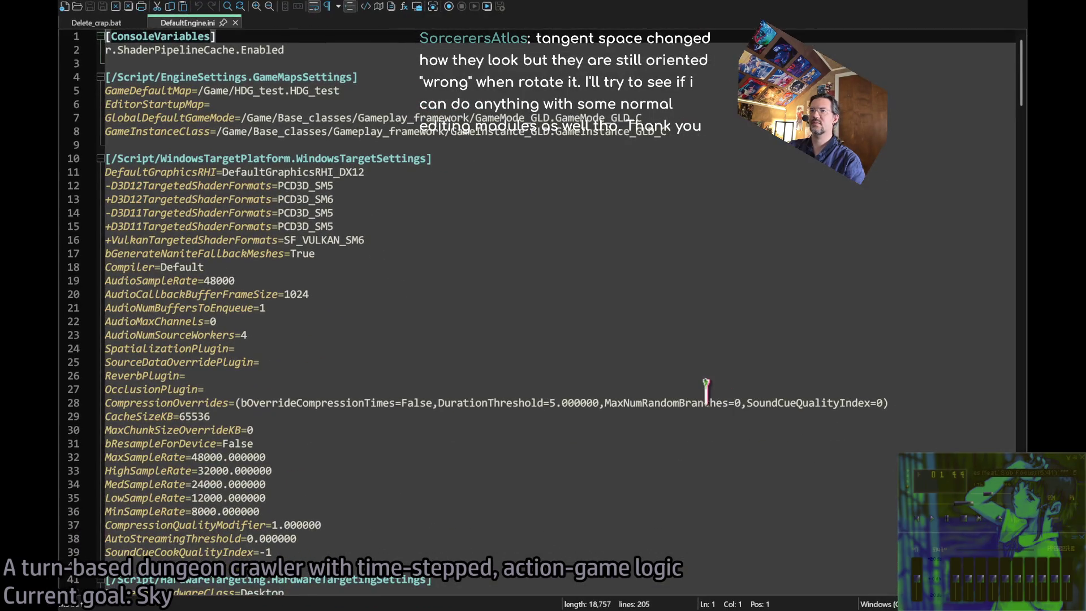
Scroll down DefaultEngine.ini past its RendererSettings, Engine and CollisionProfile sections.
scroll(705, 390, "down", 8)
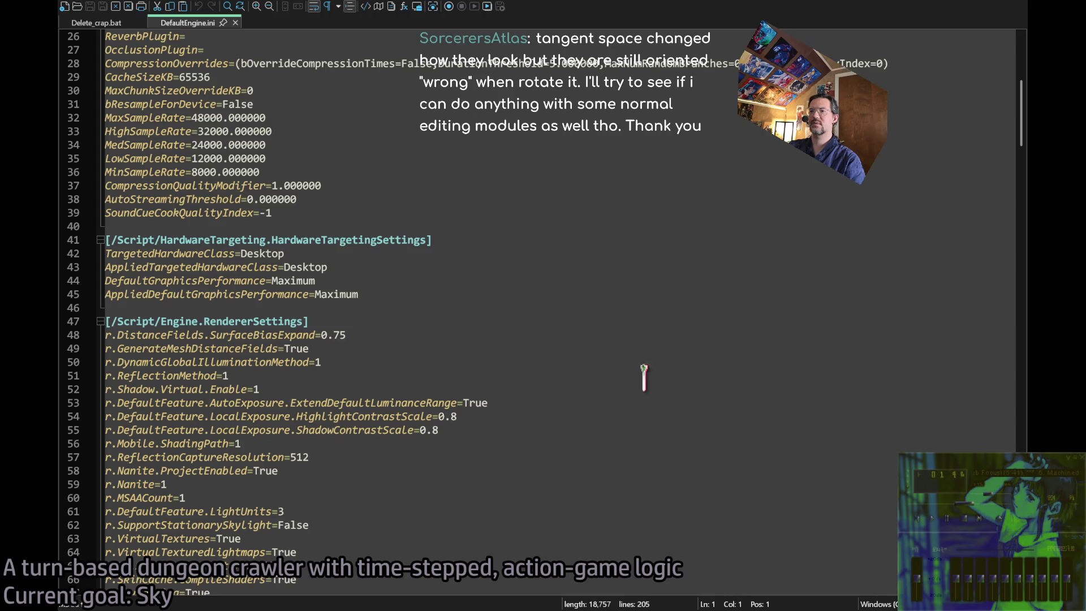
scroll(633, 376, "down", 7)
scroll(622, 373, "down", 5)
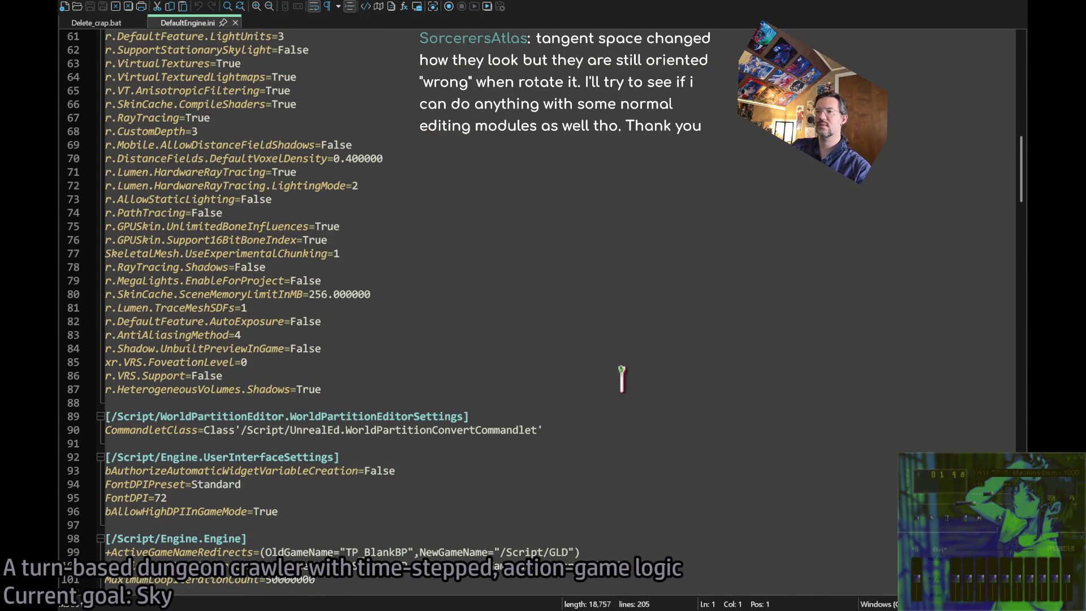
scroll(619, 374, "down", 10)
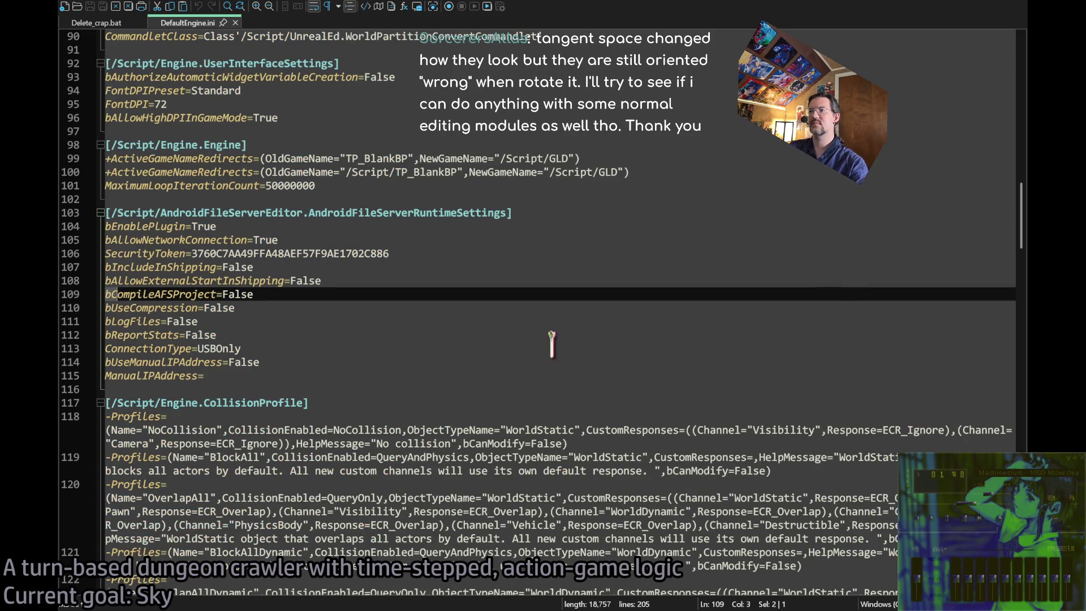